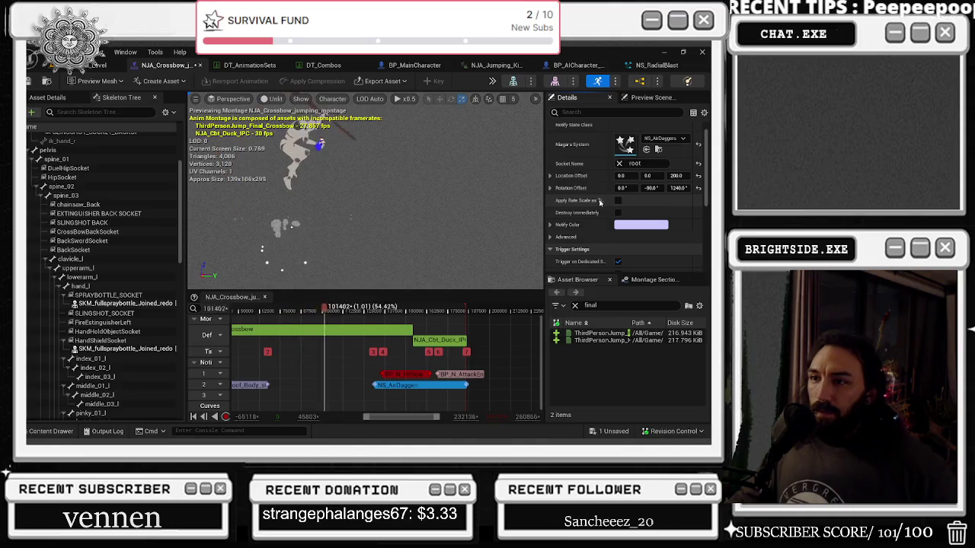
Zero the effect's Z rotation offset and set its Y rotation offset to -45
left_click(698, 188)
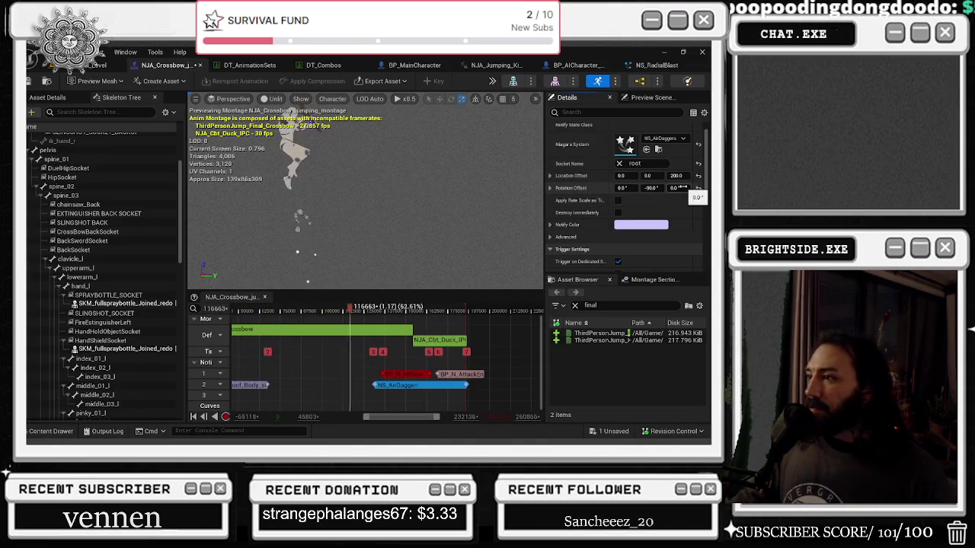
left_click(653, 188)
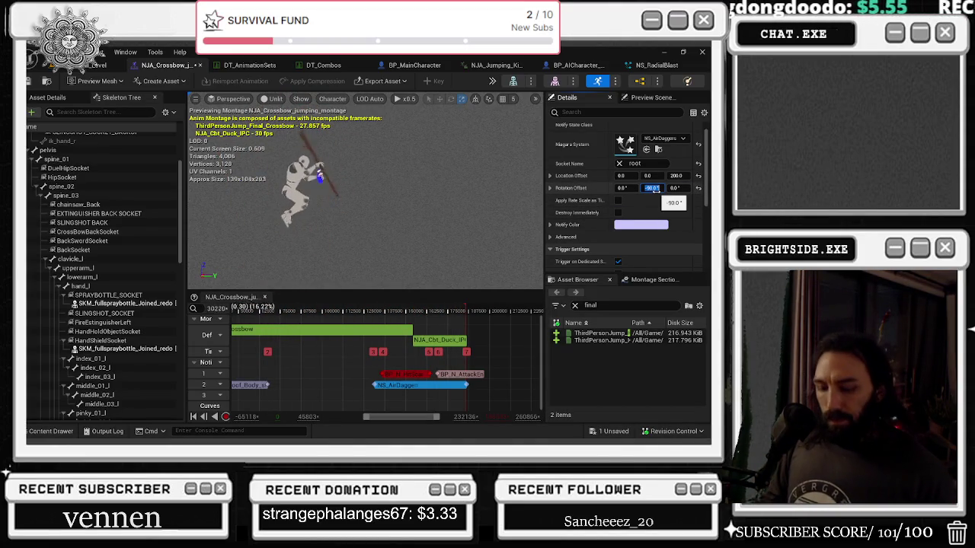
type("-45")
key("Return")
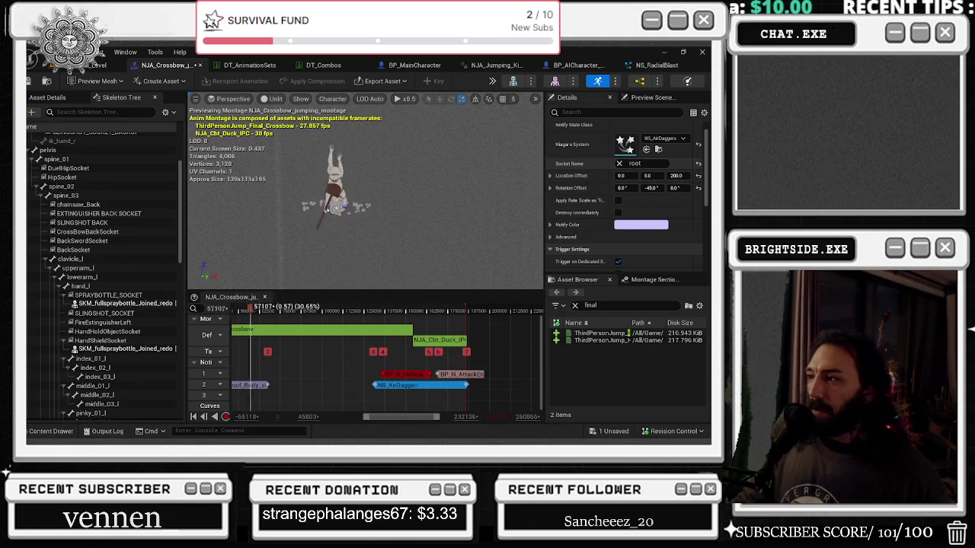
Attach the NS_AirDaggers effect to the hand_l bone instead of root
left_click(629, 163)
left_click(620, 163)
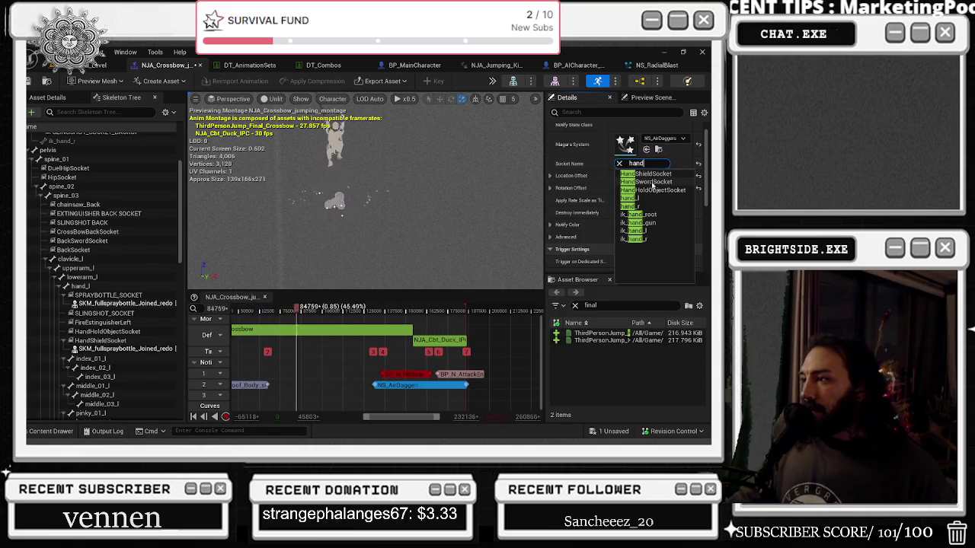
left_click(647, 207)
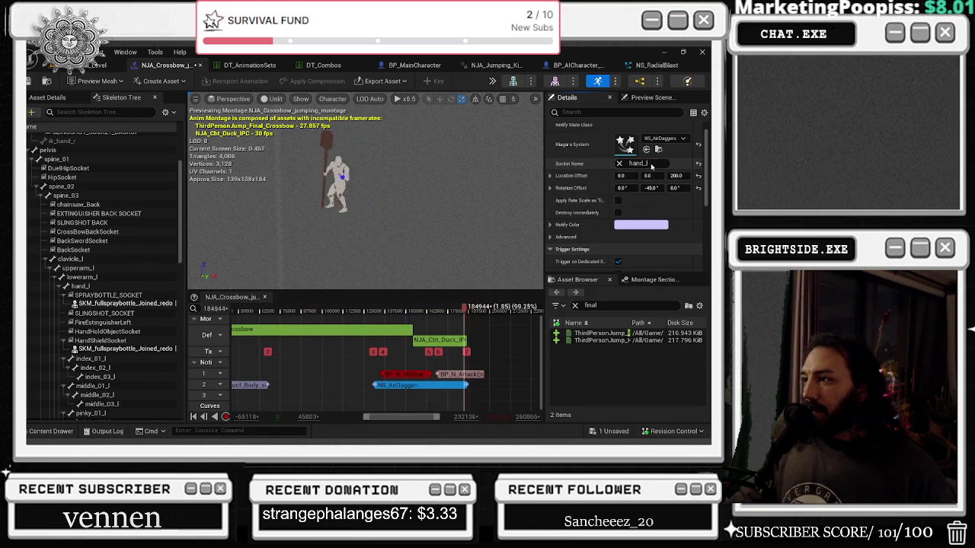
Change the Y rotation offset to -90 and set the X rotation offset to 90
left_click(652, 189)
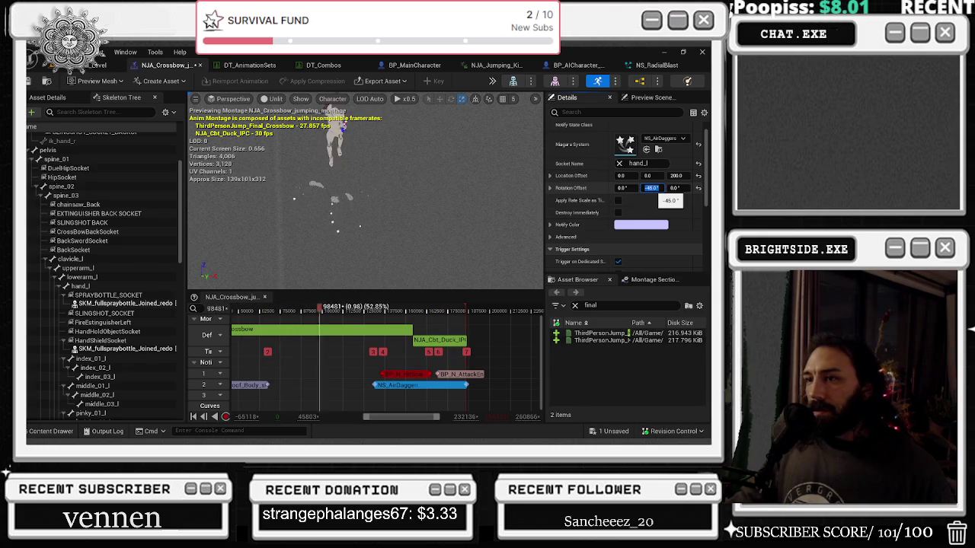
type("-")
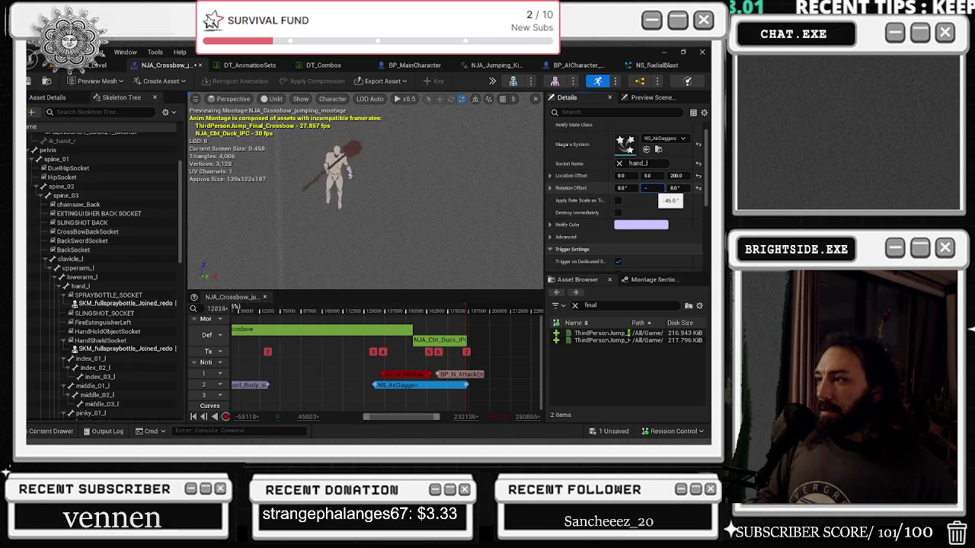
type("90")
key("Return")
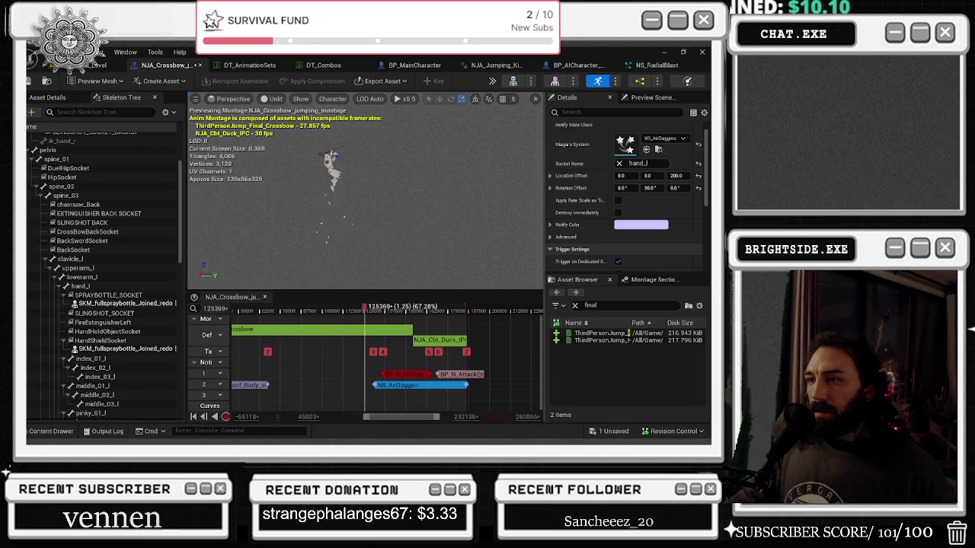
left_click(677, 175)
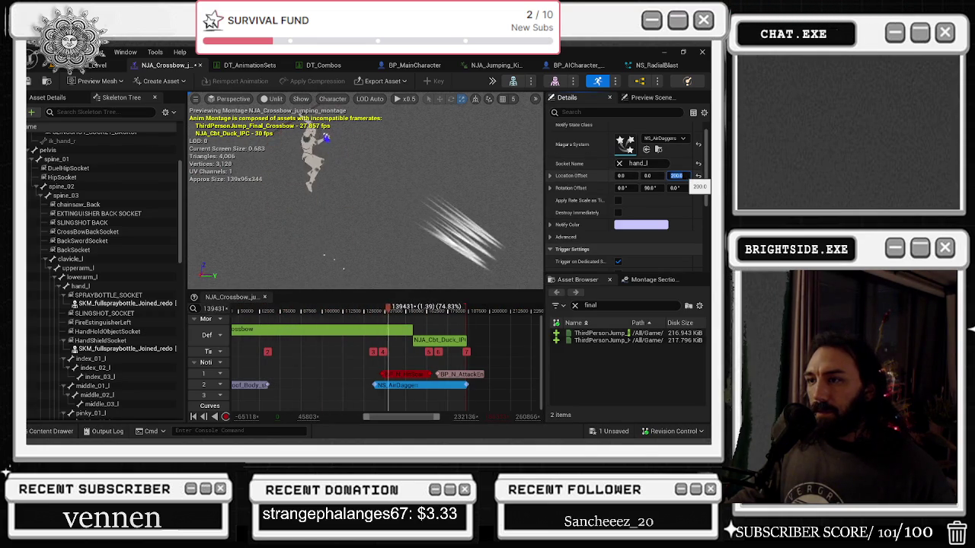
left_click(622, 188)
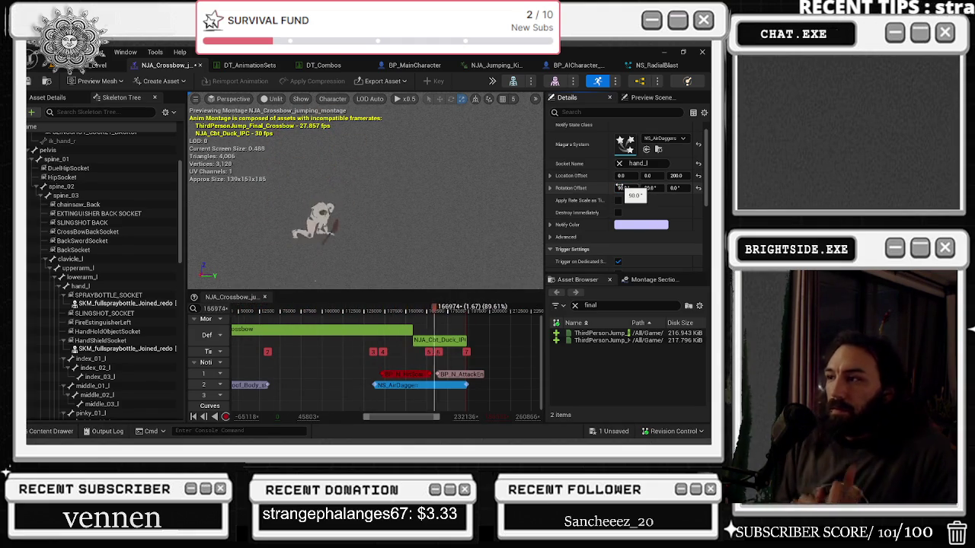
key("Return")
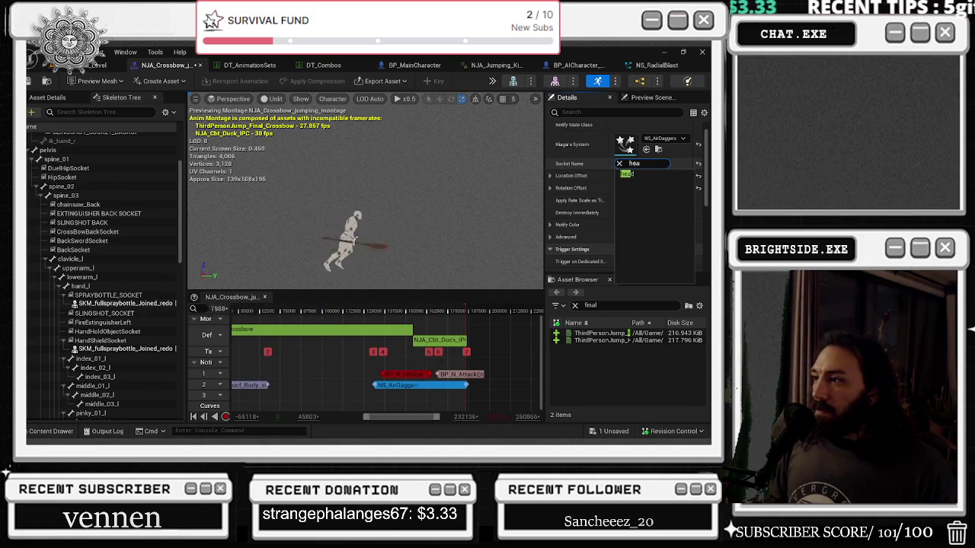
Try the head socket with X rotations of 180 and 0, then undo back to hand_l
left_click(626, 173)
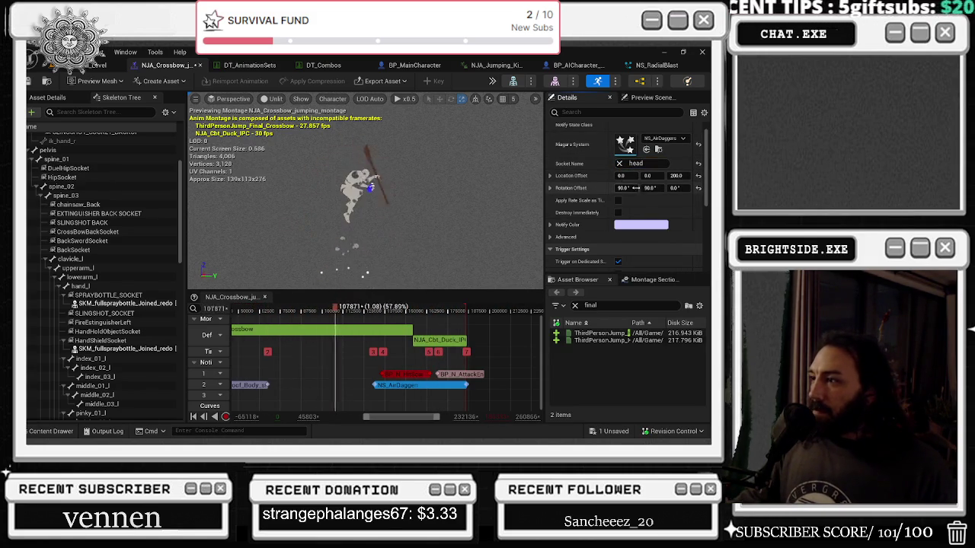
left_click(619, 163)
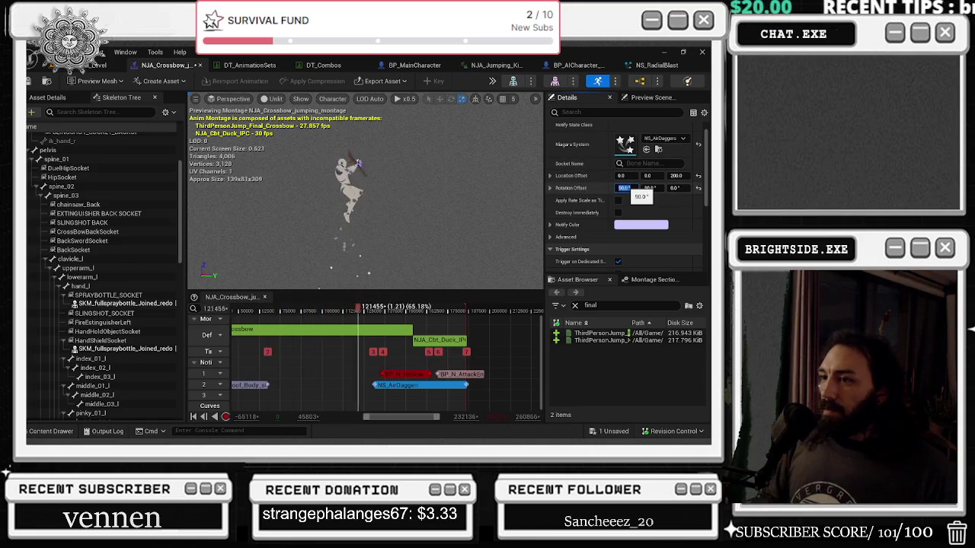
type("180")
key("Return")
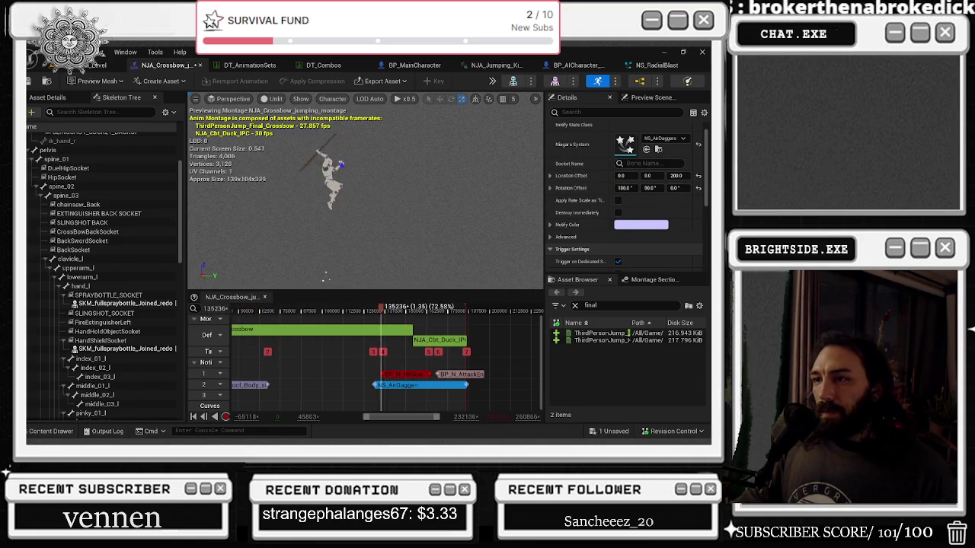
key("Return")
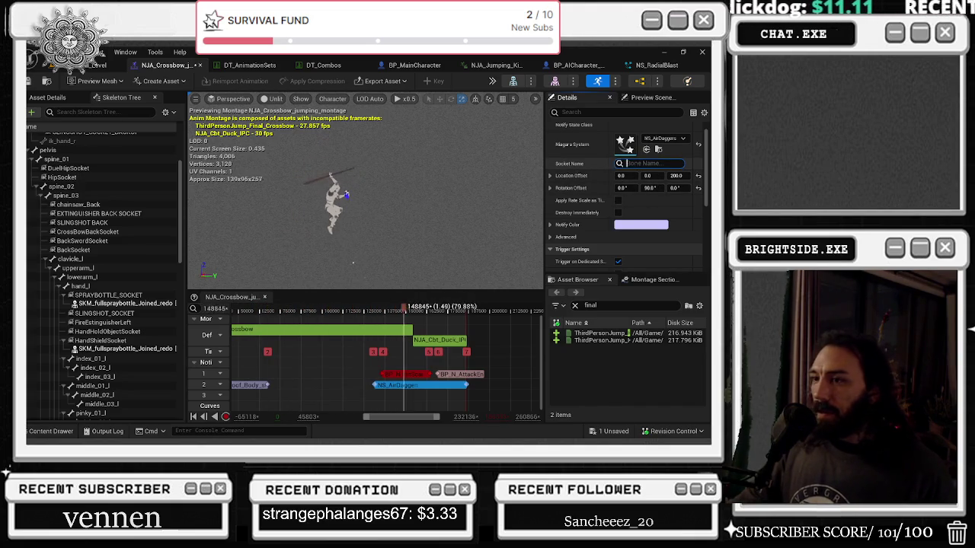
type("head")
key("Return")
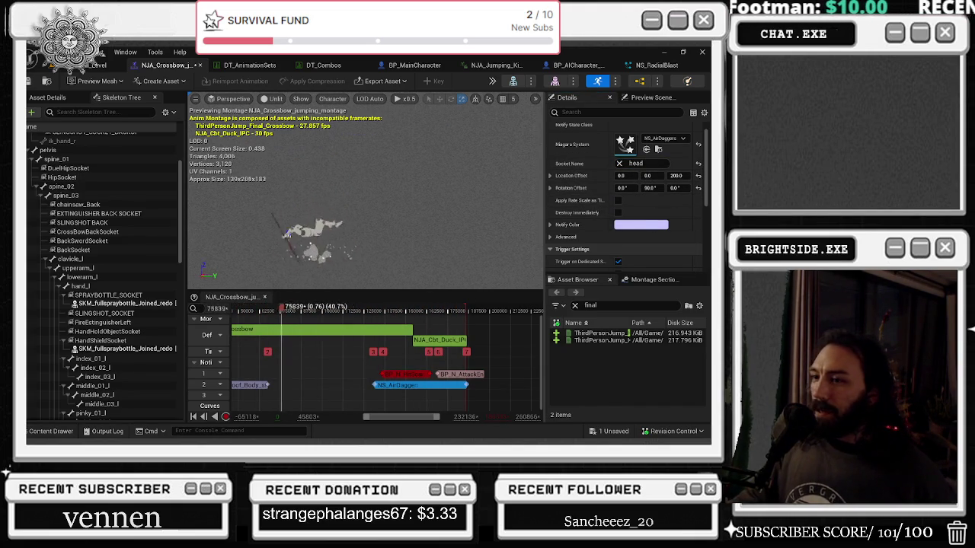
key("ctrl+z")
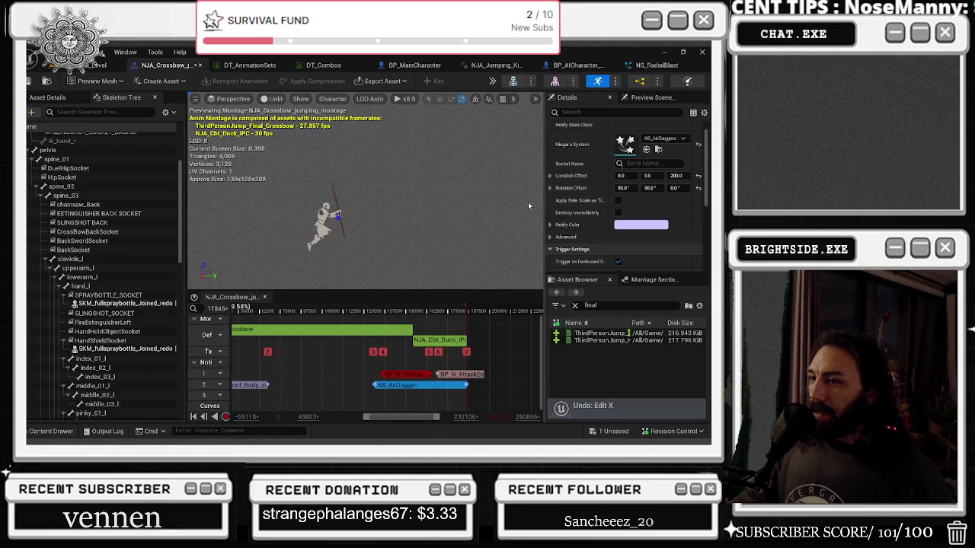
key("ctrl+y")
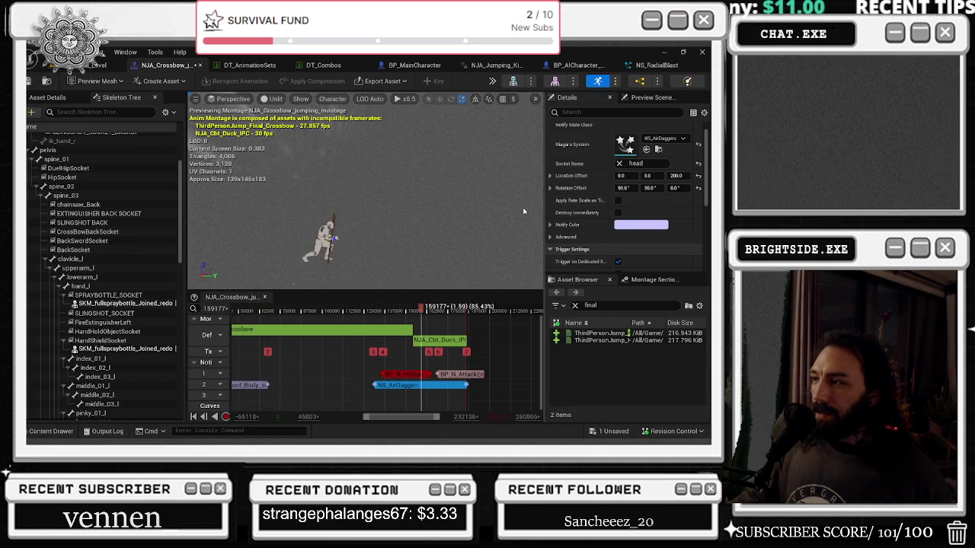
key("ctrl+z")
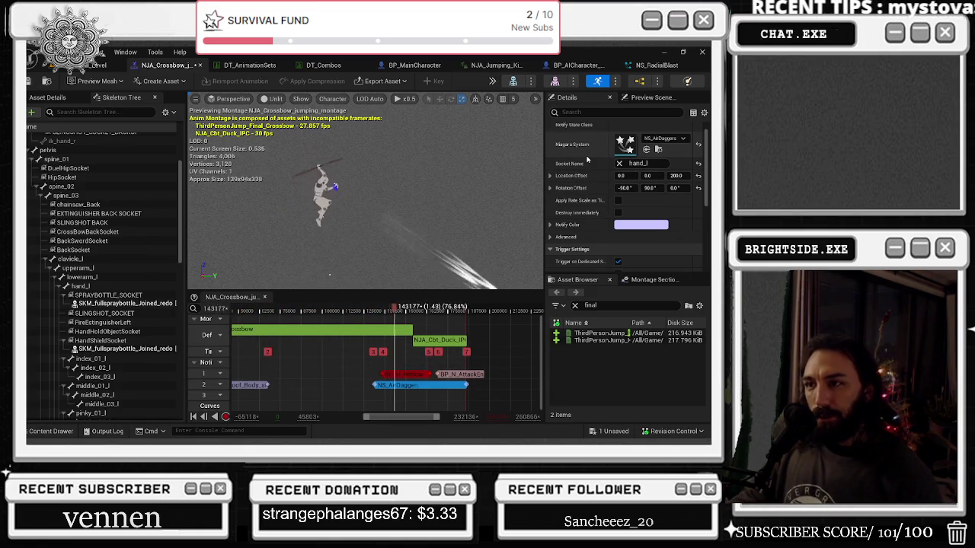
Save the crossbow jumping montage and start a play session from the level
key("ctrl+shift+s")
left_click(431, 349)
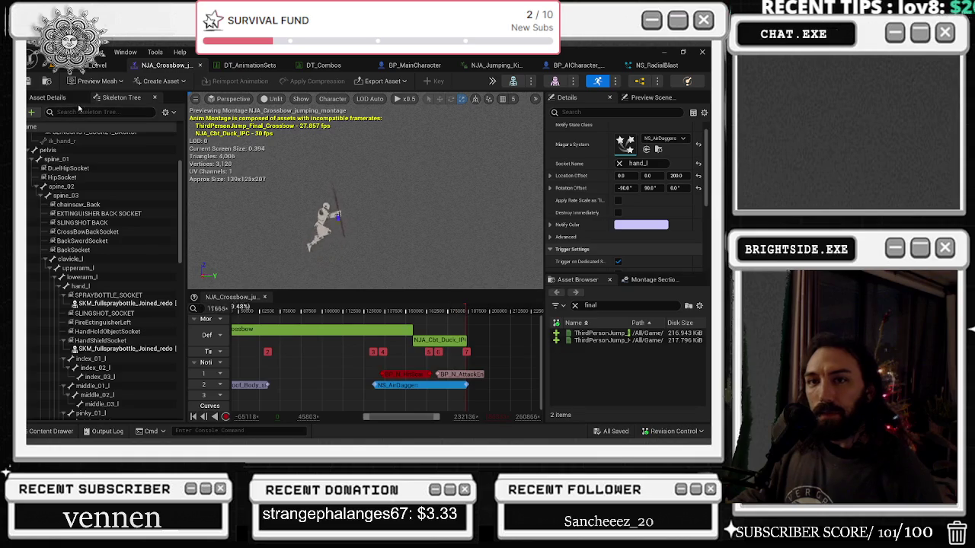
left_click(96, 64)
left_click(236, 81)
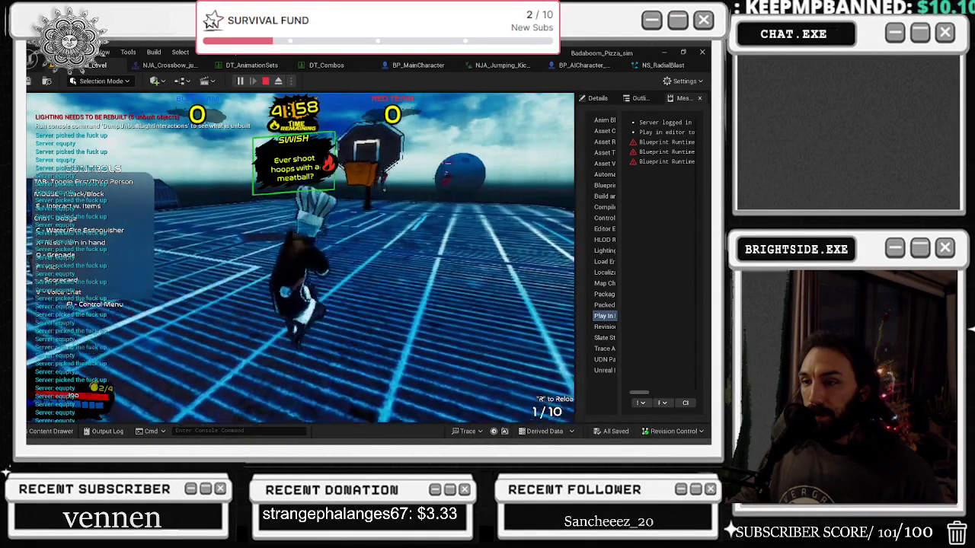
Run the character across the court and jump to test the flip move
key("w")
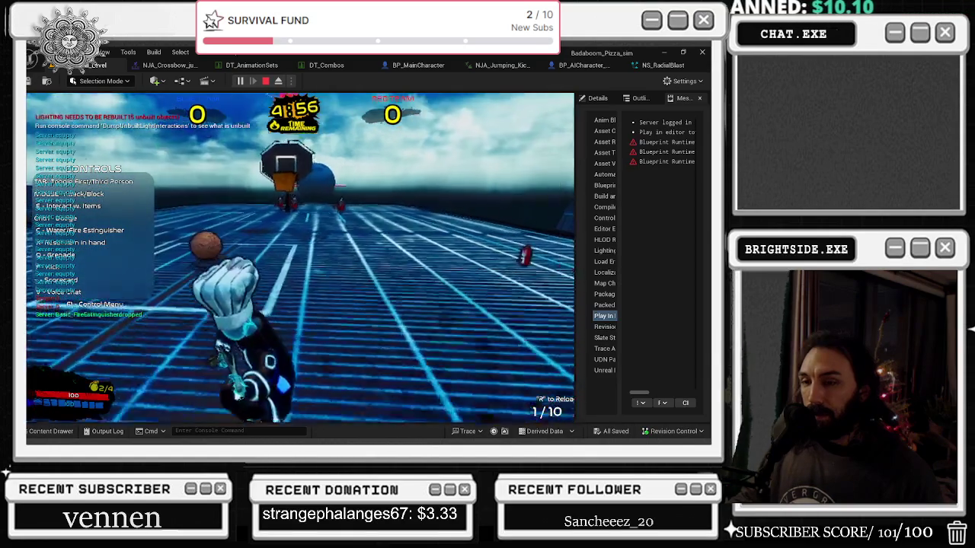
key("w")
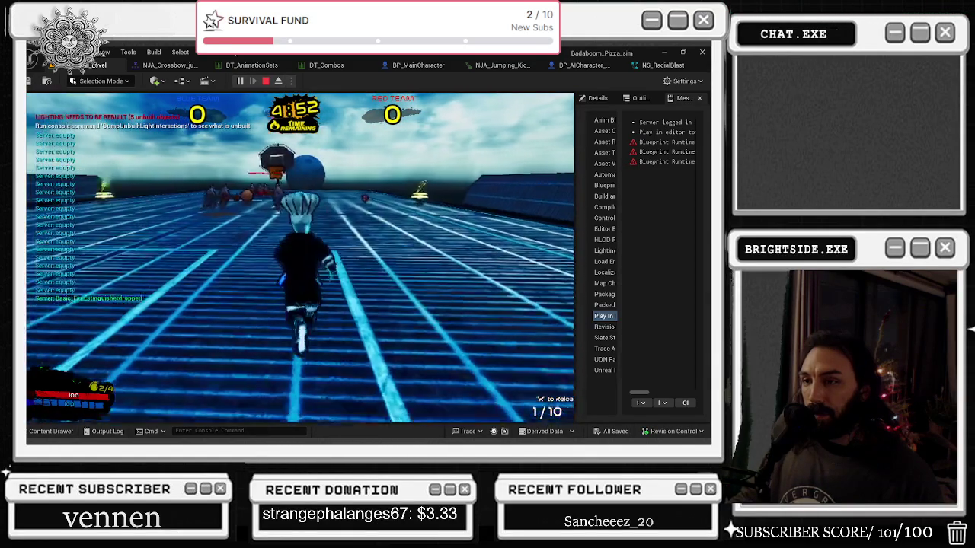
key("a")
key("w")
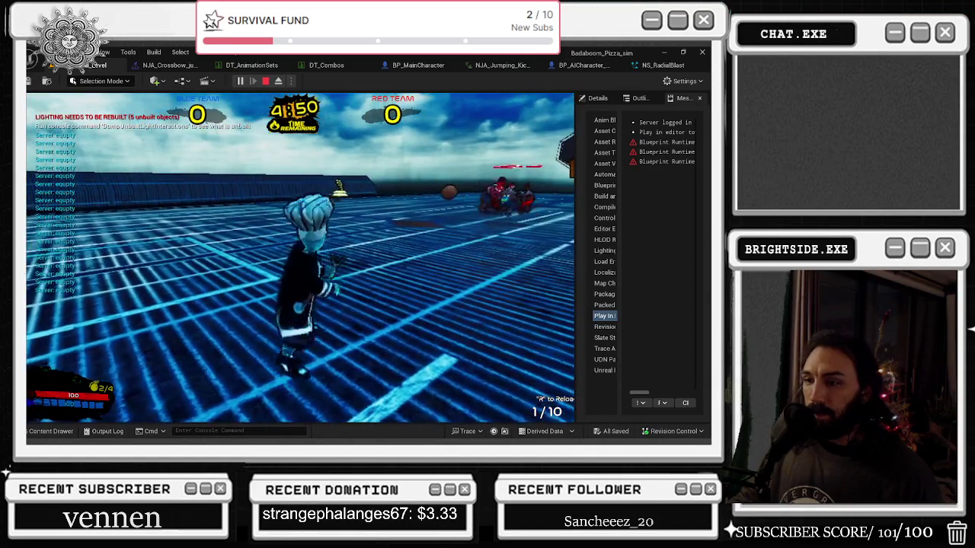
key("w")
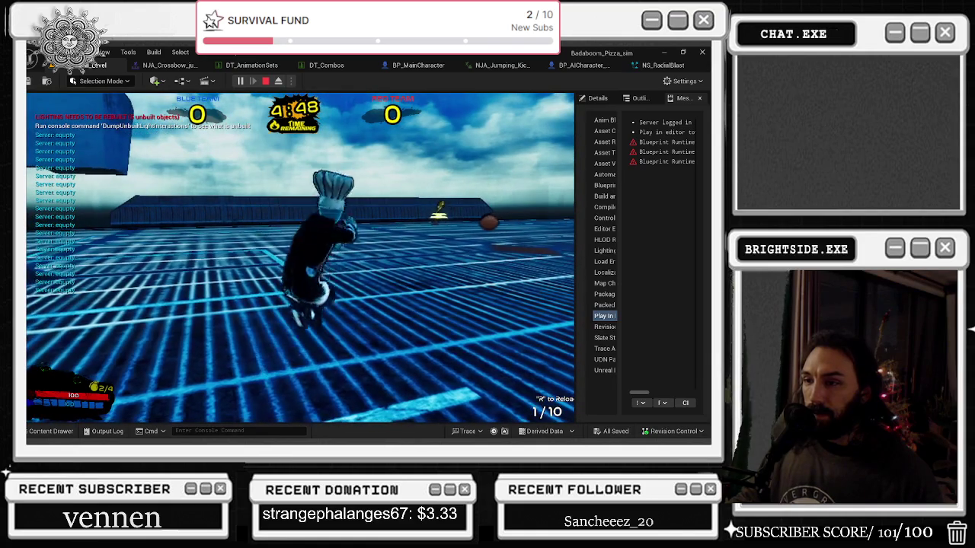
key("w")
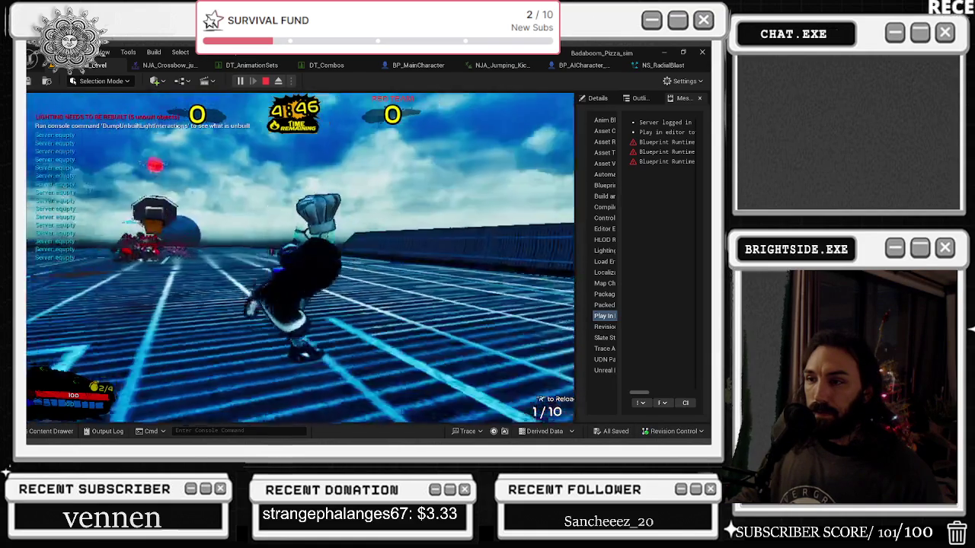
key("w")
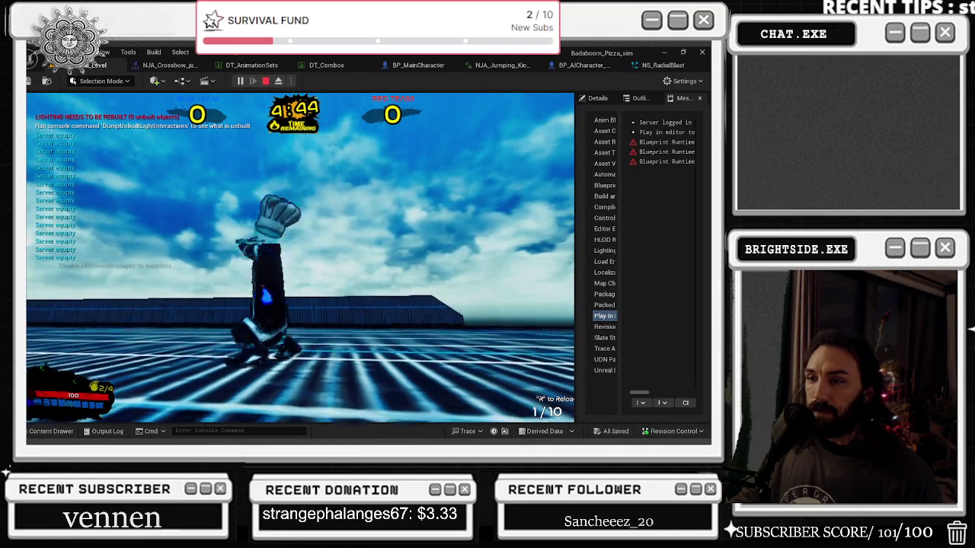
key("space")
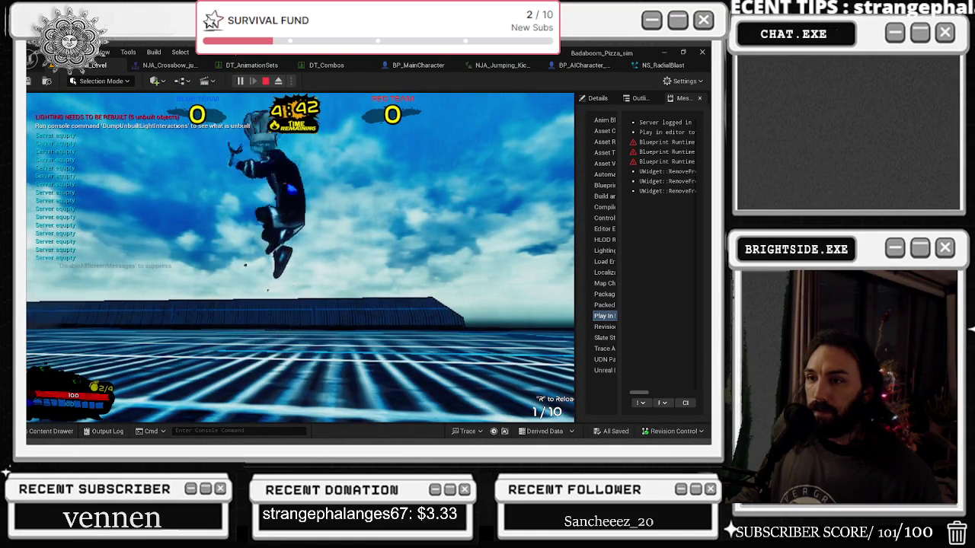
key("w")
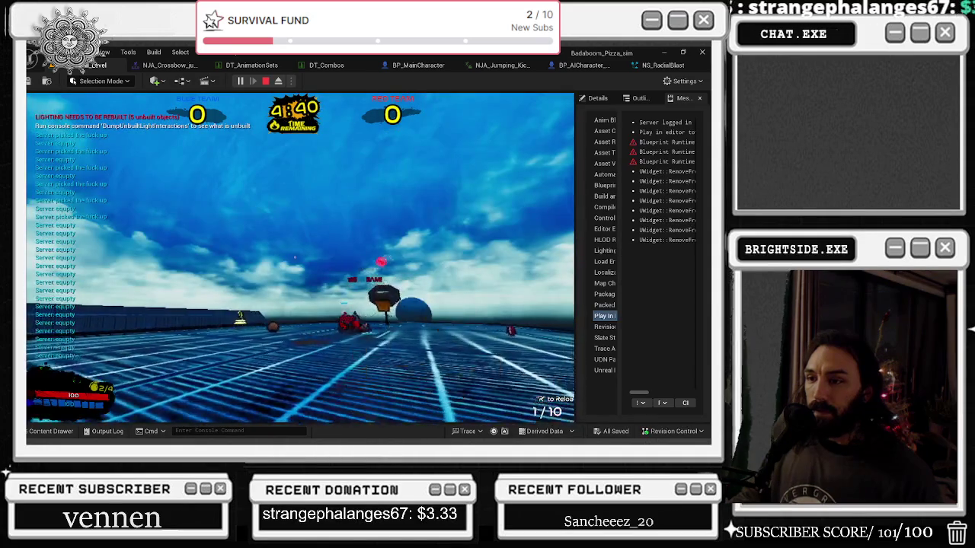
Swing a weapon attack, perform the jumping kick, and stop the play session
left_click(300, 258)
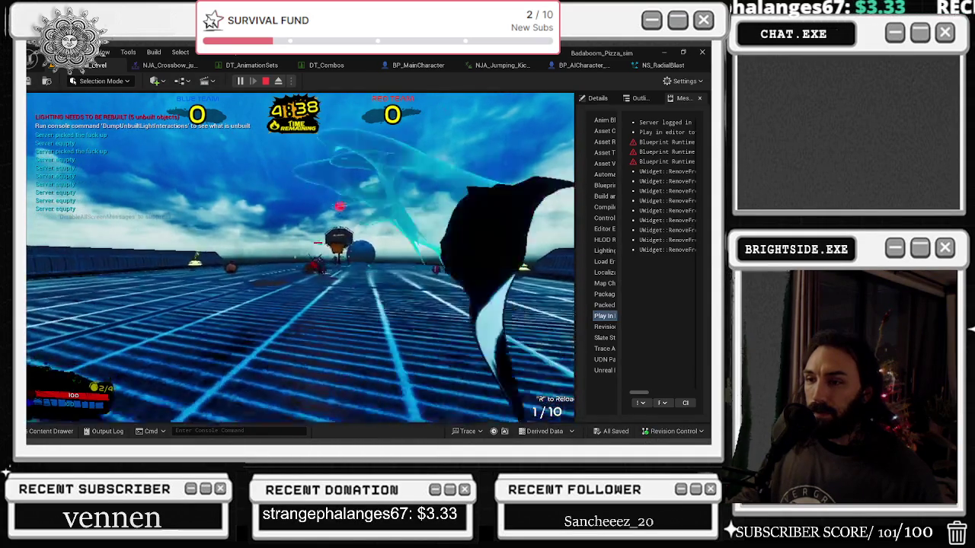
key("w")
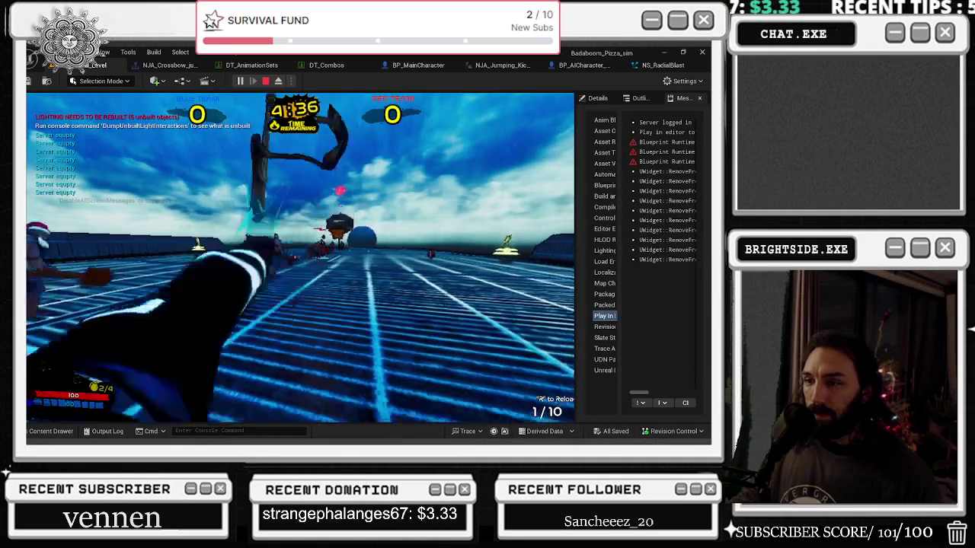
key("w")
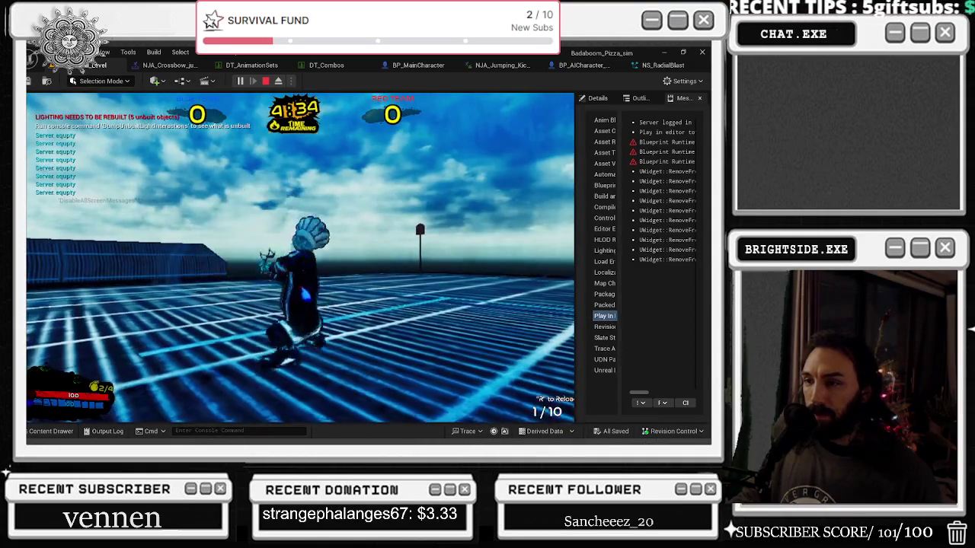
key("space")
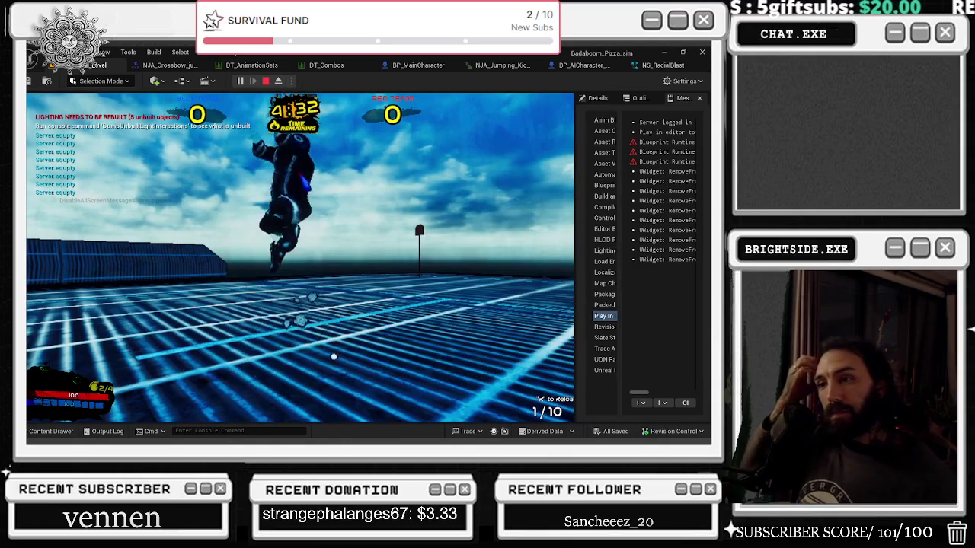
key("Escape")
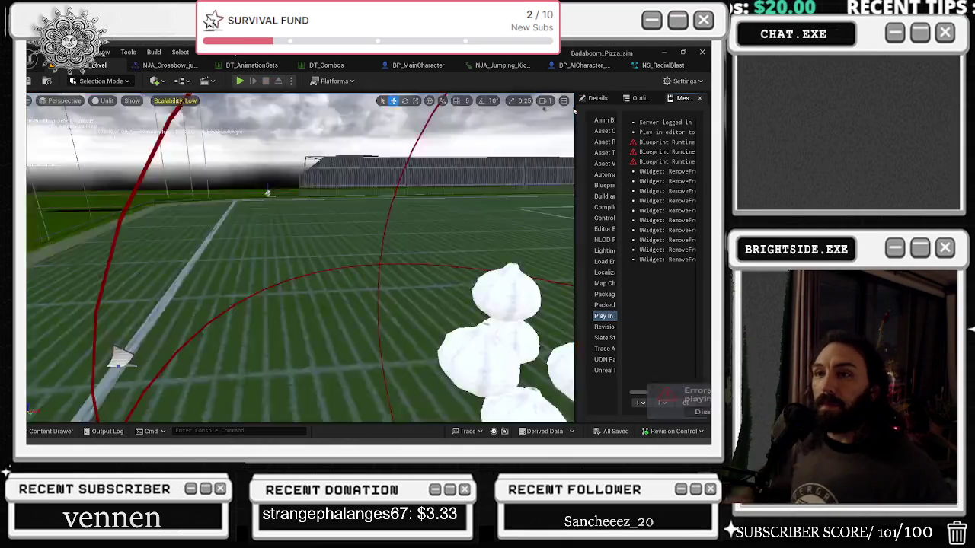
Check the DT_Combos table, then start a play session from the level editor
left_click(324, 66)
type("0.45")
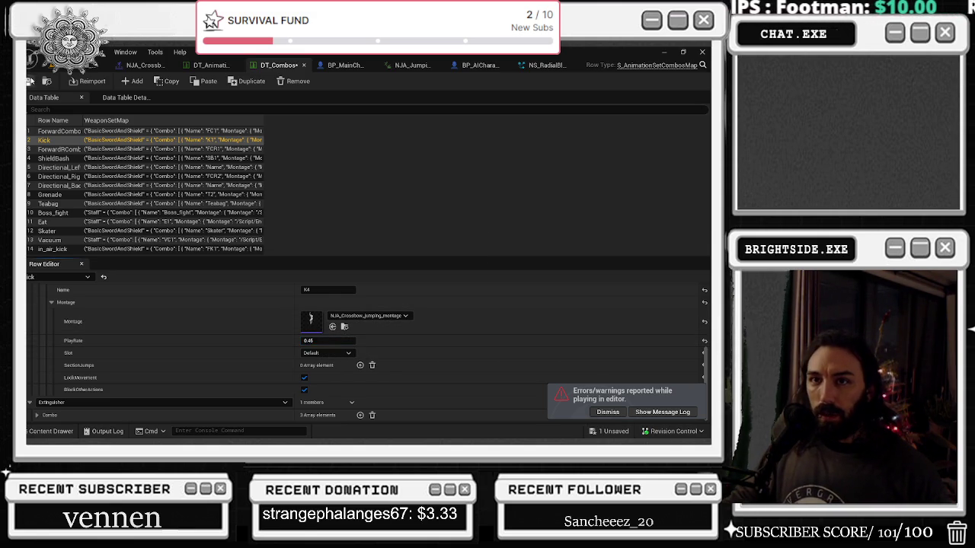
left_click(76, 64)
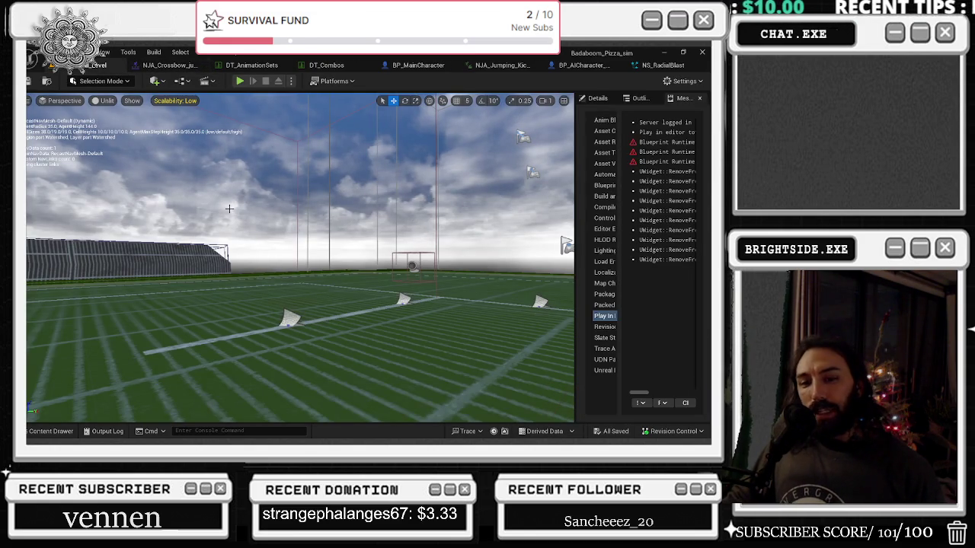
left_click(238, 81)
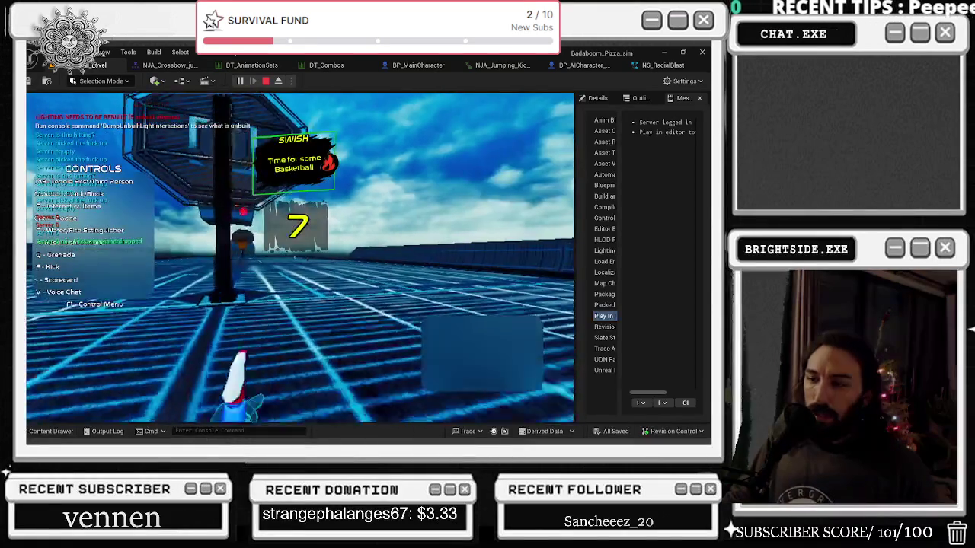
Cycle camera views, perform the jumping kick, and return to the DT_Combos table
key("Tab")
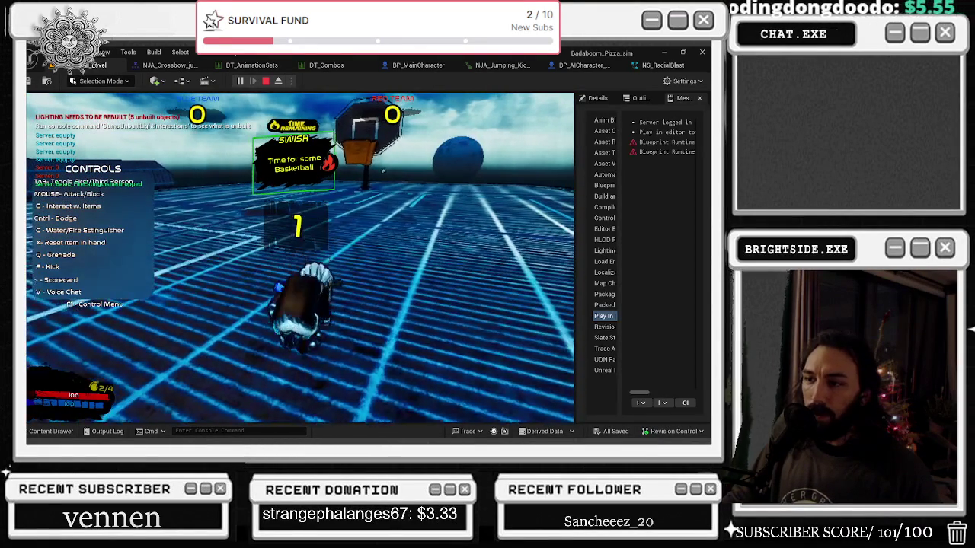
key("Tab")
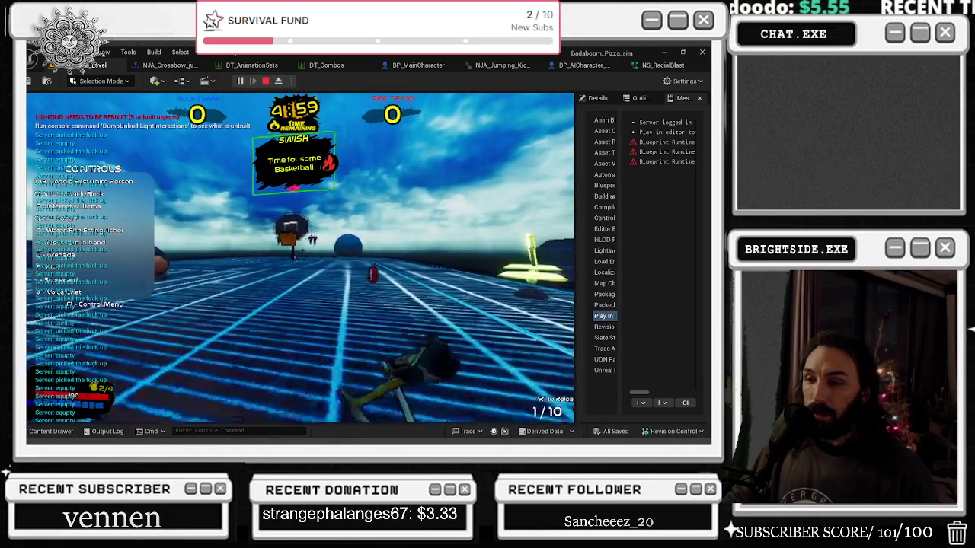
key("Tab")
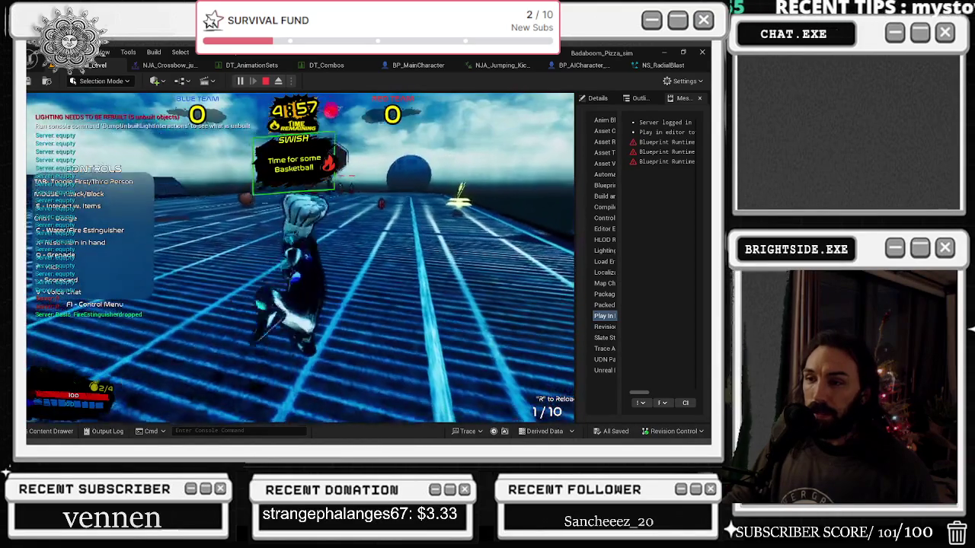
key("a")
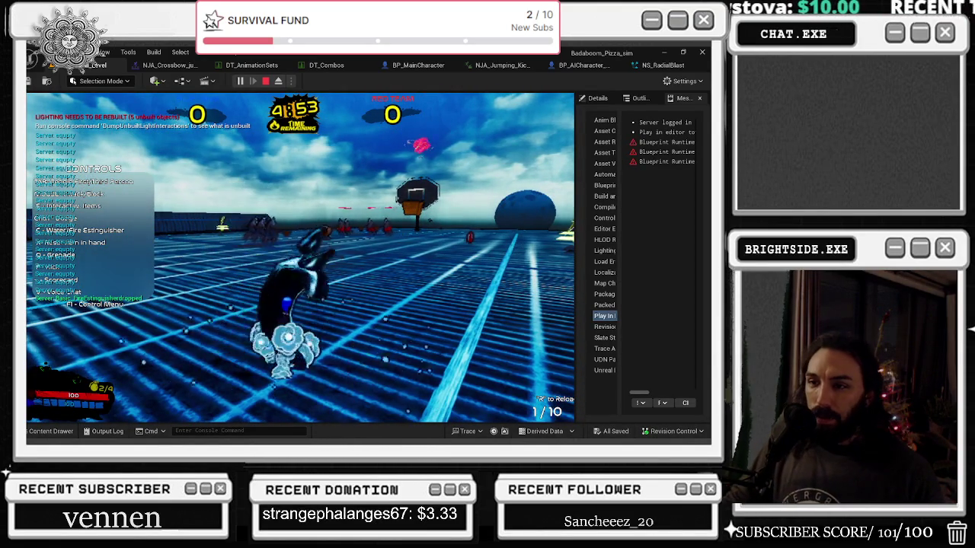
key("space")
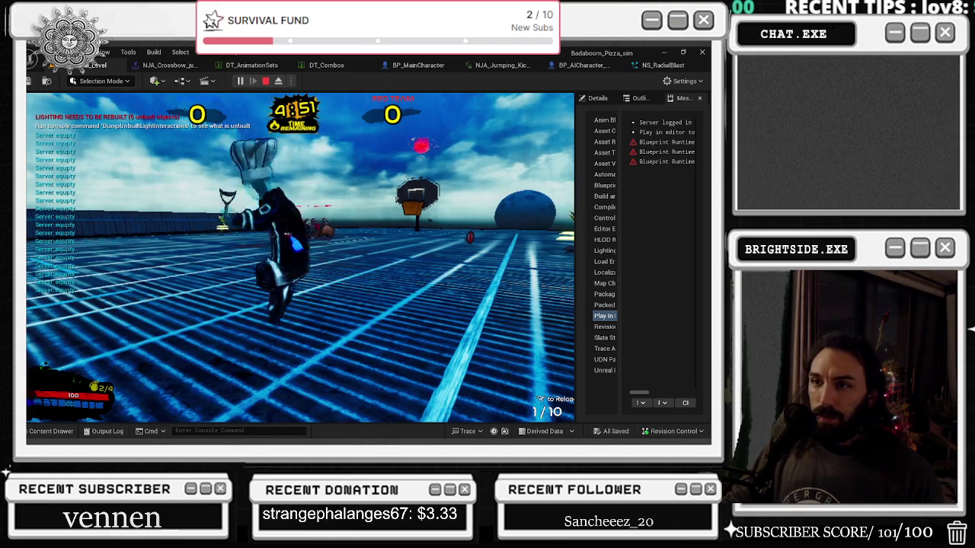
key("alt+Tab")
left_click(345, 67)
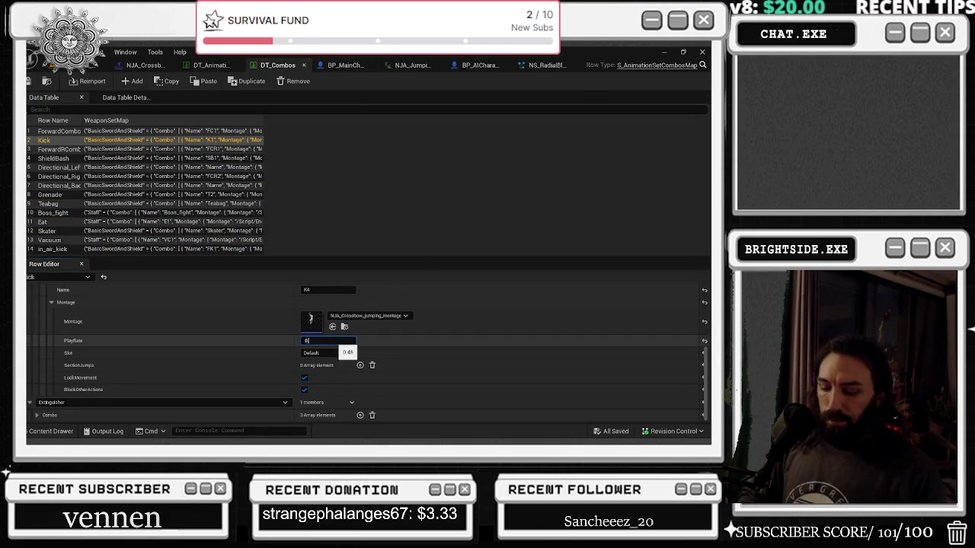
Stop the running game and set the Kick row's PlayRate to 0.75 in DT_Combos
left_click(34, 66)
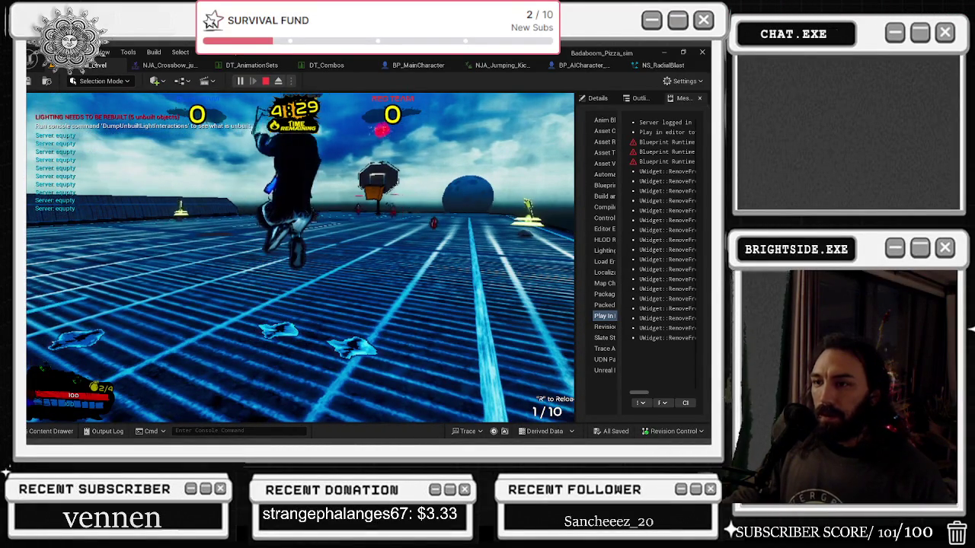
key("Escape")
left_click(326, 65)
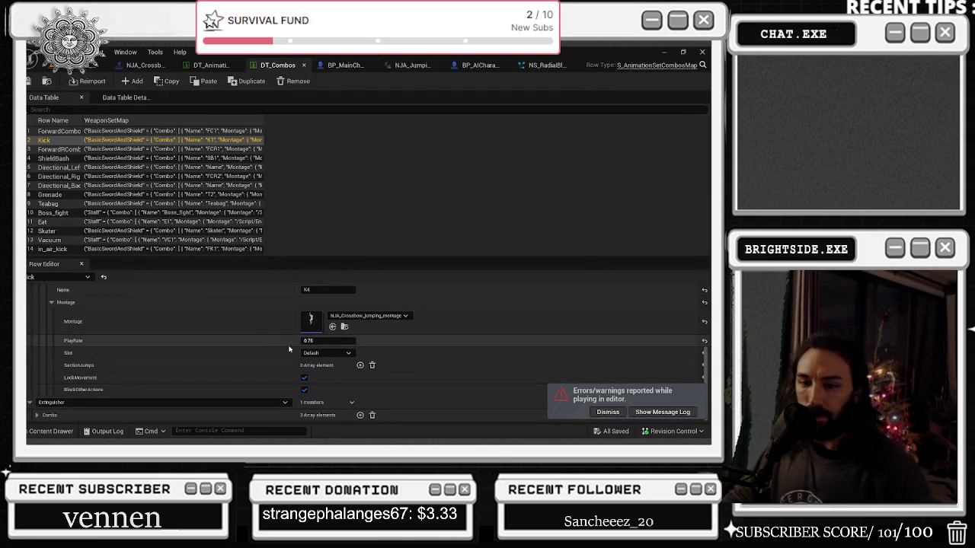
left_click(328, 342)
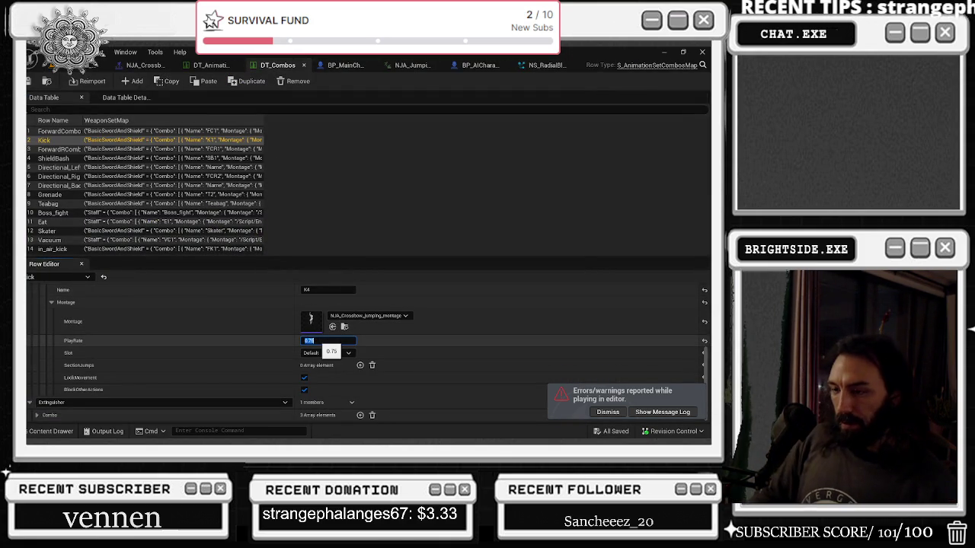
key("Return")
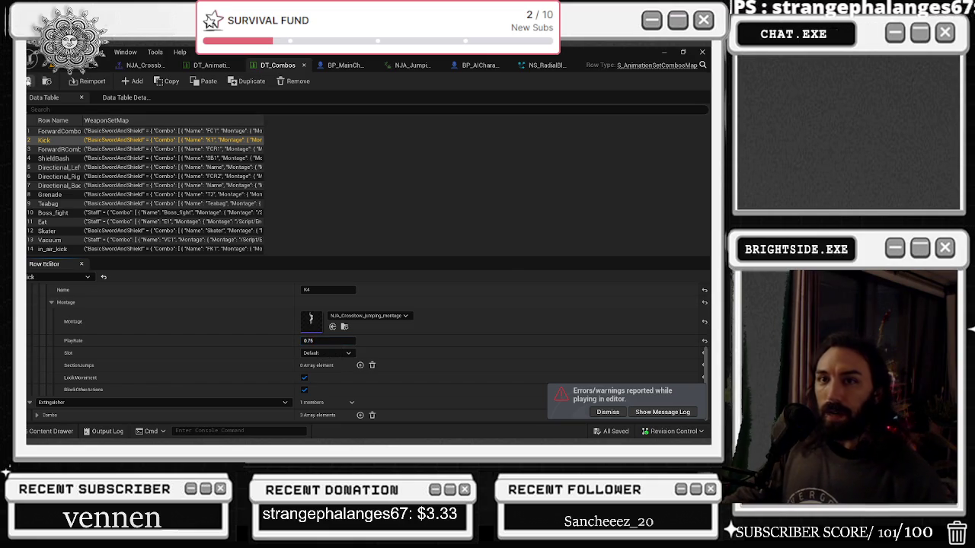
Playtest the 0.75 kick, end that session, and start another one
key("alt+p")
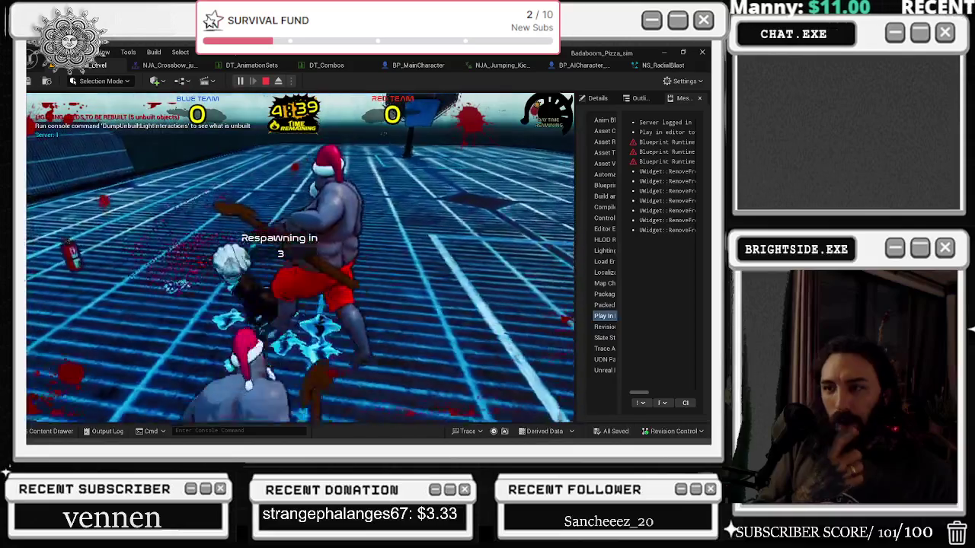
key("Escape")
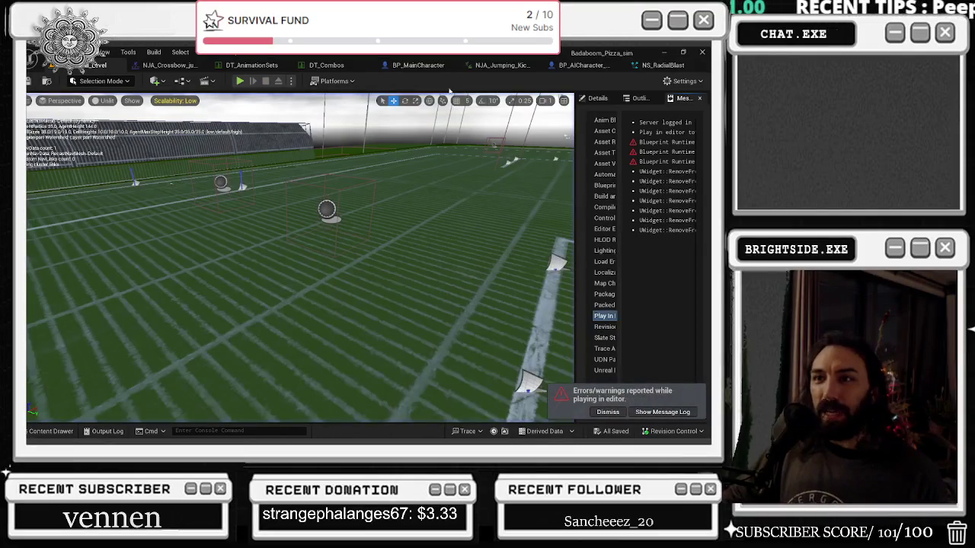
left_click(239, 80)
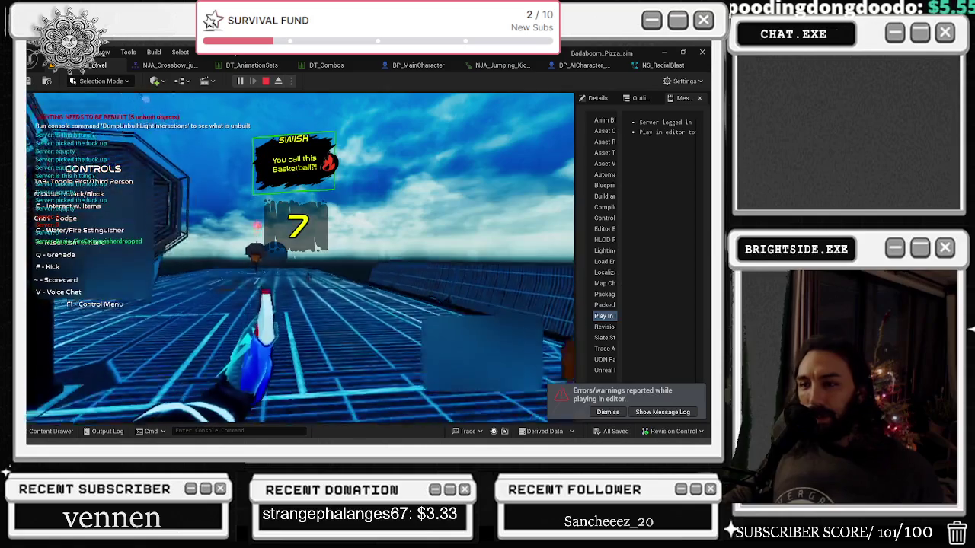
key("Escape")
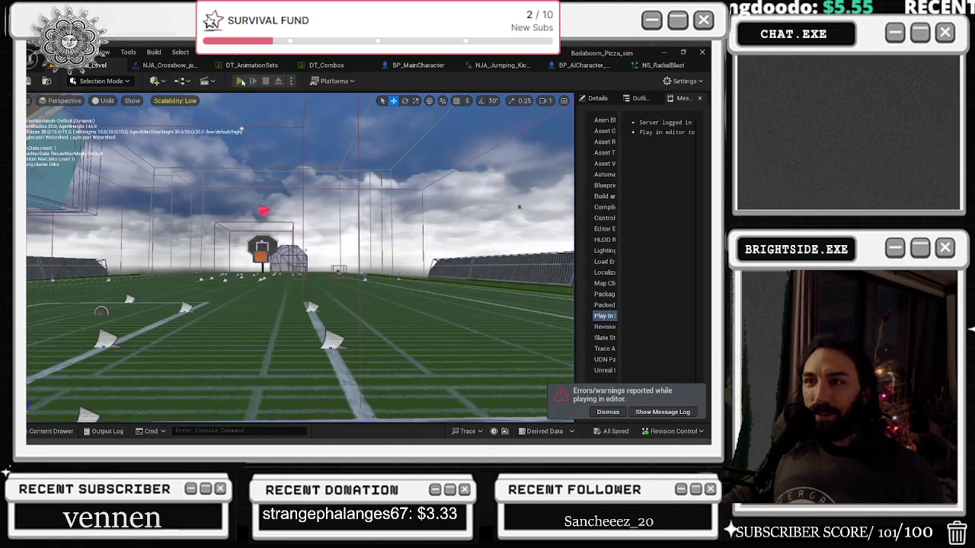
left_click(241, 80)
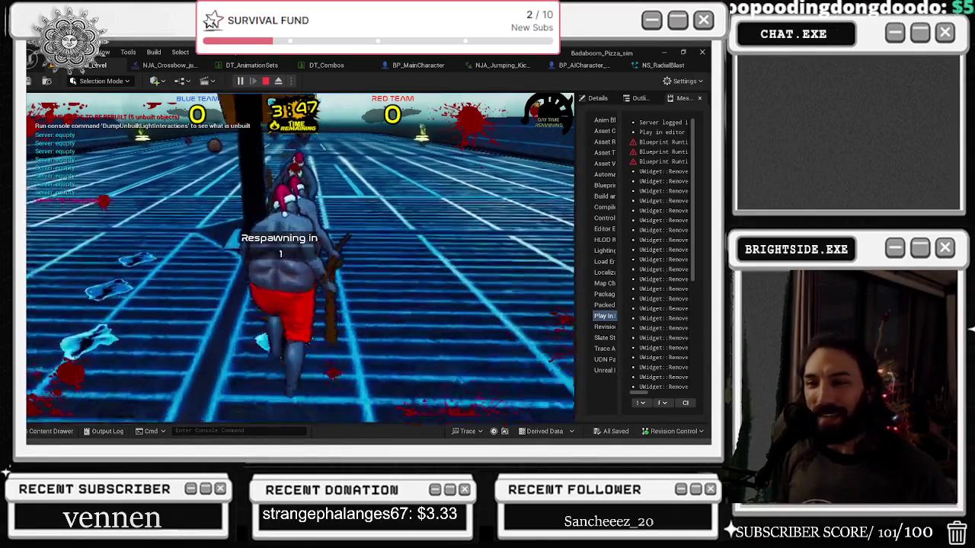
key("Escape")
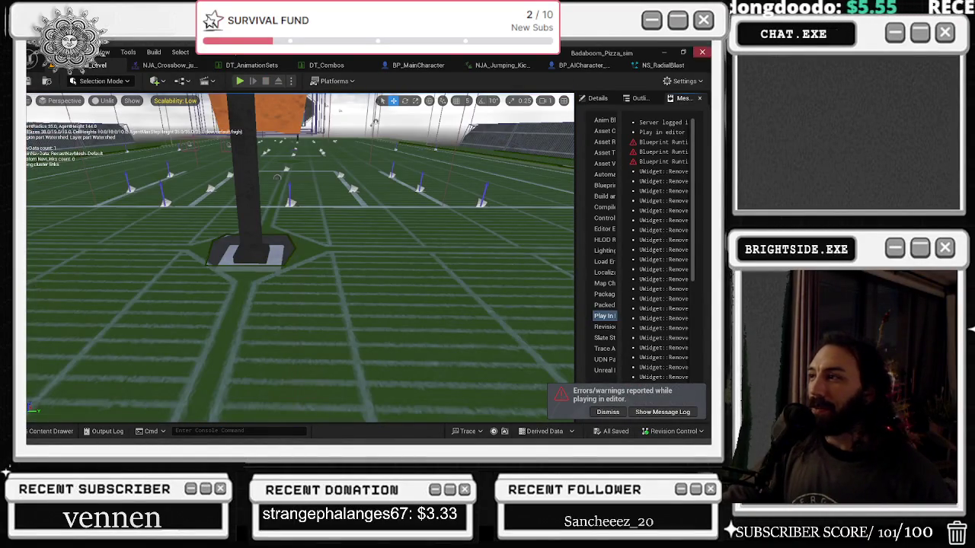
left_click(660, 64)
Save NS_RadialBlast and select BPC_BasicAttackMontageSystem in BP_AICharacter_Multiplayer
left_click(328, 159)
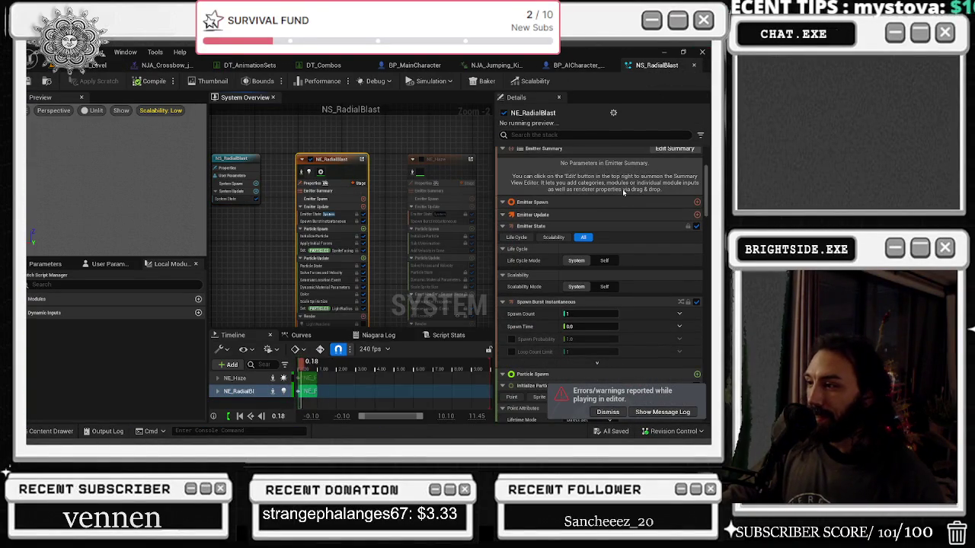
key("ctrl+s")
left_click(579, 65)
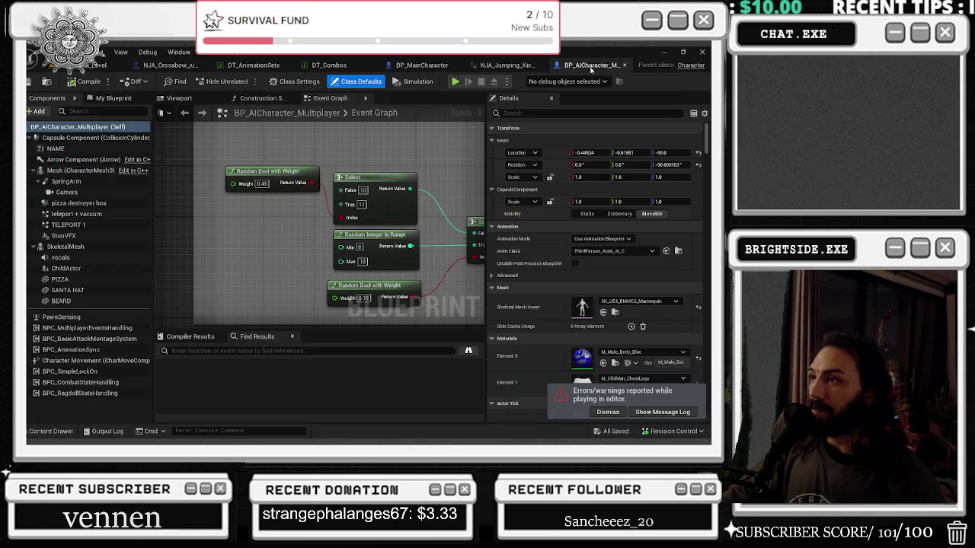
left_click(85, 327)
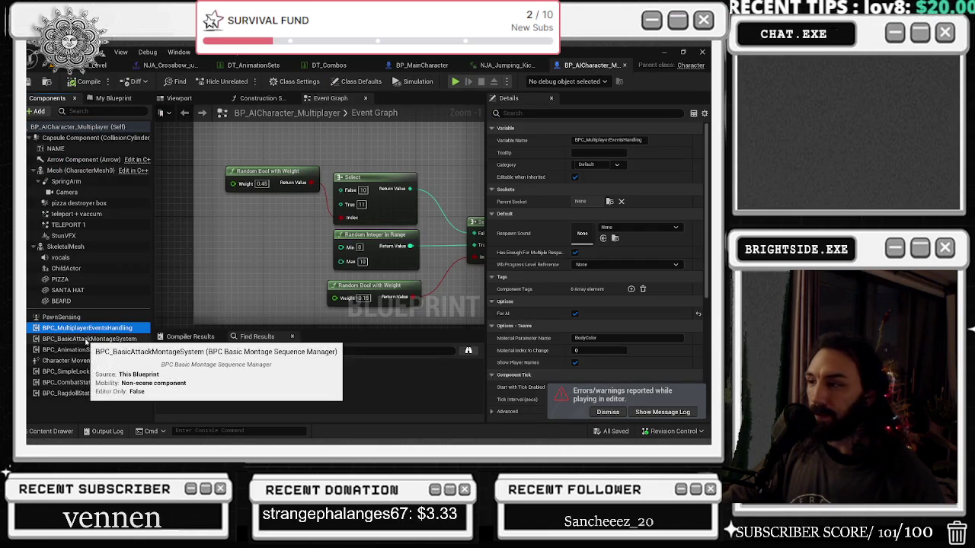
left_click(84, 340)
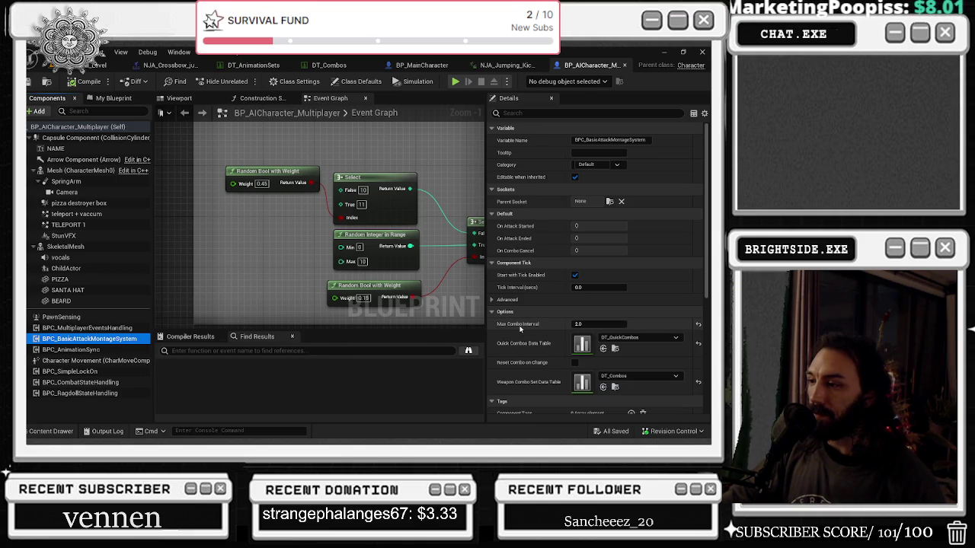
Lower Max Combo Interval to 0.0 and save the blueprint
left_click_drag(604, 328, 604, 328)
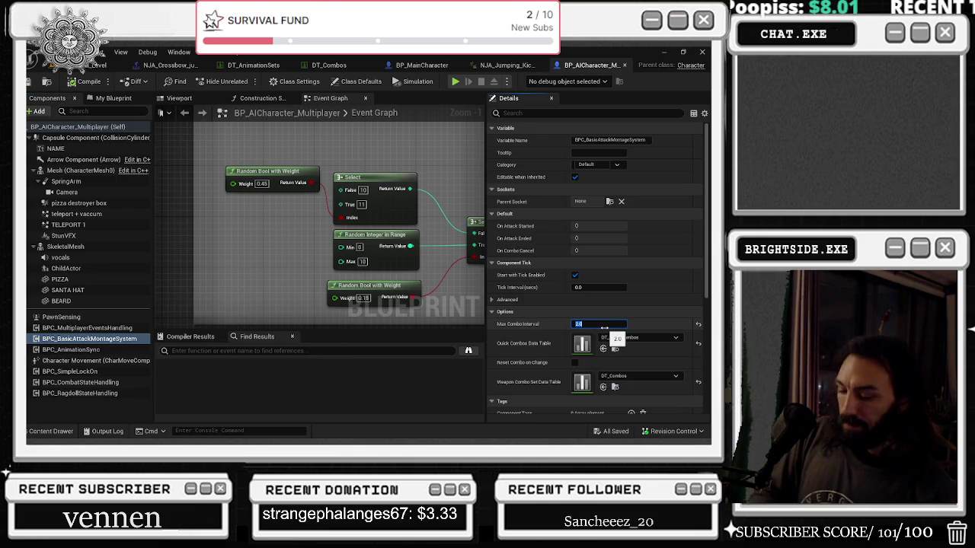
type("0")
left_click(614, 433)
left_click(433, 349)
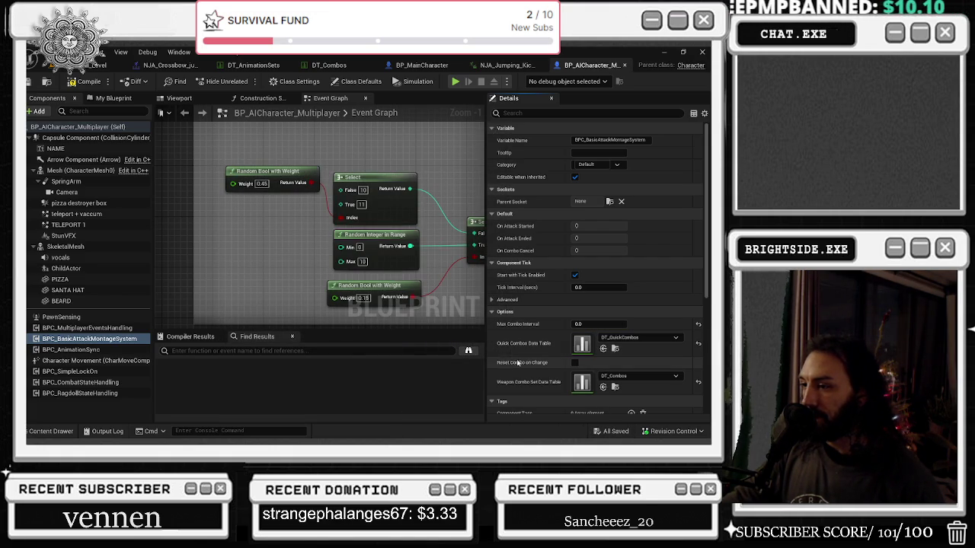
Enable Reset Combo on Change, save, and return to the level map
left_click(575, 363)
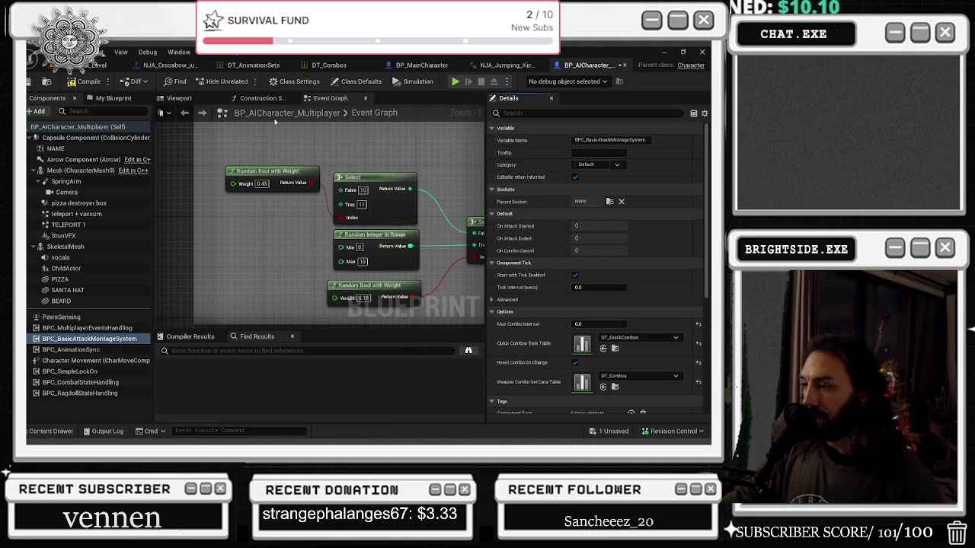
left_click(614, 432)
left_click(434, 348)
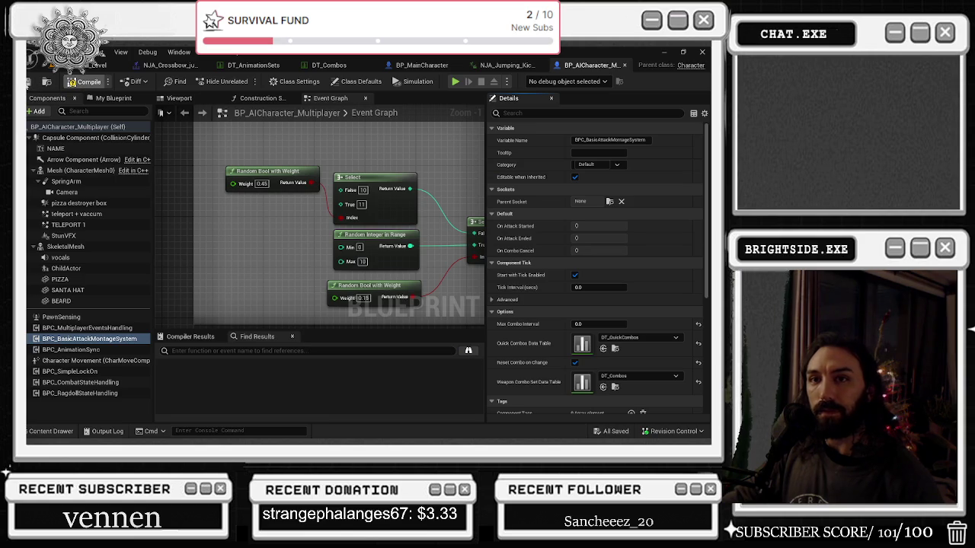
left_click(95, 65)
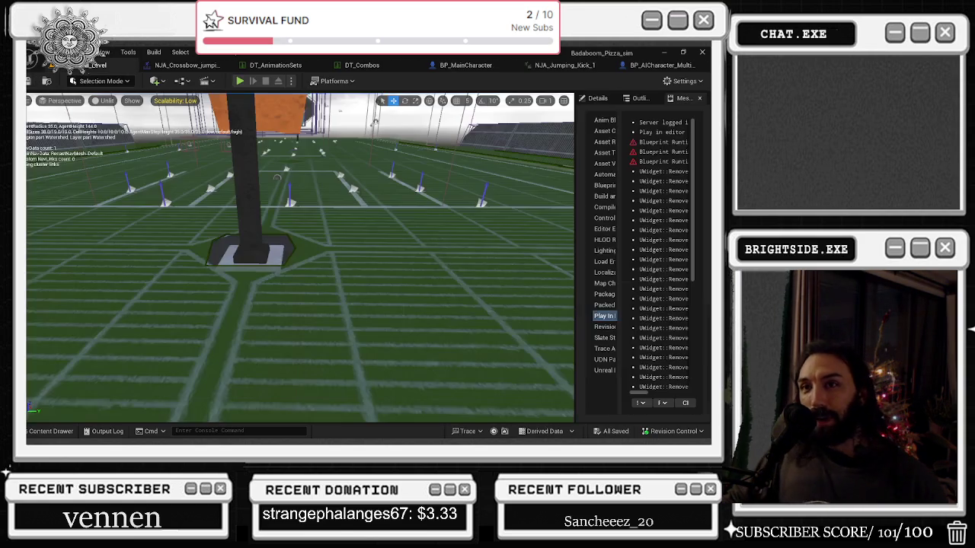
Run a playtest of the level, end it, and open NJA_Crossbow_jumping_montage
left_click(240, 81)
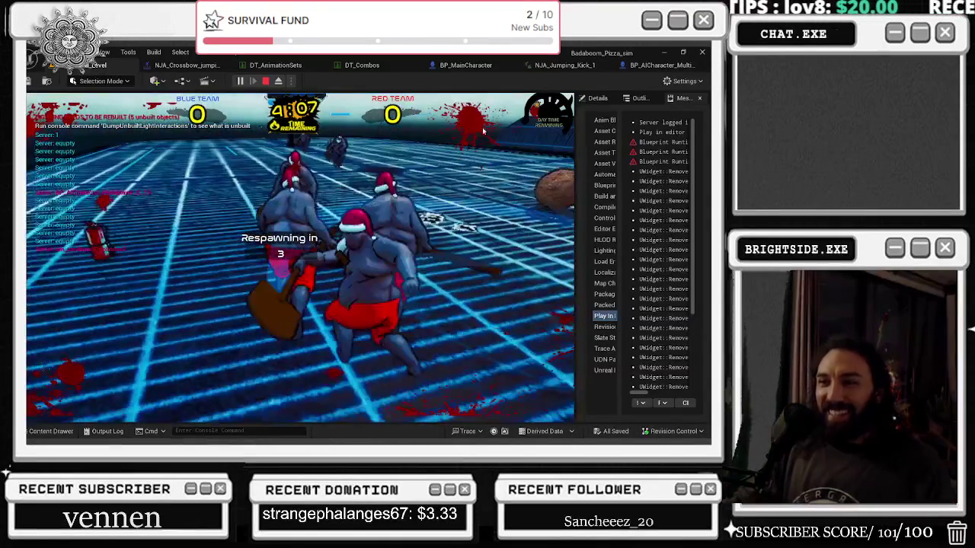
key("Escape")
left_click(197, 66)
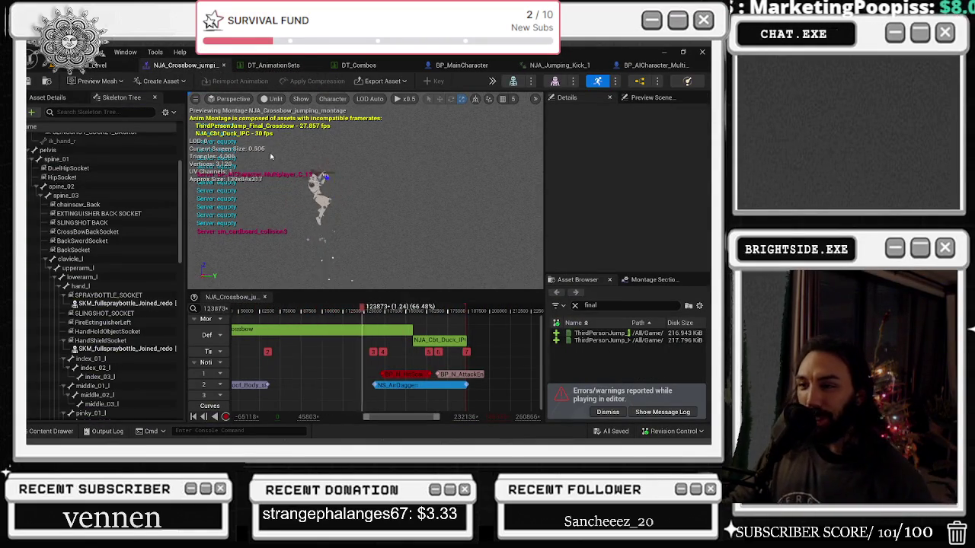
Select the NS_AirDagger notify and set Rotation Offset Y to 120, then 110
left_click(454, 389)
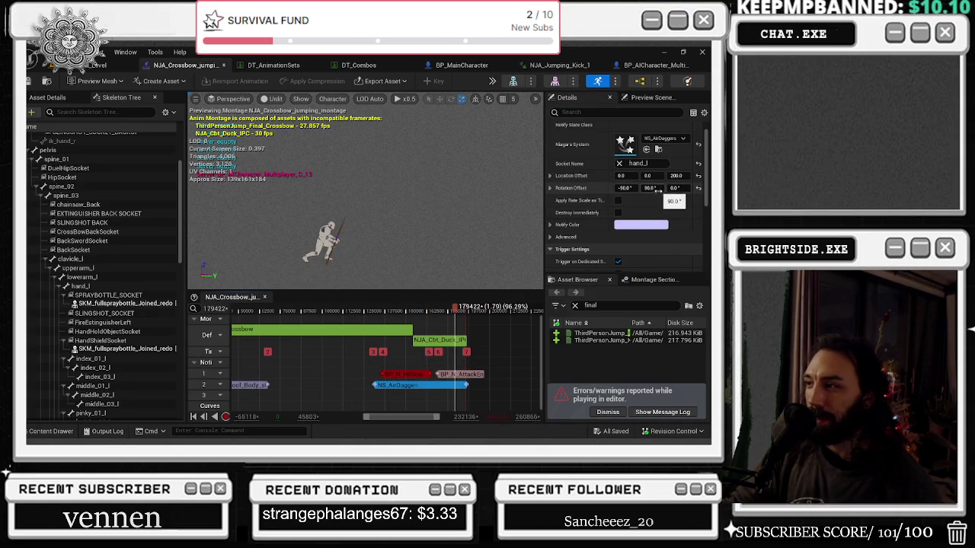
left_click(361, 315)
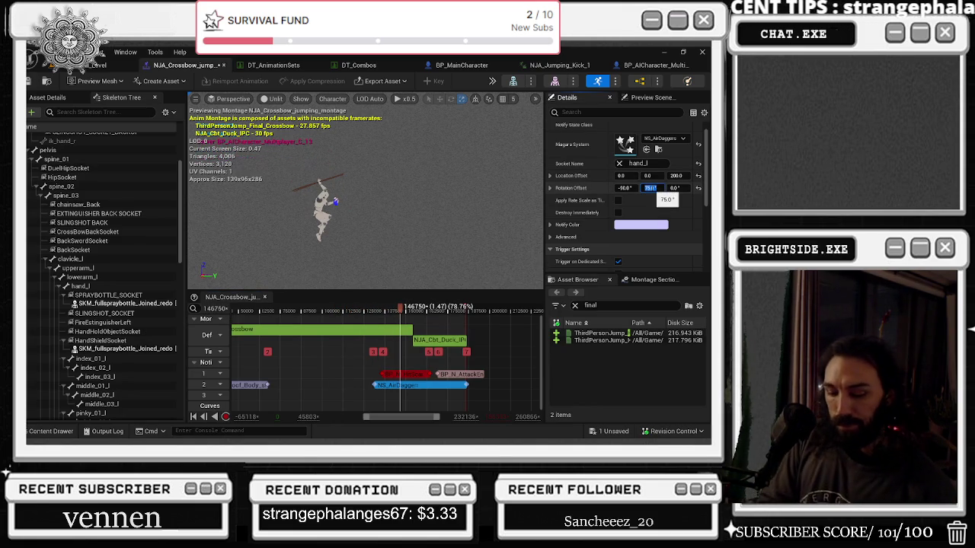
type("0")
key("Return")
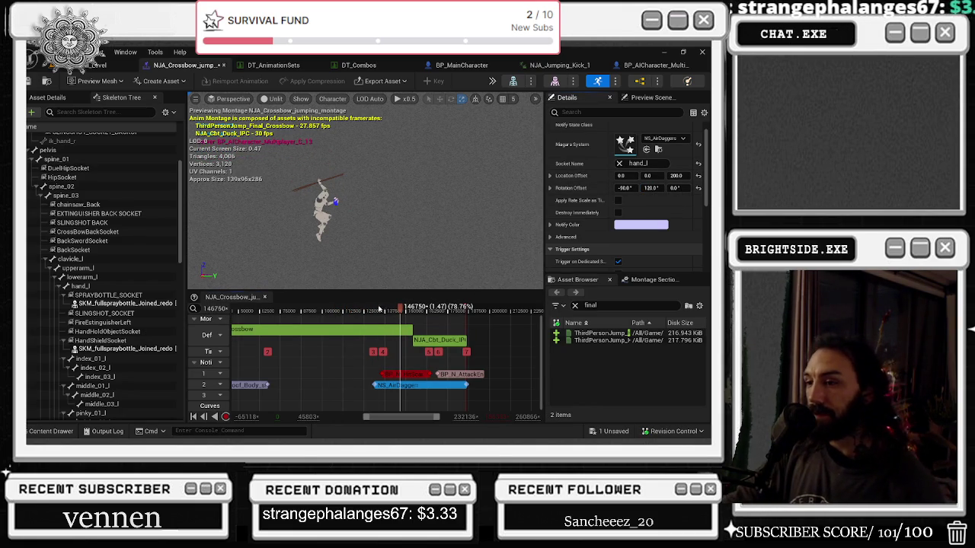
key("space")
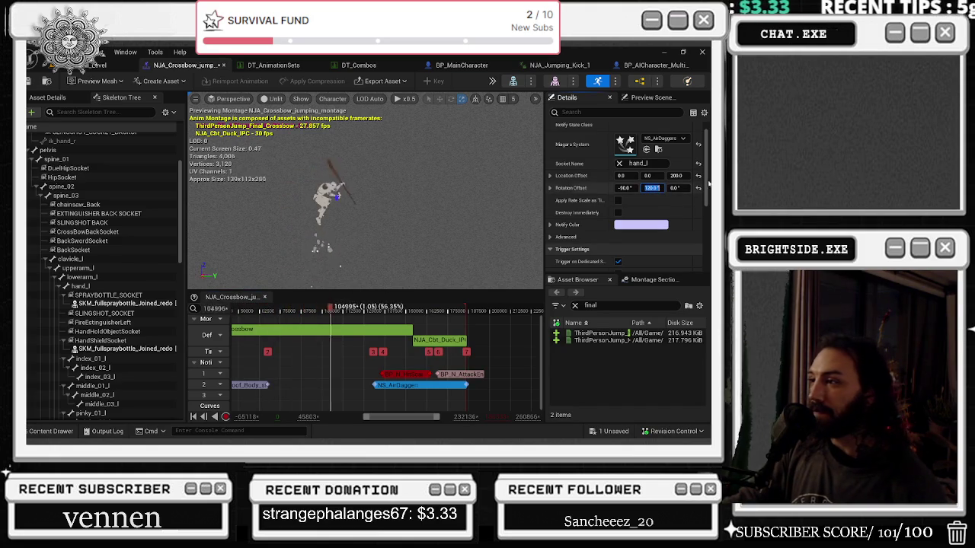
type("11")
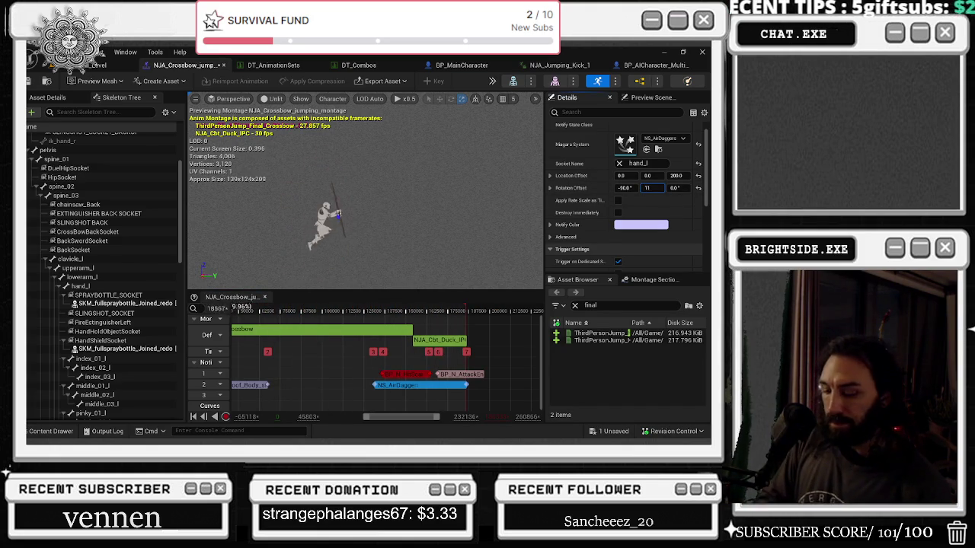
type("0")
key("Return")
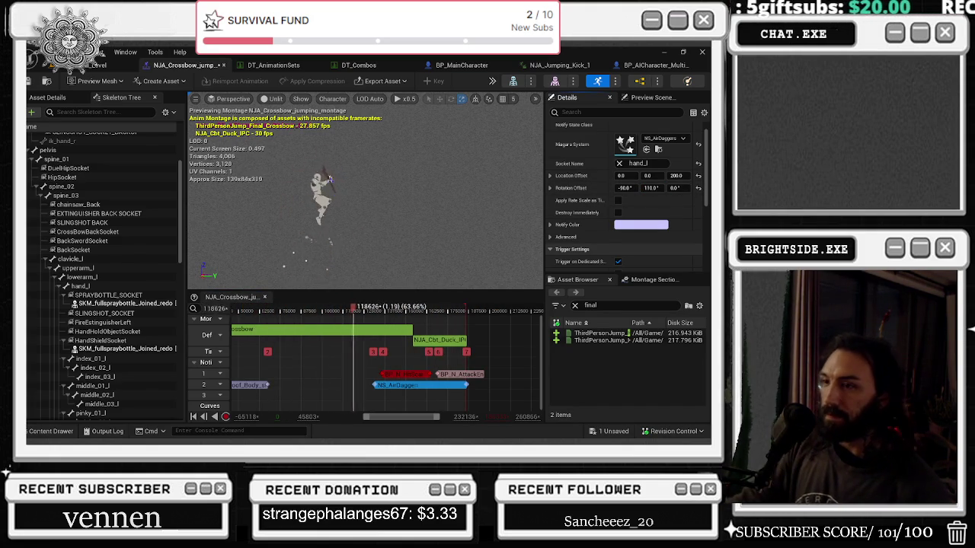
Try Location Offset Y values of -20 and -100, then reset it to 0
left_click(659, 175)
key("Return")
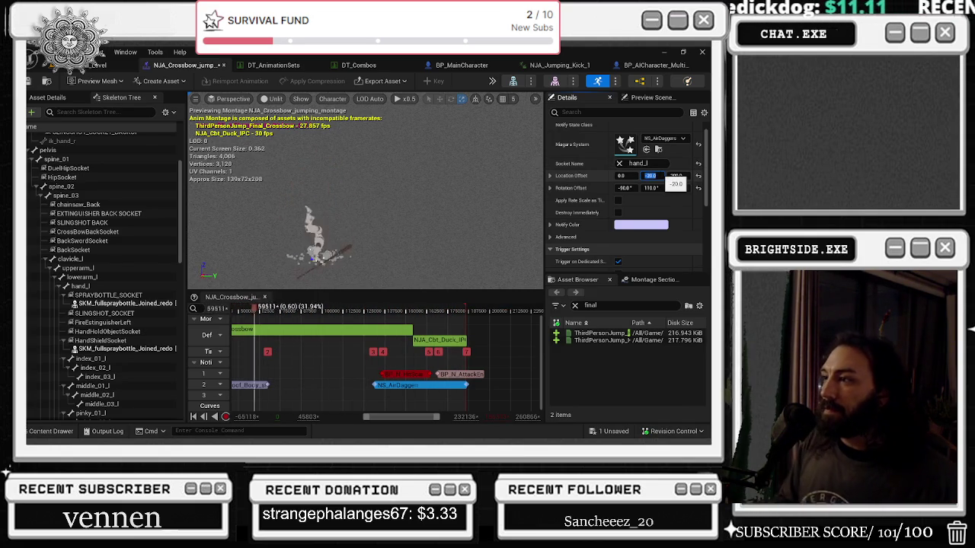
key("Return")
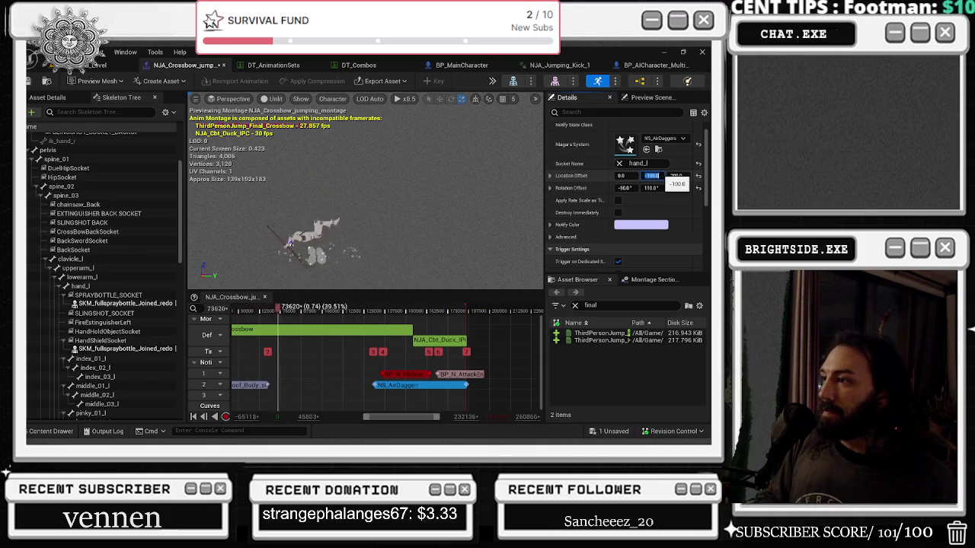
key("shift+Tab")
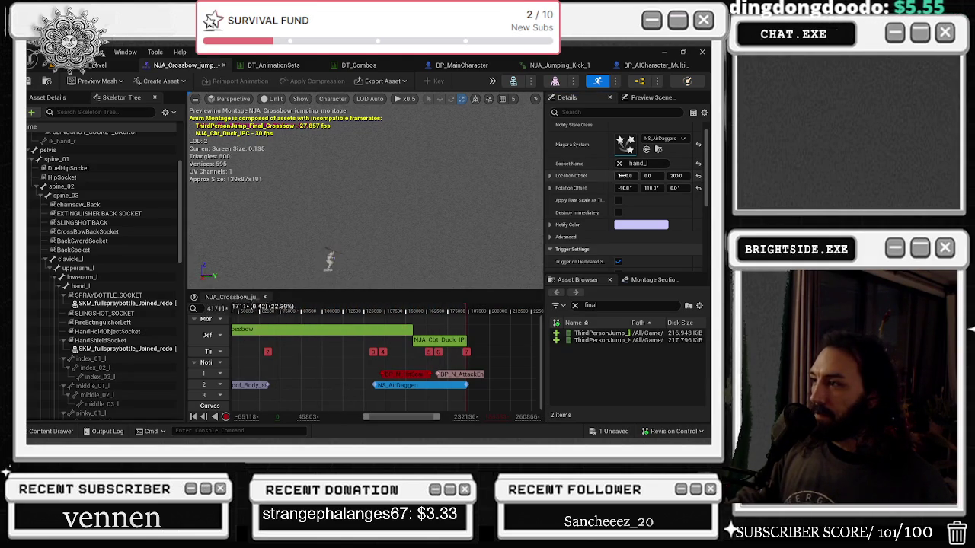
Set Location Offset X to -100 and Location Offset Z to 300
left_click(622, 175)
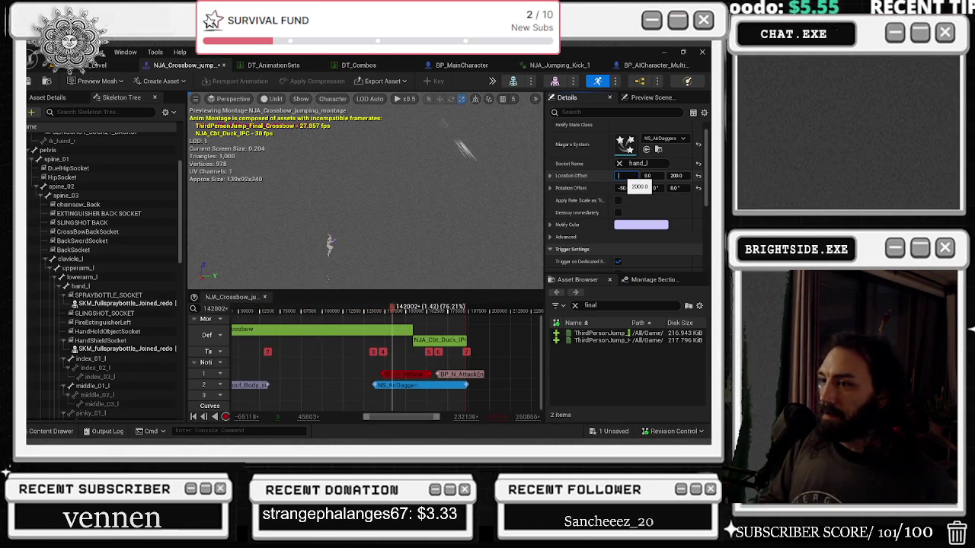
type("0")
key("Return")
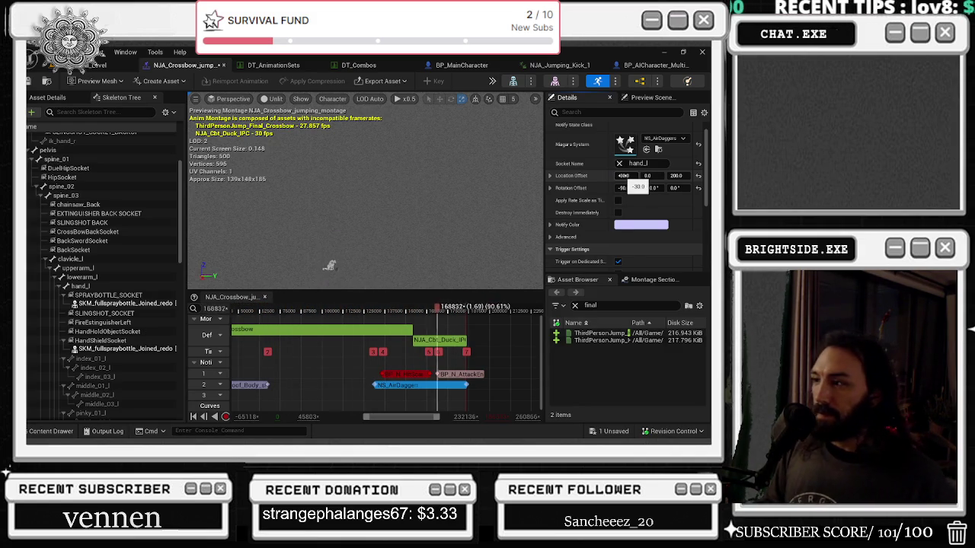
type("100")
key("Return")
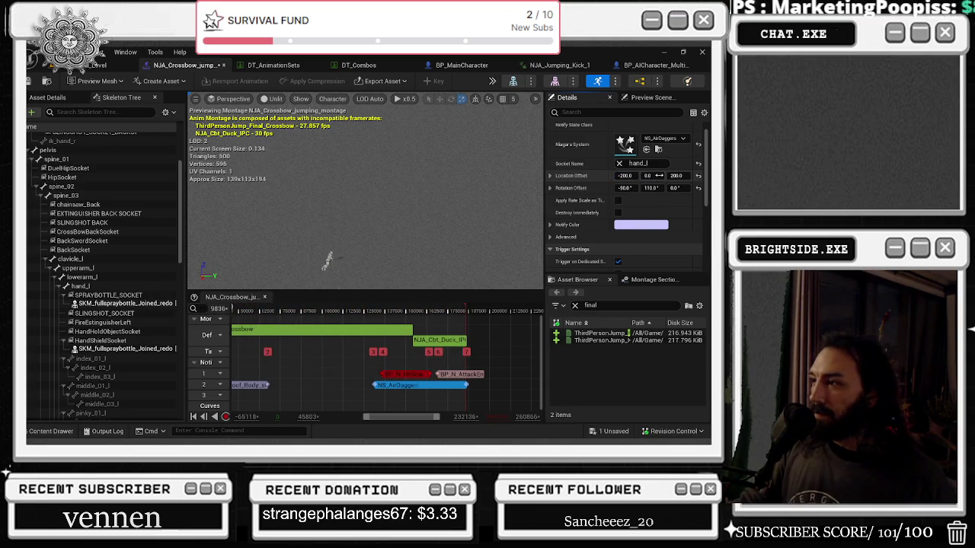
type("300")
key("Return")
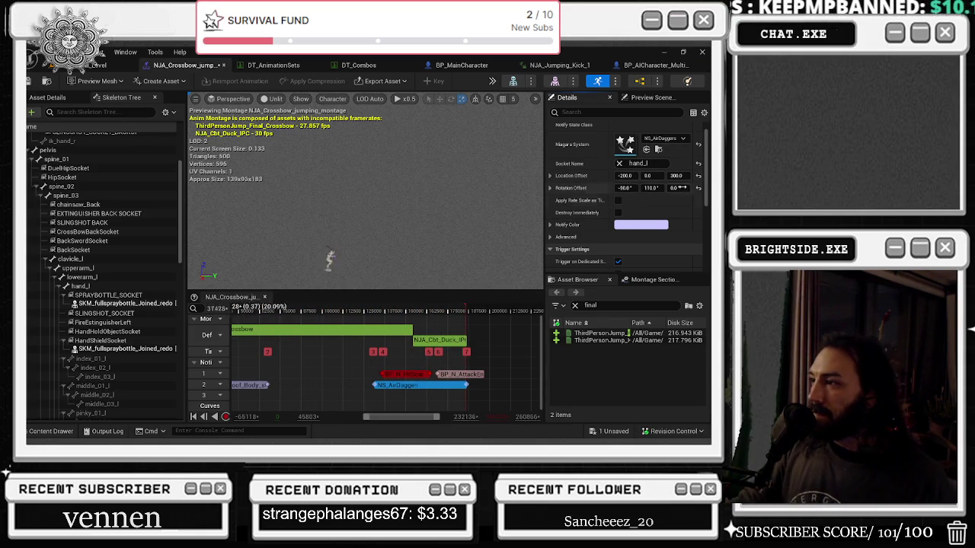
Try Location Offset Z values 0, 30, 100, 200, settling on 100, and set Y to 20
left_click_drag(682, 176, 675, 176)
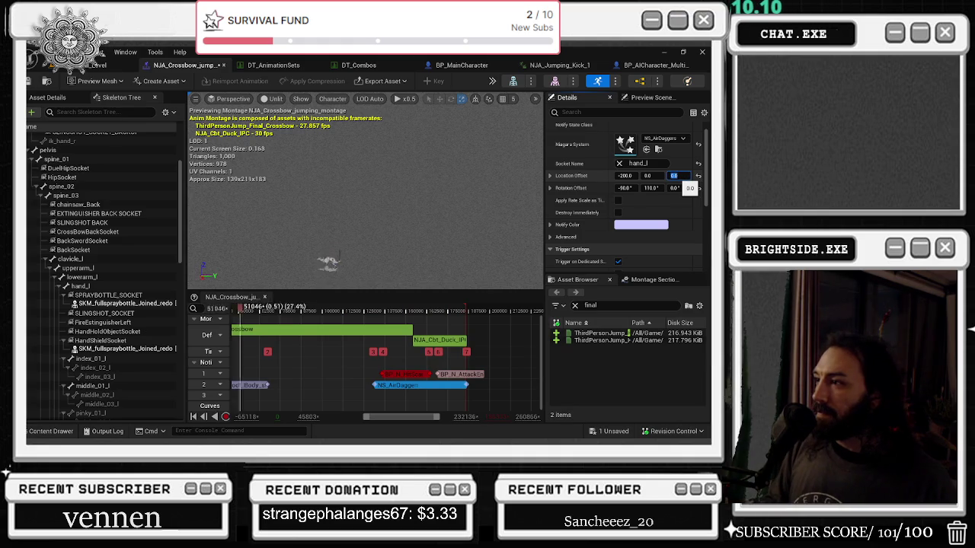
type("30")
key("Return")
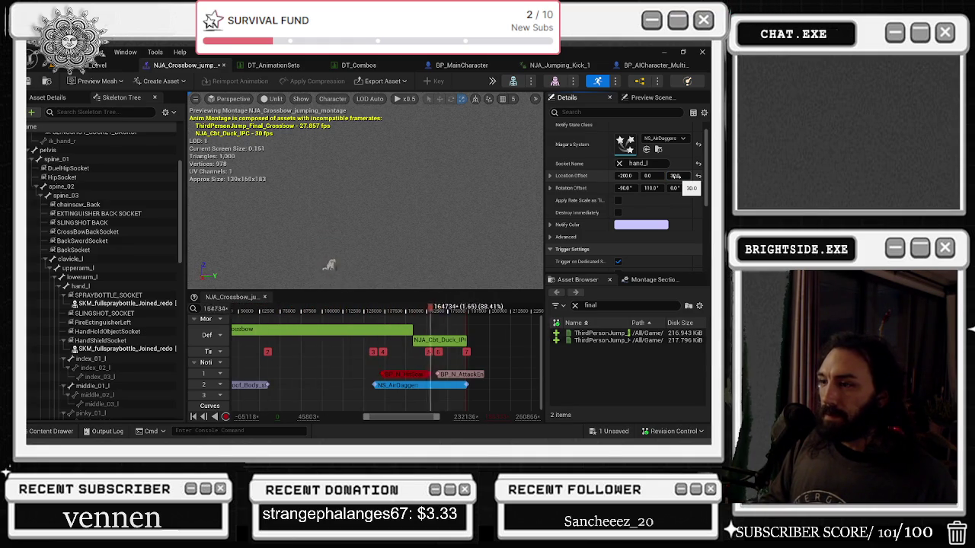
type("100")
key("Return")
type("200")
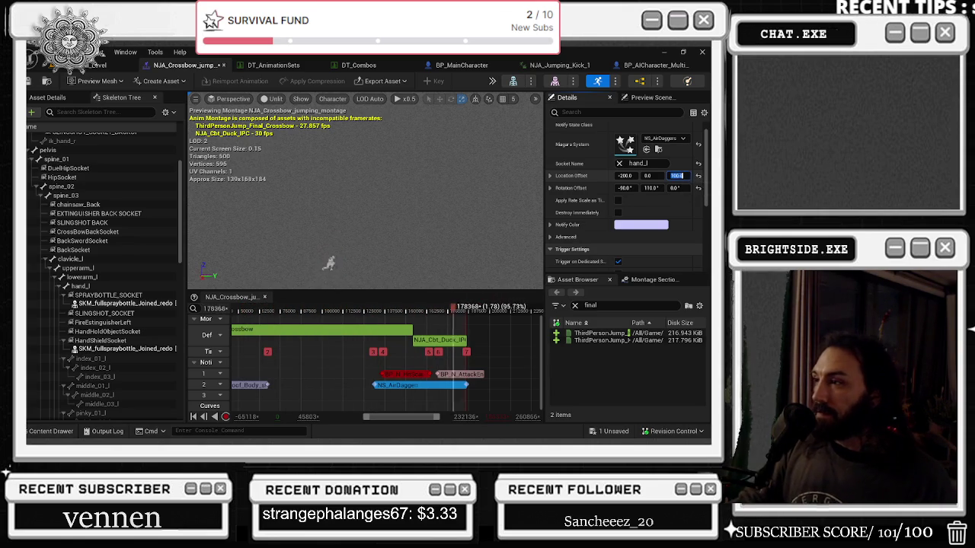
key("Return")
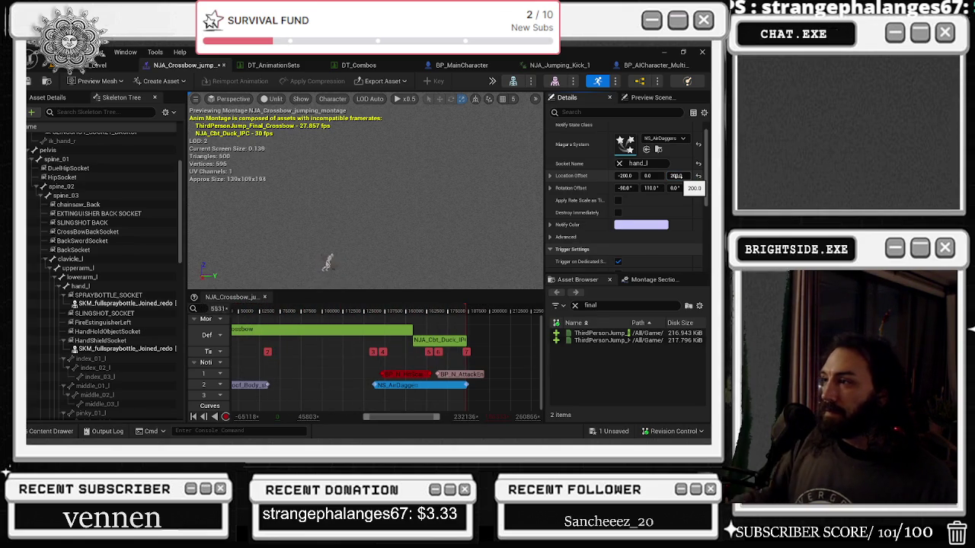
type("00")
key("Return")
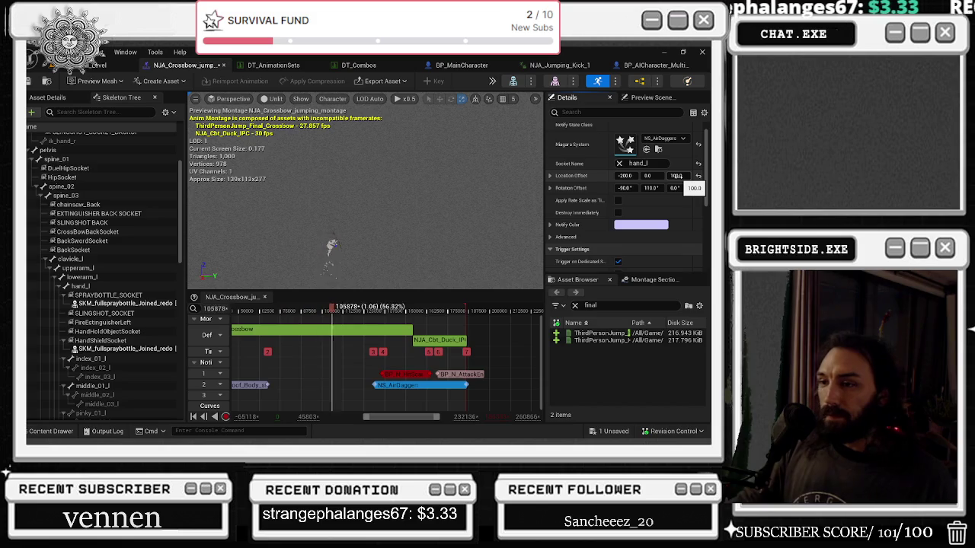
type("20")
key("Return")
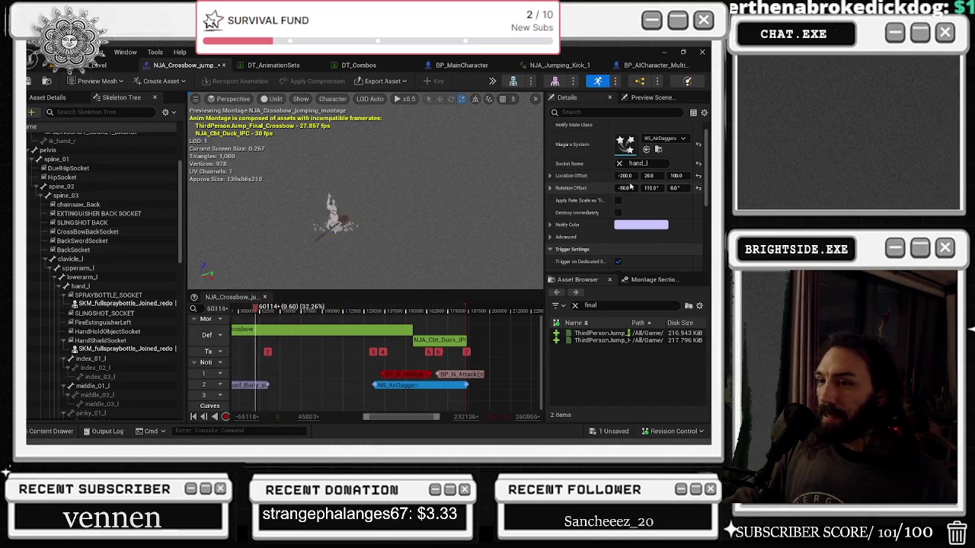
Set Location Offset Z to 200, trying and undoing Z 600 and Y 299
left_click(678, 175)
type("200")
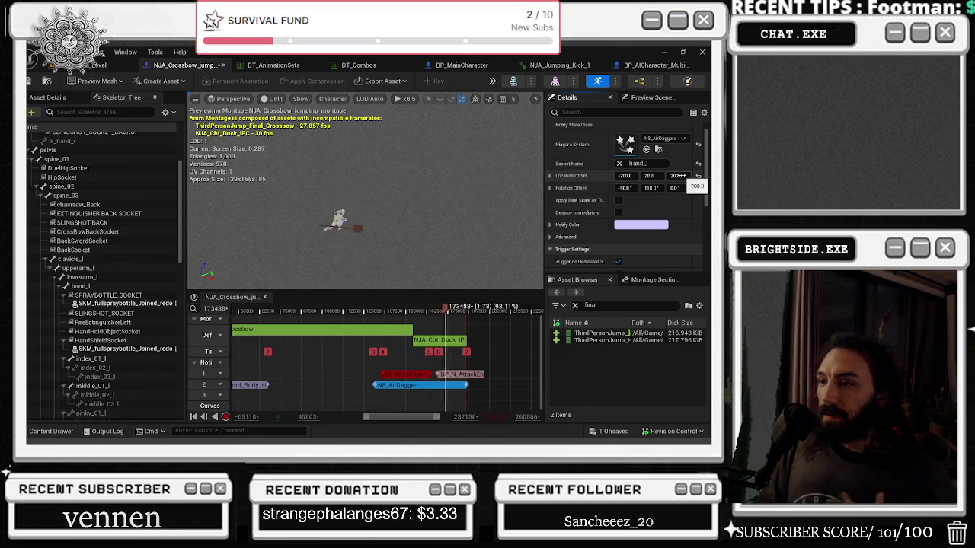
key("Return")
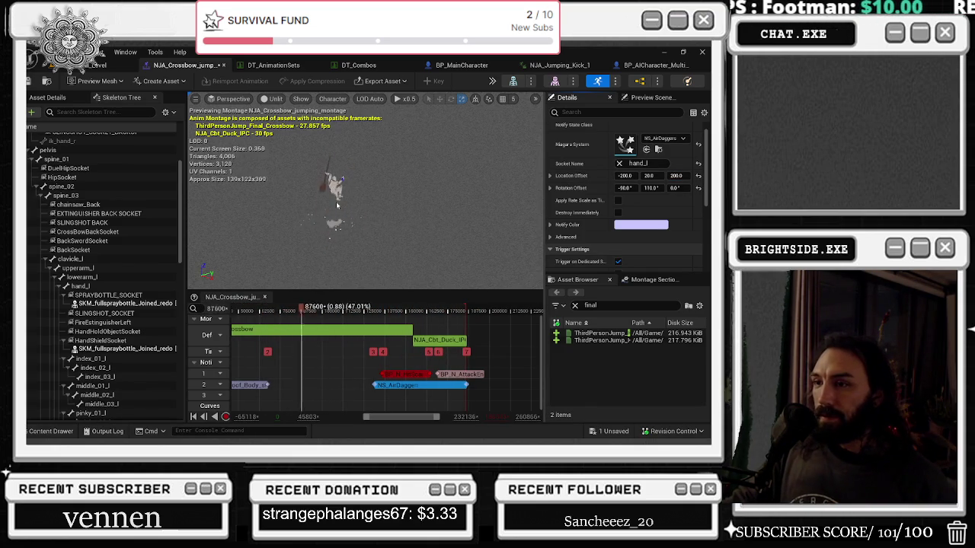
left_click(677, 175)
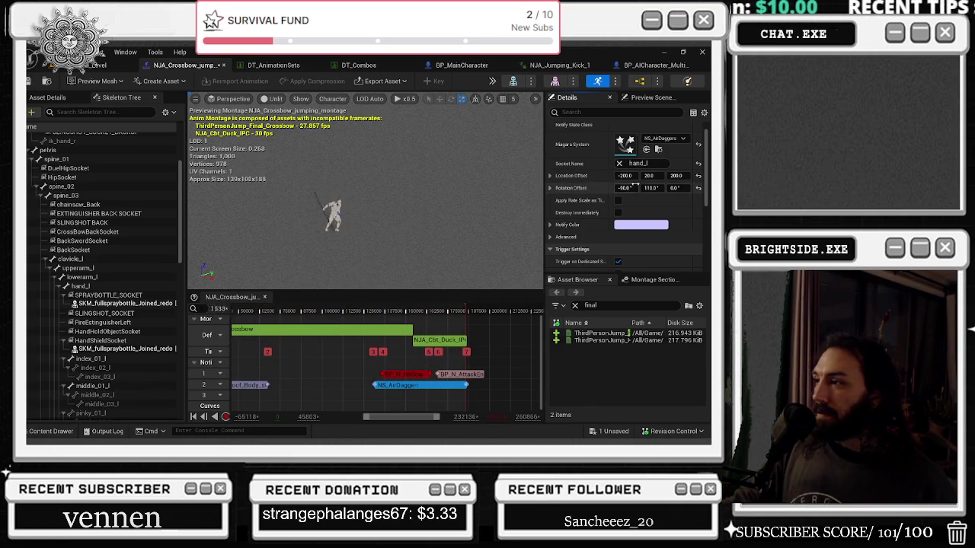
type("600")
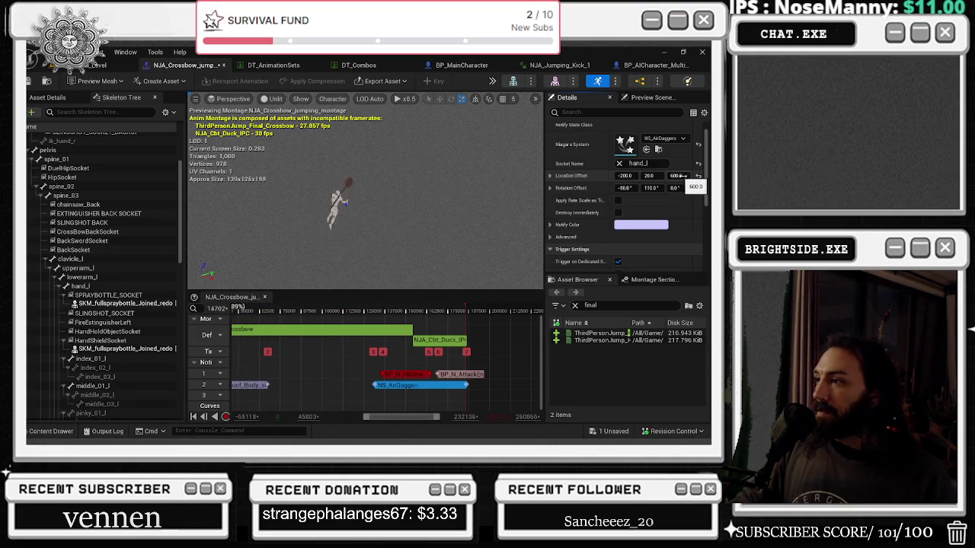
key("ctrl+z")
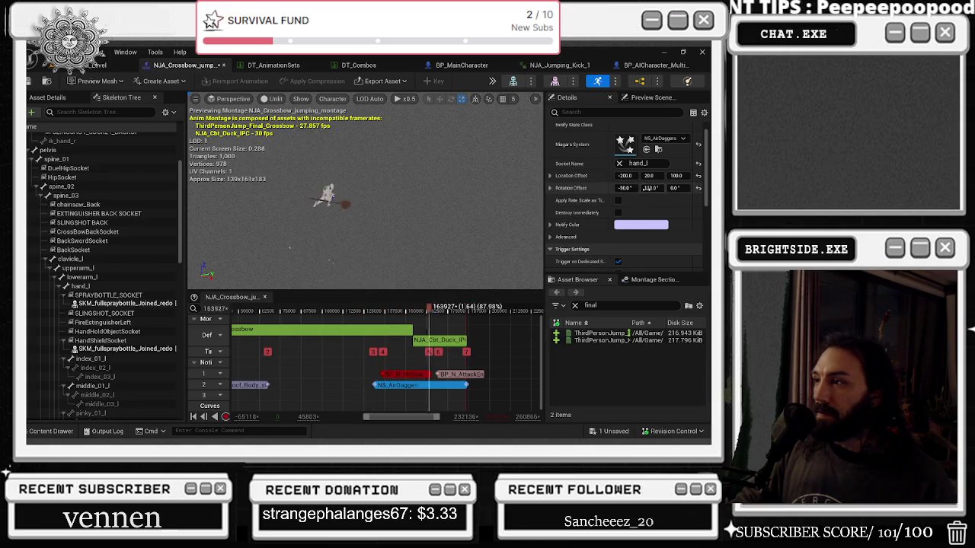
left_click(649, 175)
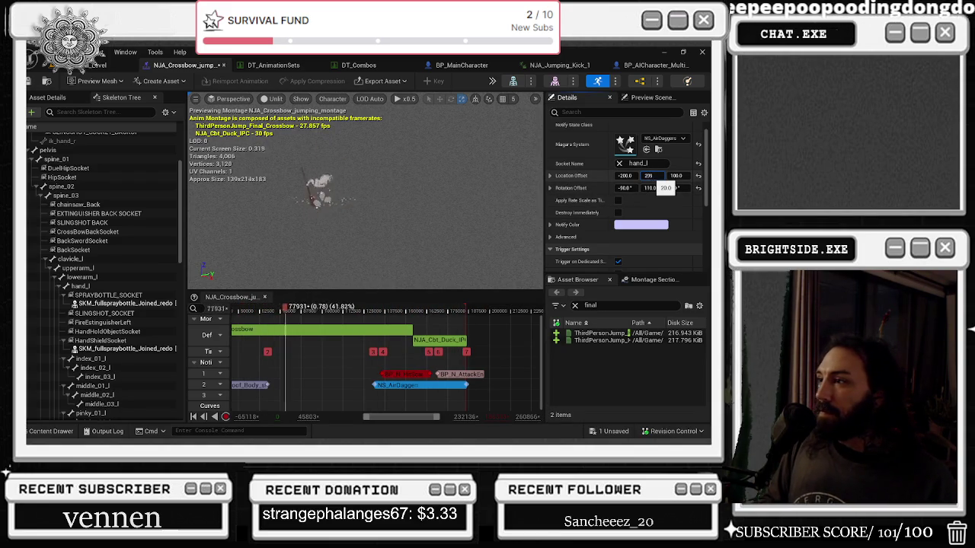
type("299")
key("Return")
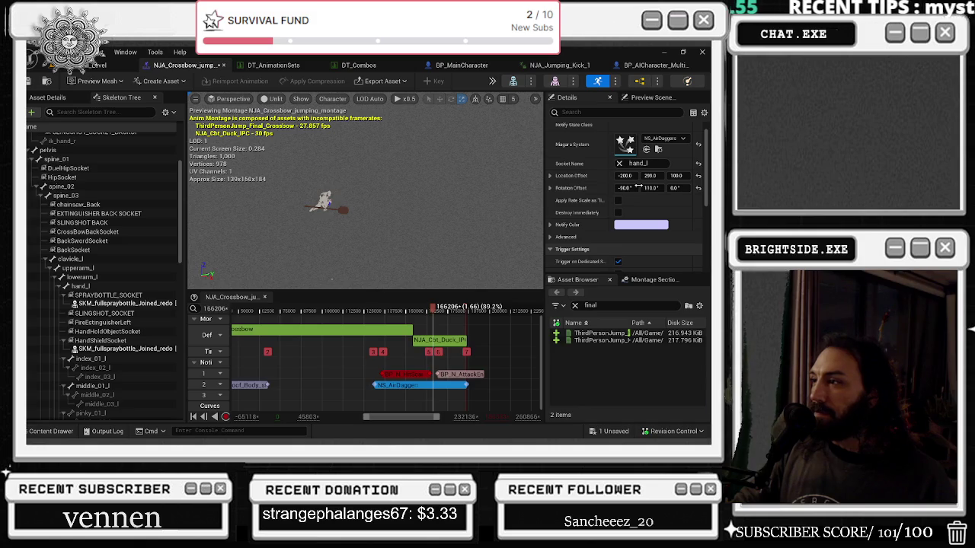
key("ctrl+z")
Try Location Offset X values 100 (undone), -300 and 300
left_click(626, 176)
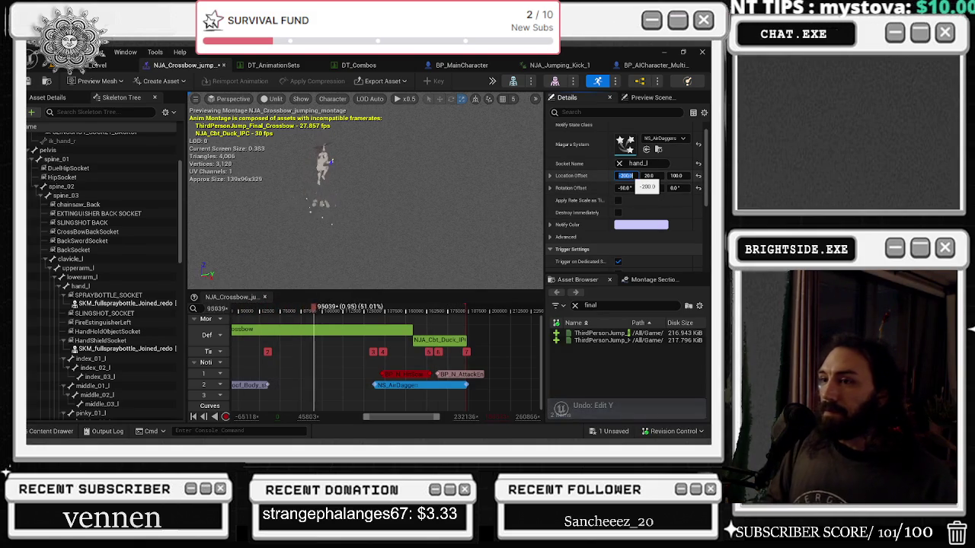
type("100")
key("Return")
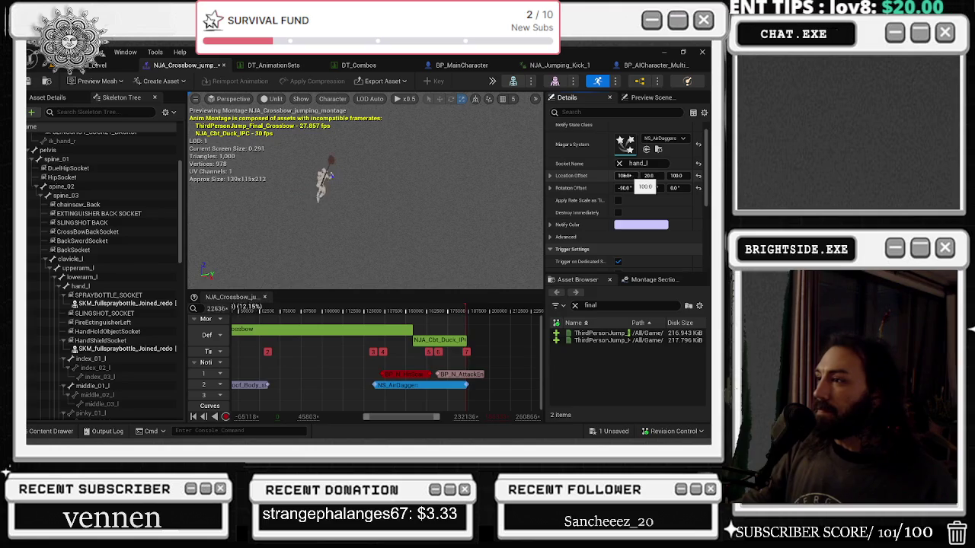
key("ctrl+z")
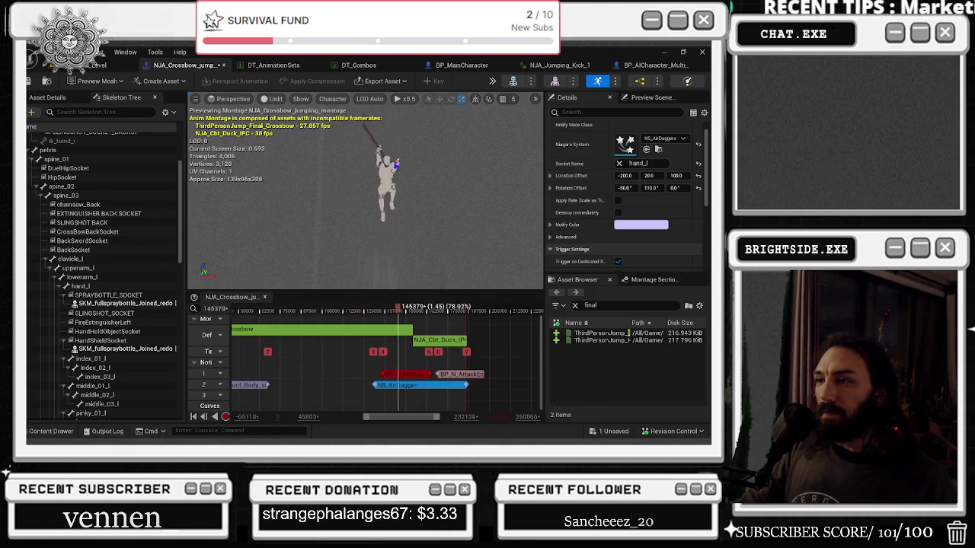
left_click(625, 176)
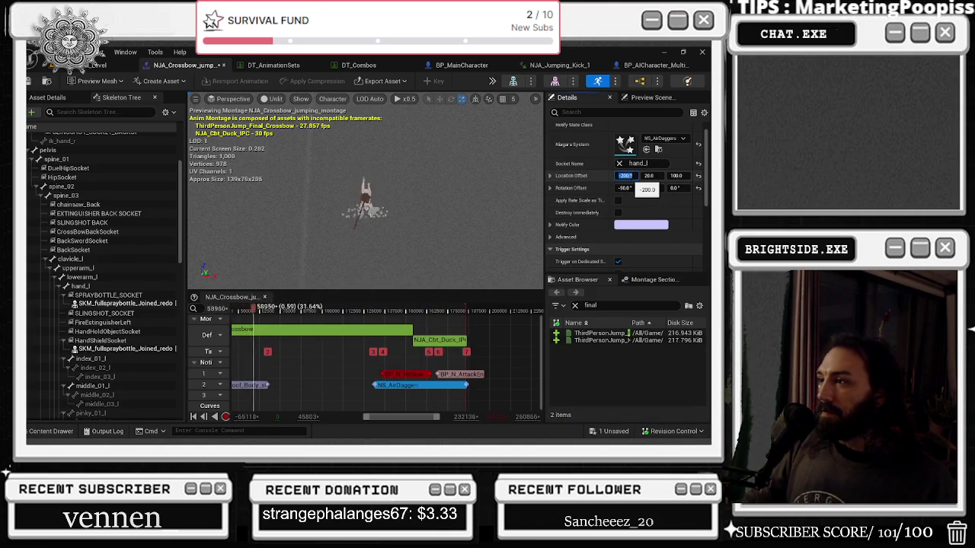
type("-300")
key("Return")
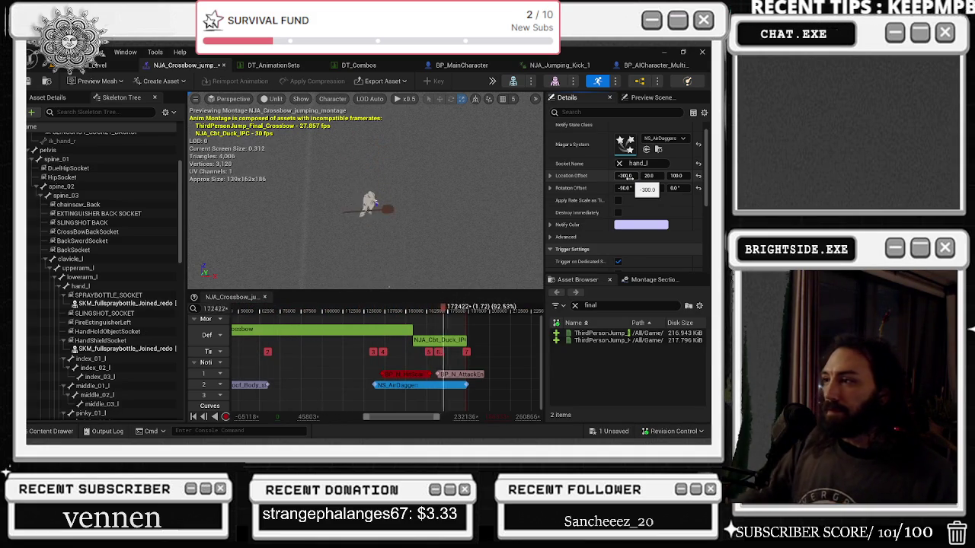
left_click(626, 176)
type("300")
key("Return")
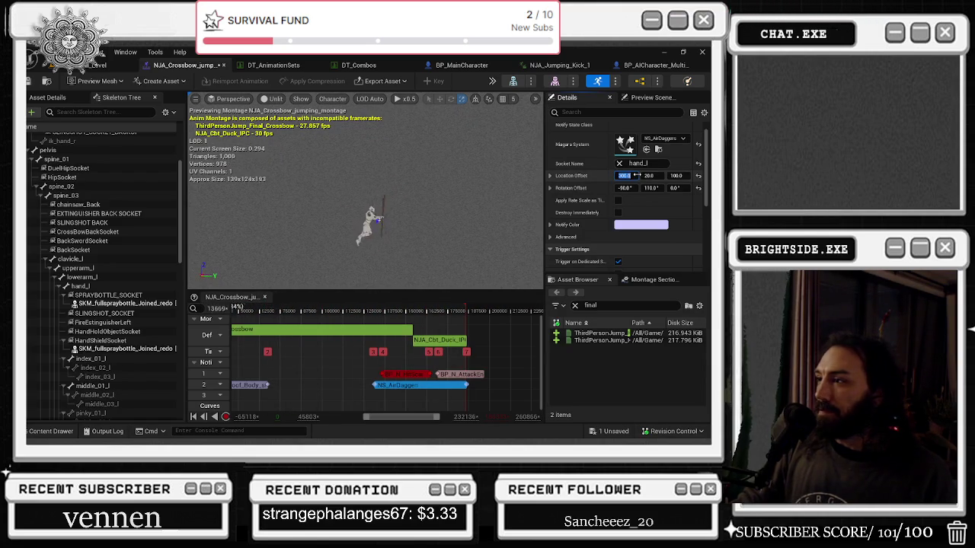
Try Location Offset X values of 0, 30 and 100
left_click(634, 175)
type("0")
key("Return")
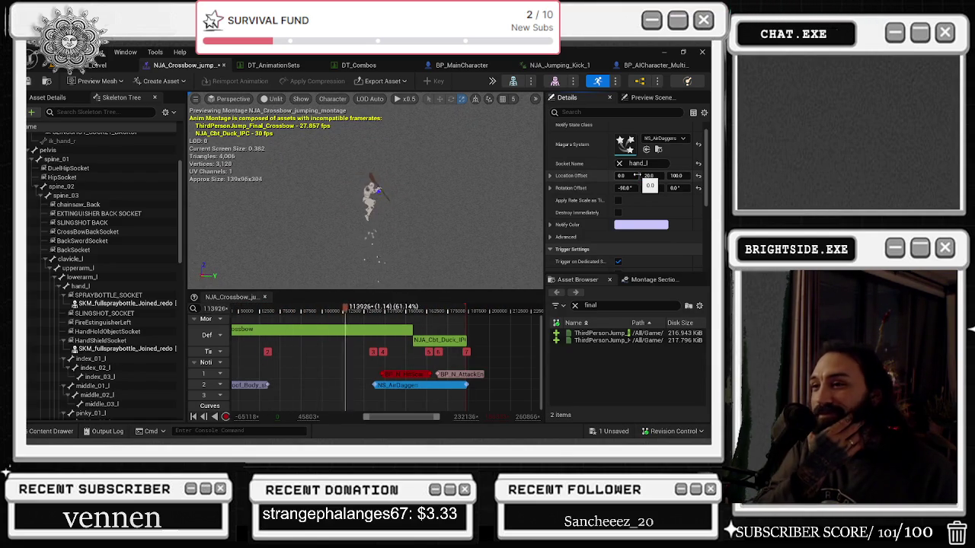
left_click(637, 176)
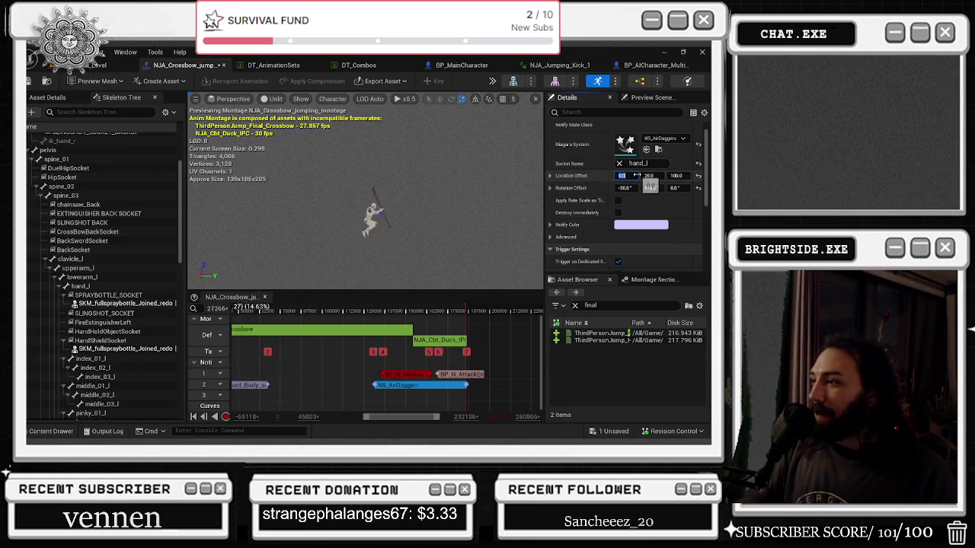
type("30")
key("Return")
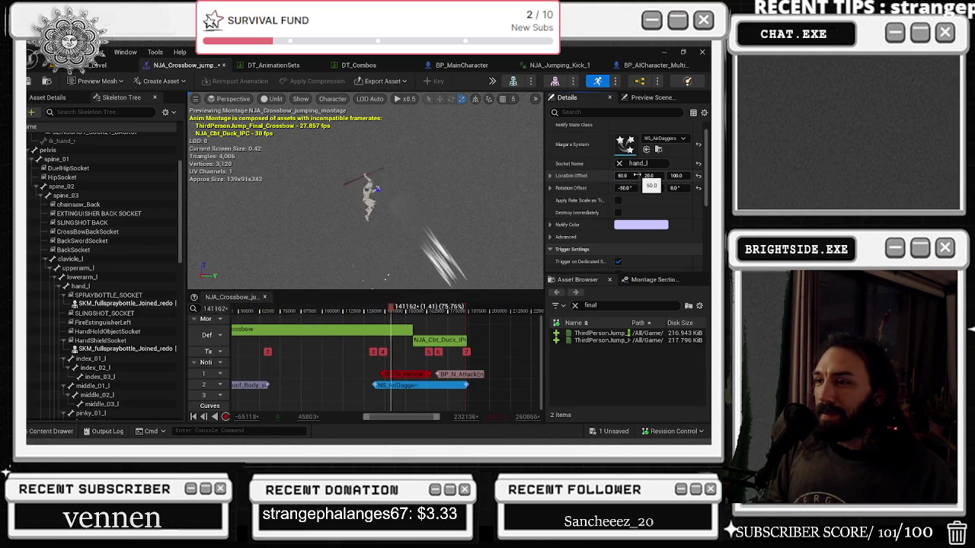
type("100")
key("Return")
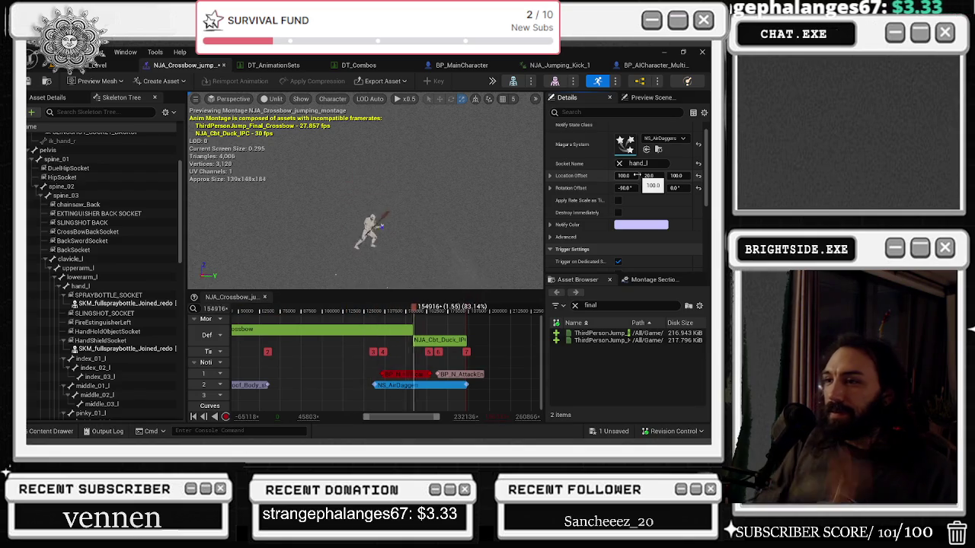
Undo a 110° rotation edit, set Location Offset Y to -20, and bring up the unsaved content list
left_click(651, 188)
type("110")
key("Return")
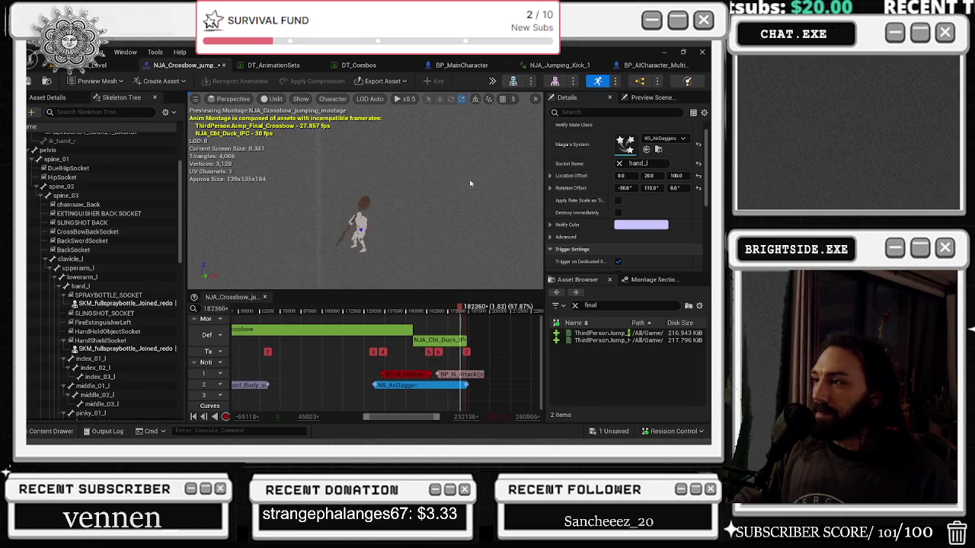
key("ctrl+z")
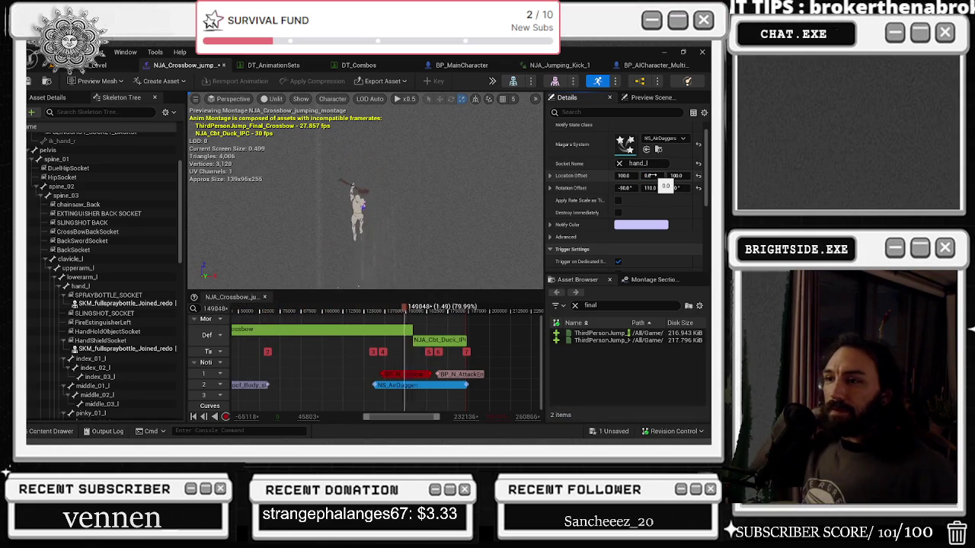
mouse_move(651, 176)
left_mouse_down()
mouse_move(639, 176)
mouse_move(651, 176)
left_mouse_up()
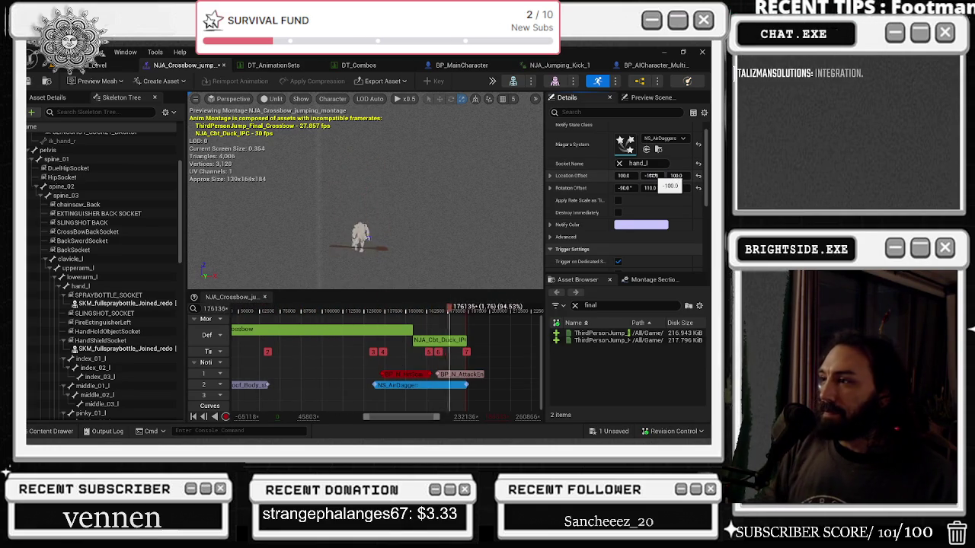
left_click(651, 176)
type("-20")
key("Return")
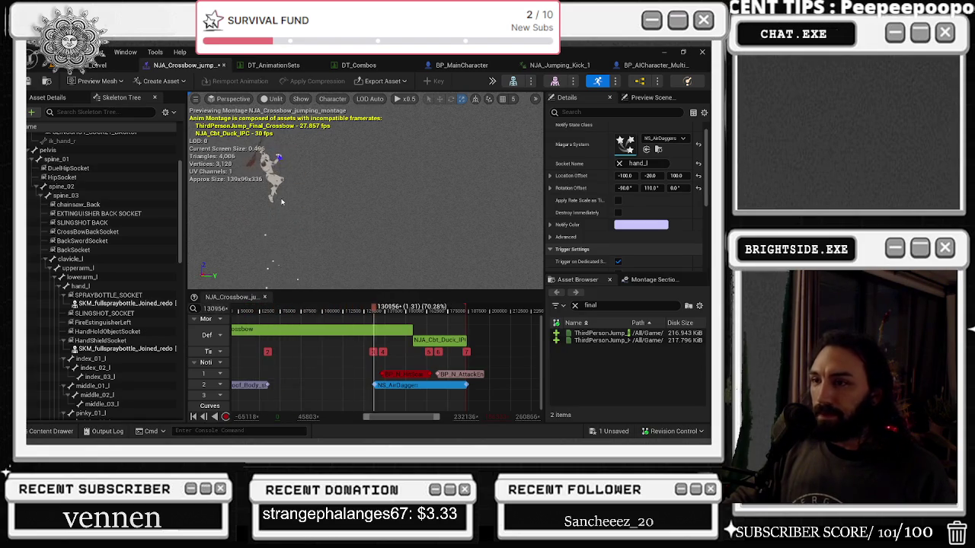
left_click(617, 433)
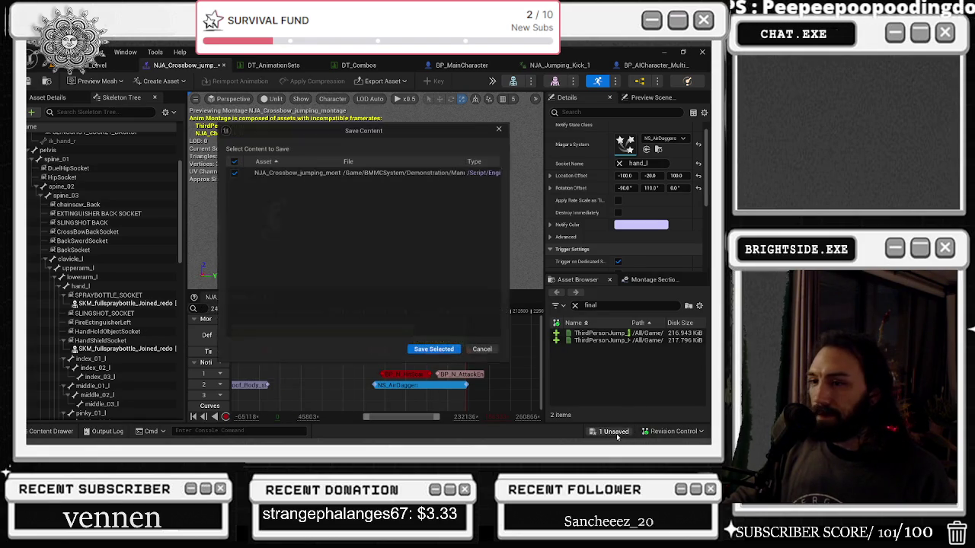
Save the crossbow jumping montage and the level
left_click(417, 349)
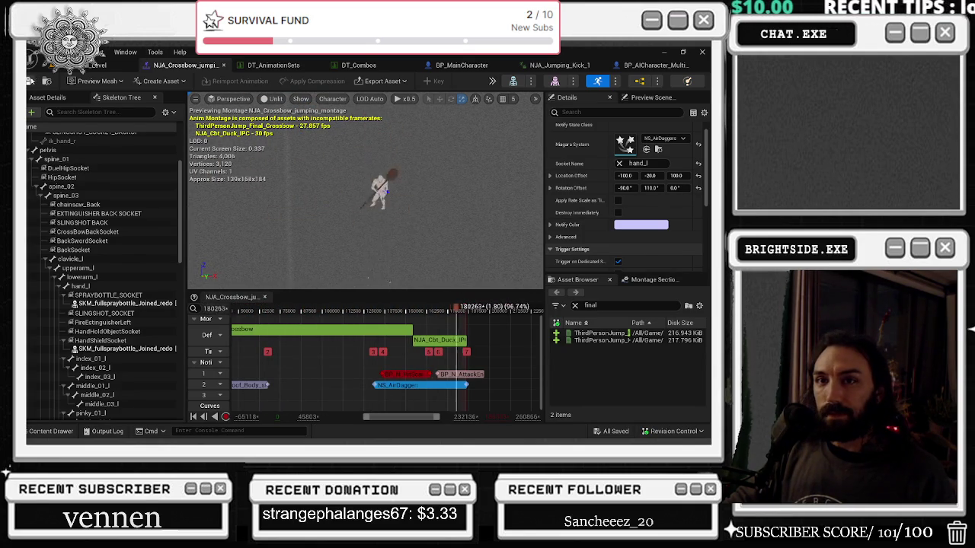
left_click(95, 65)
key("ctrl+s")
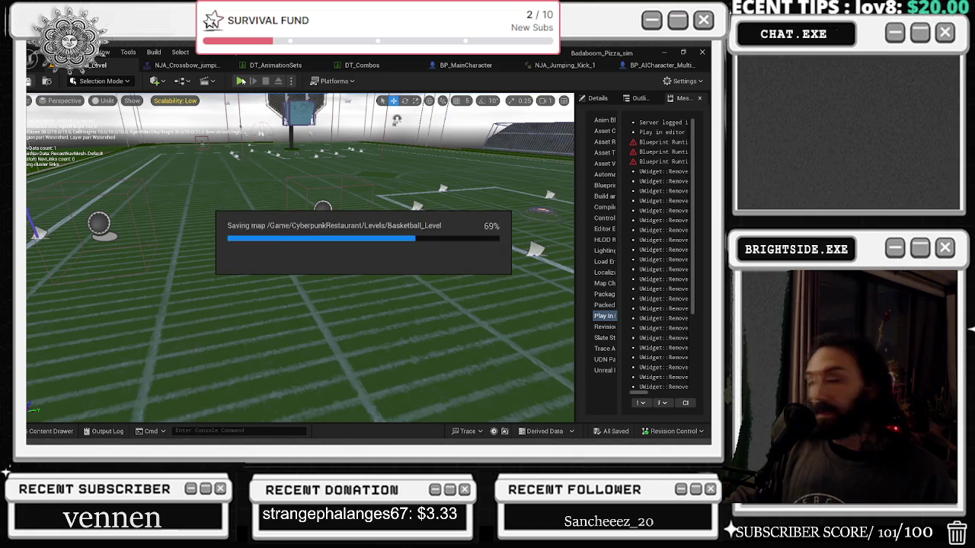
Playtest the level in the editor, firing the weapon, then stop and return to BP_AICharacter_Multiplayer
key("alt+p")
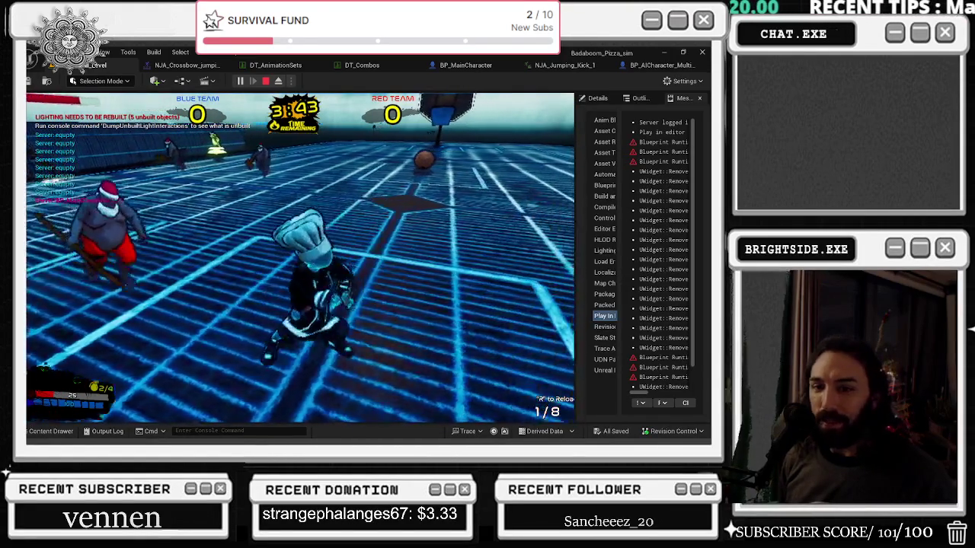
left_click(301, 258)
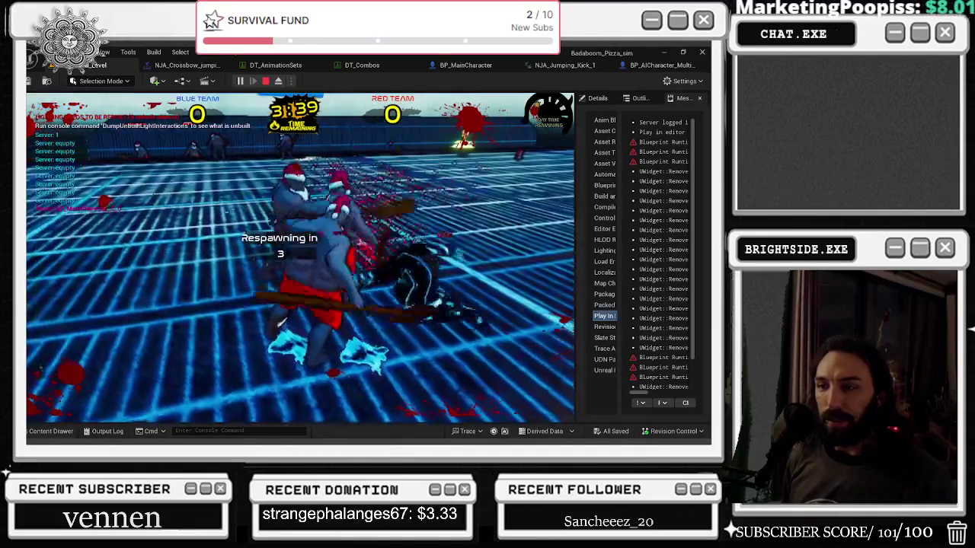
key("Escape")
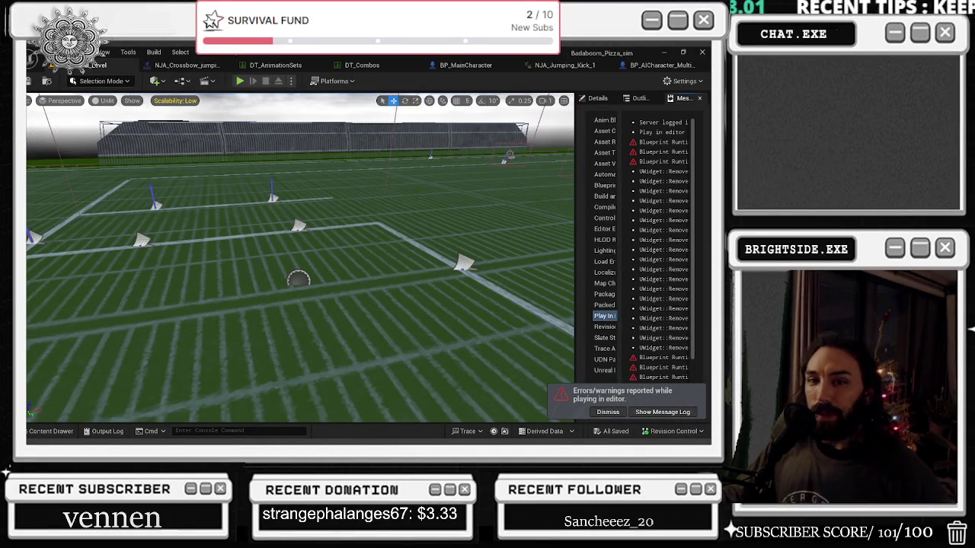
left_click(672, 67)
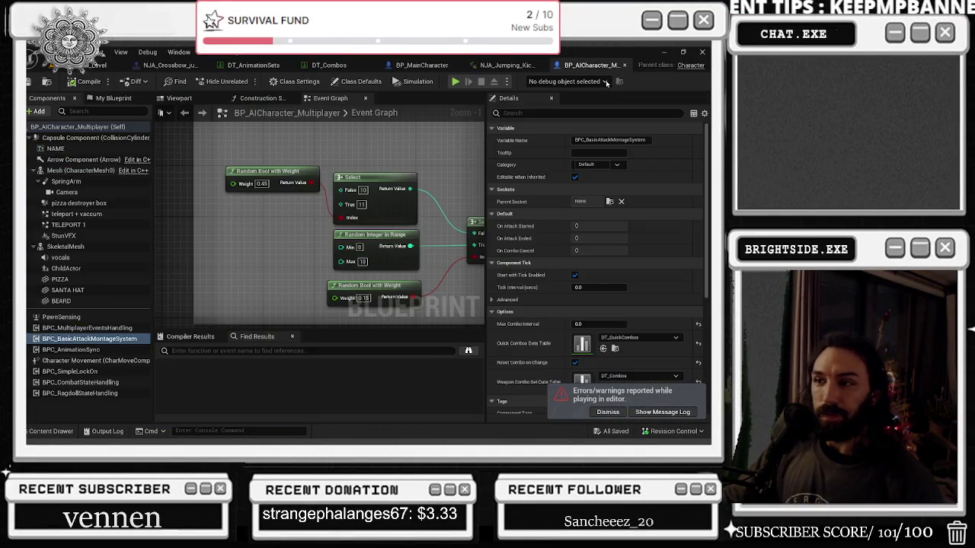
Select the BP_N_HitScan notify in the crossbow jumping montage and nudge notify marker 5 earlier
left_click(484, 66)
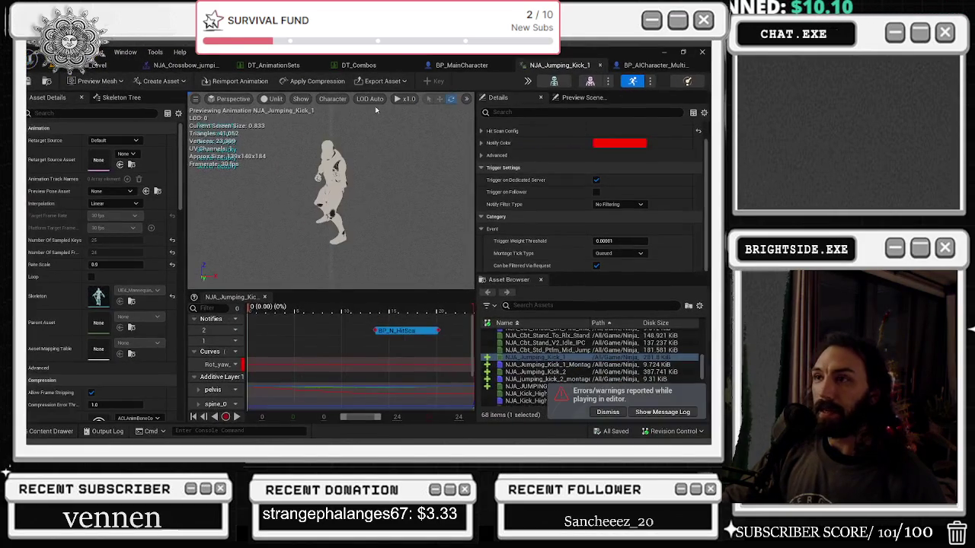
left_click(186, 64)
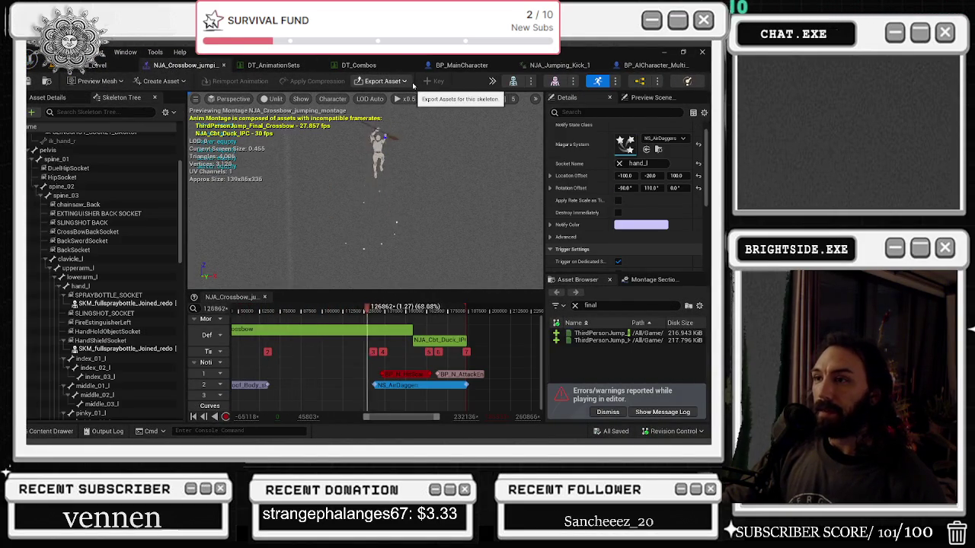
left_click(404, 374)
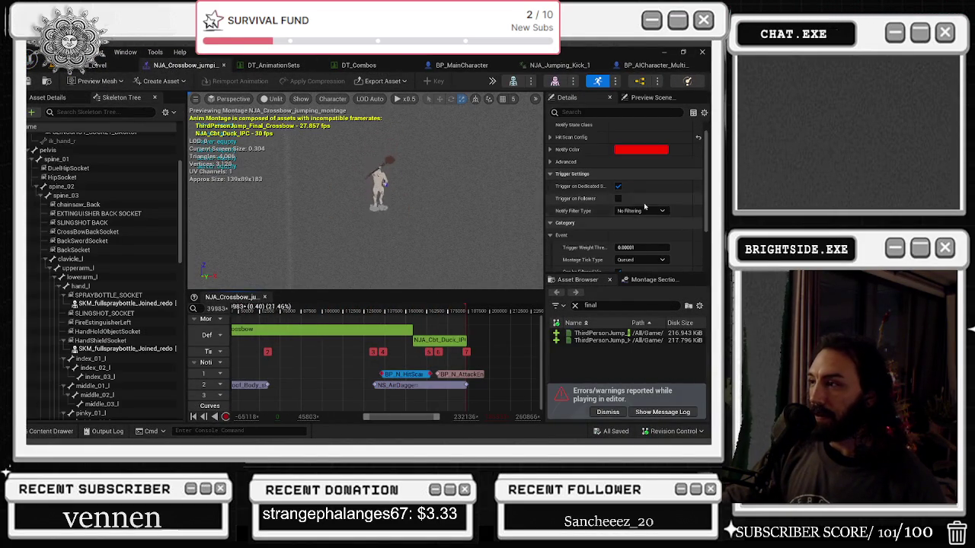
left_click_drag(383, 315, 415, 315)
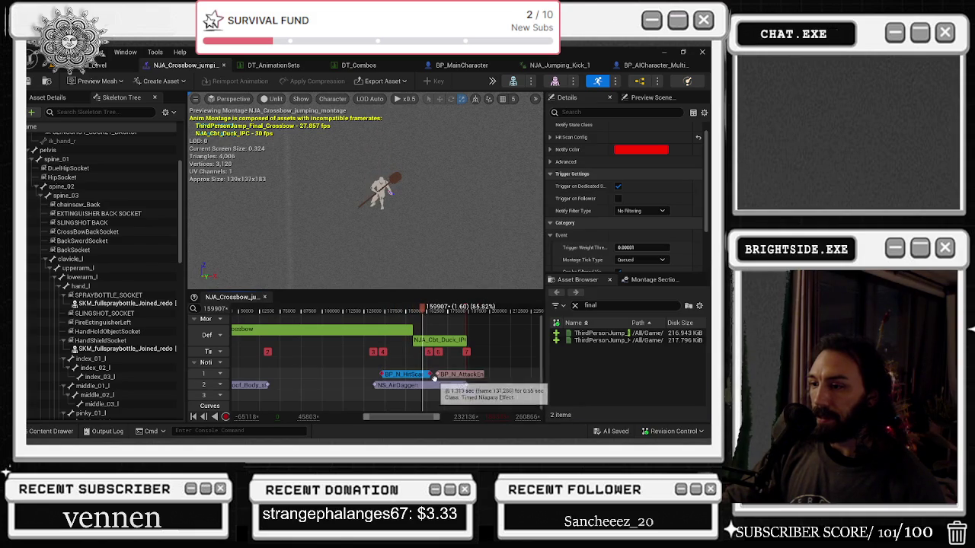
left_click_drag(428, 351, 412, 351)
left_click(381, 312)
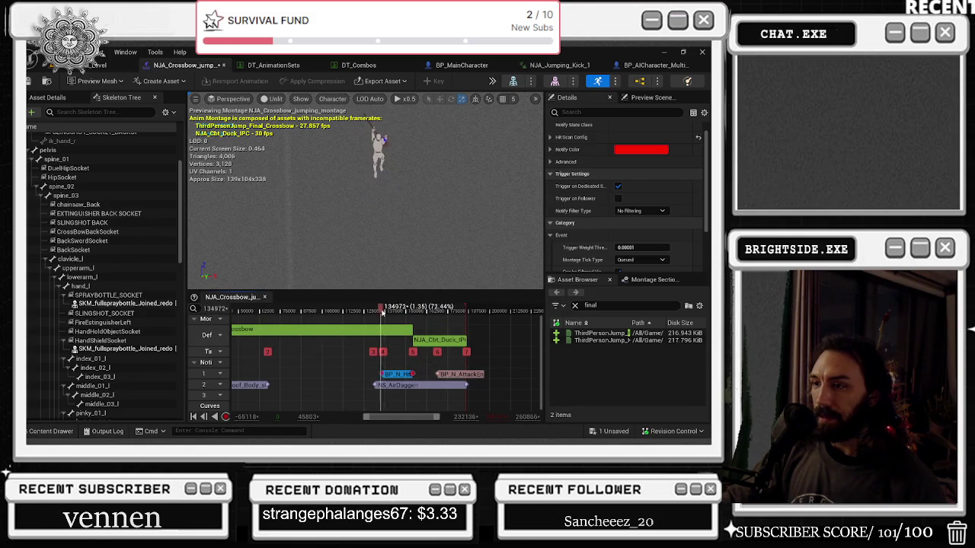
left_click_drag(402, 312, 341, 307)
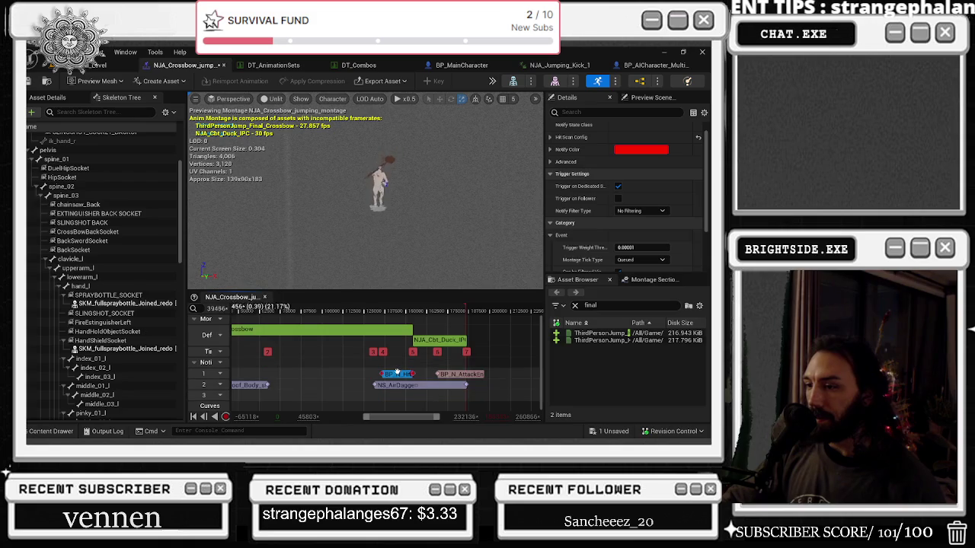
scroll(570, 155, "down", 1)
scroll(570, 155, "up", 5)
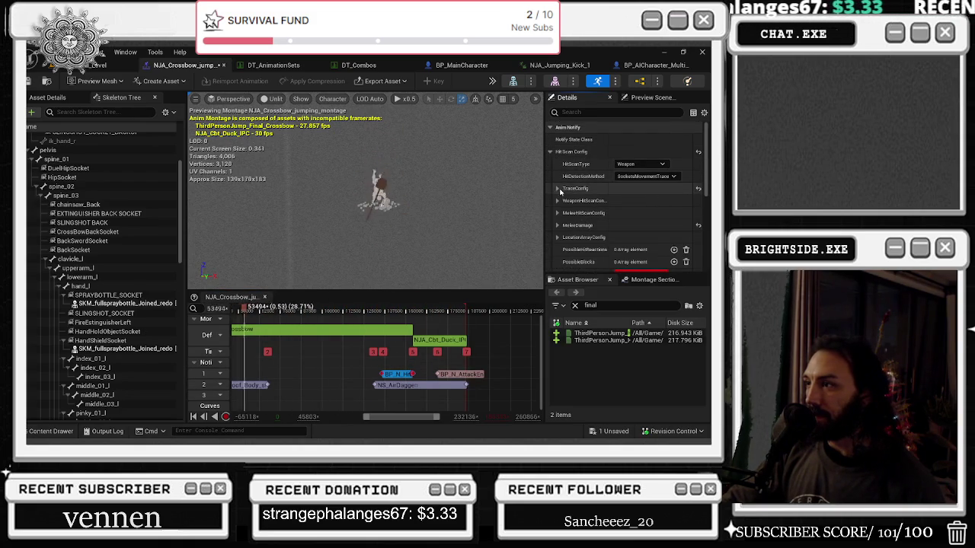
Set the hit-scan trace radius to 200, save the montage, and close it
left_click(557, 188)
left_click(640, 212)
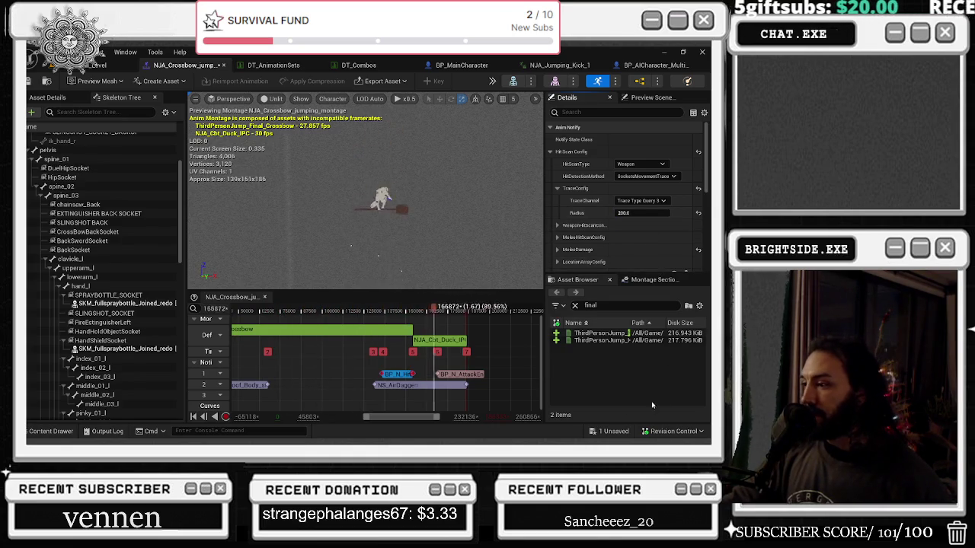
left_click(614, 432)
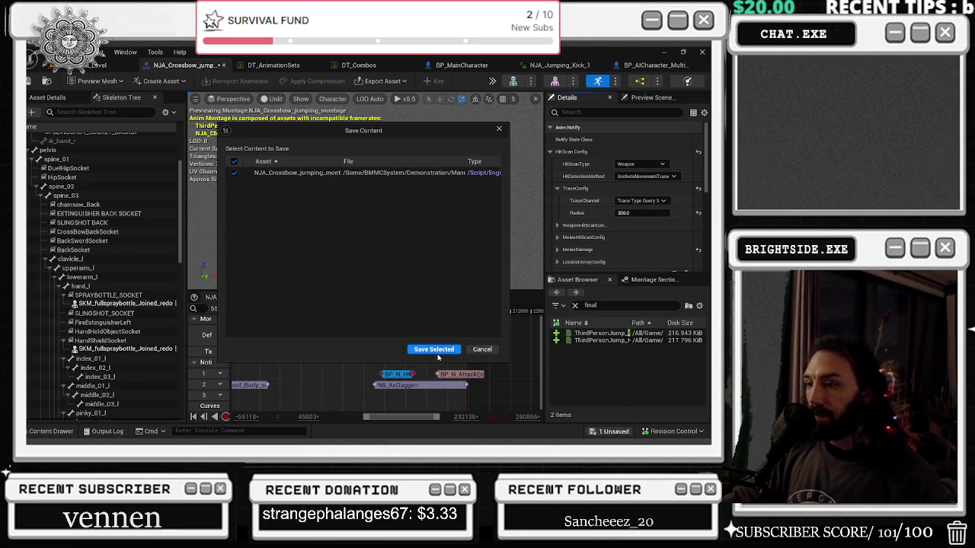
left_click(434, 350)
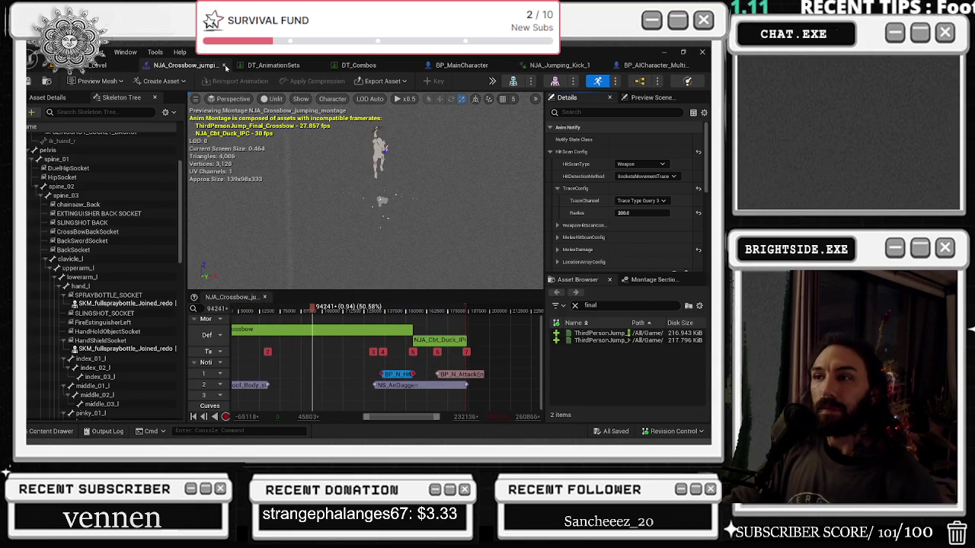
left_click(225, 66)
left_click(196, 67)
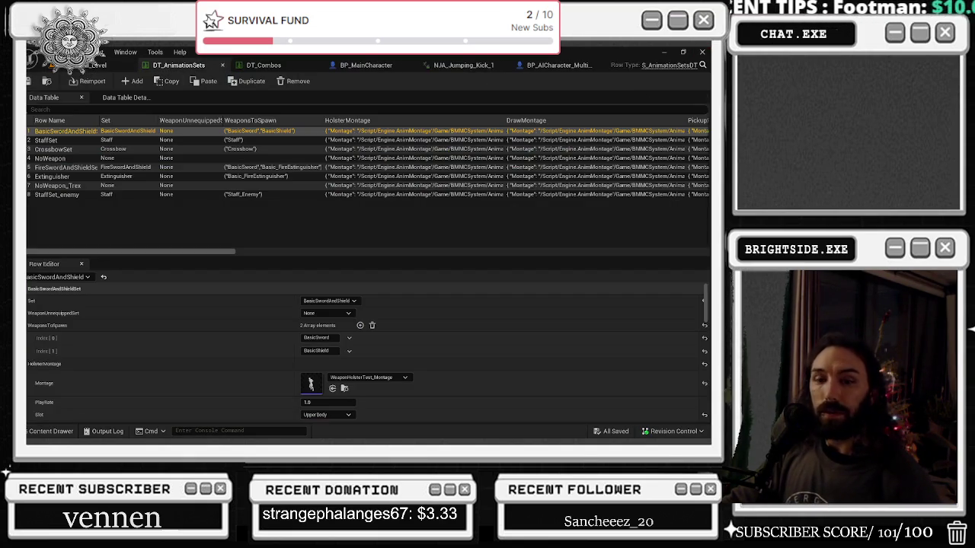
Inspect the StaffSet and StaffSet_enemy row settings in DT_AnimationSets, then go to DT_Combos
left_click(69, 140)
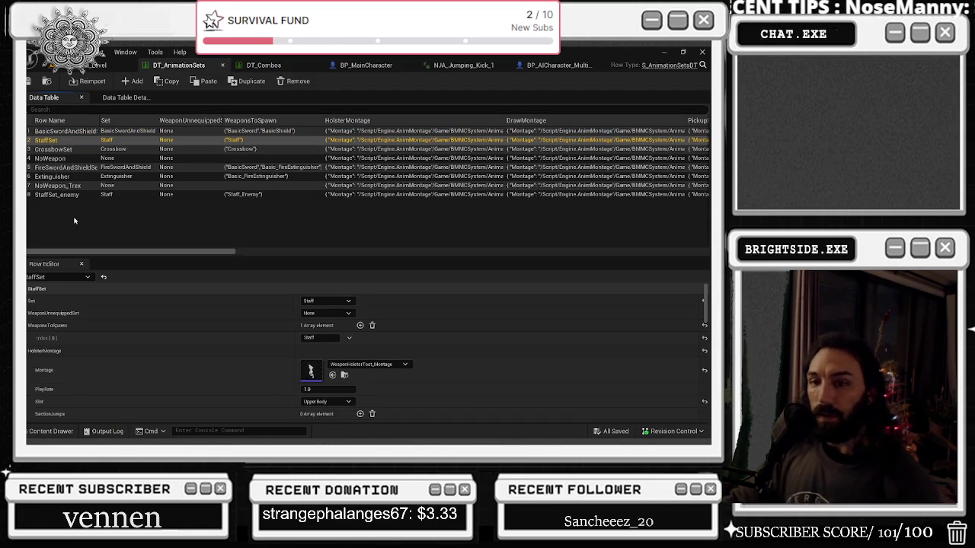
left_click(56, 195)
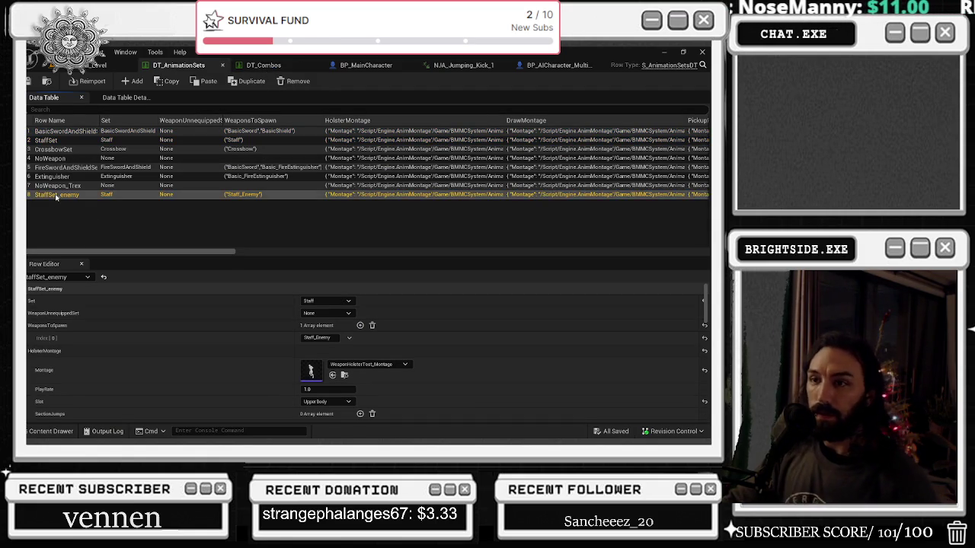
scroll(149, 330, "down", 5)
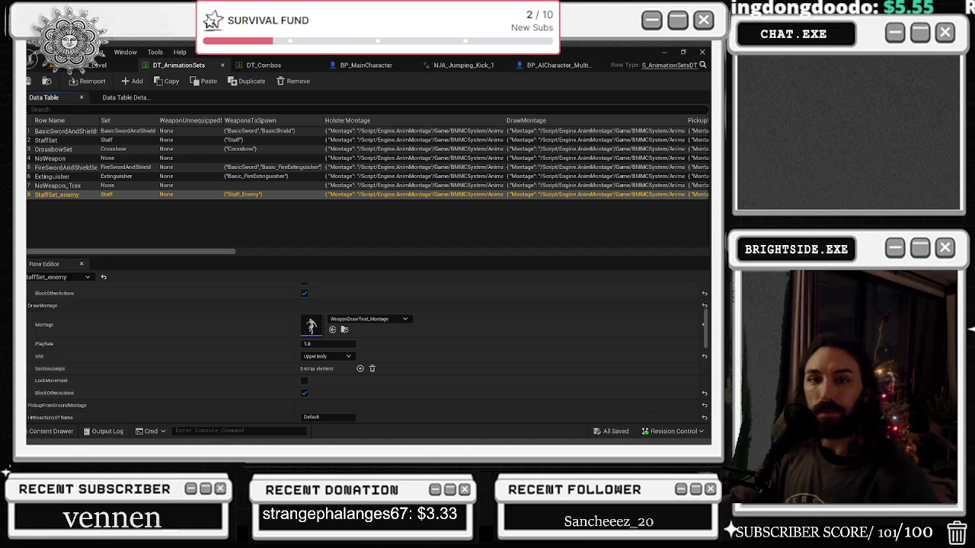
left_click(259, 65)
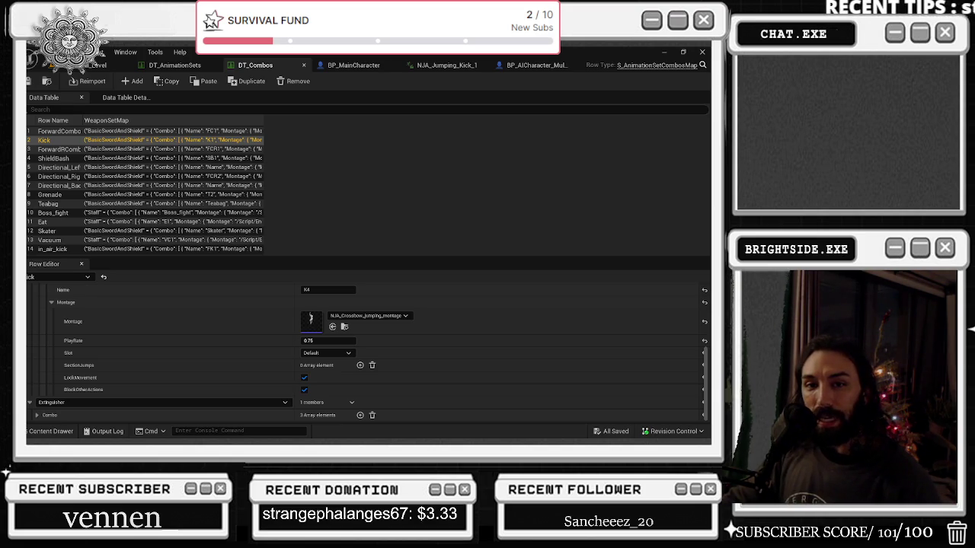
Select the in_air_kick combo and preview its FK3 montage, NJA_jumping_kick_3_montage
left_click(54, 249)
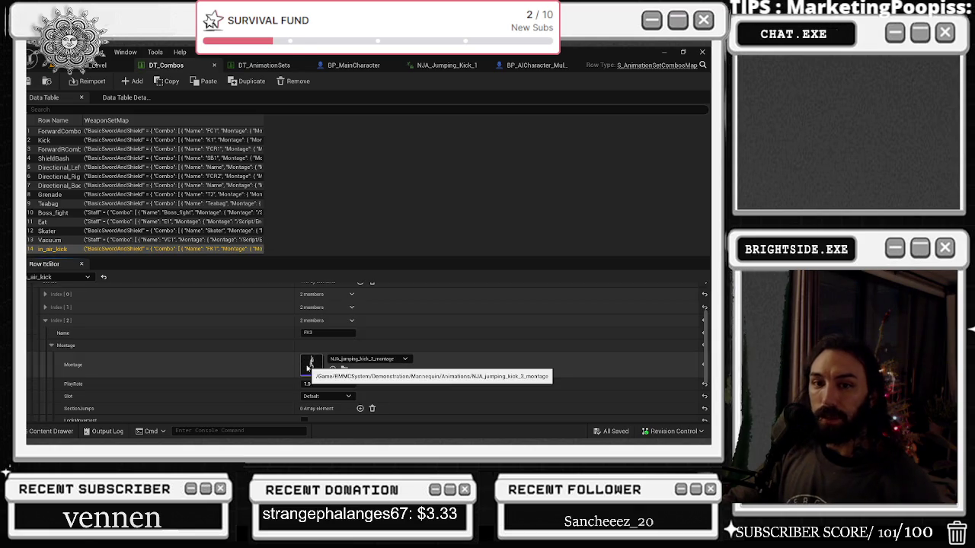
double_click(310, 363)
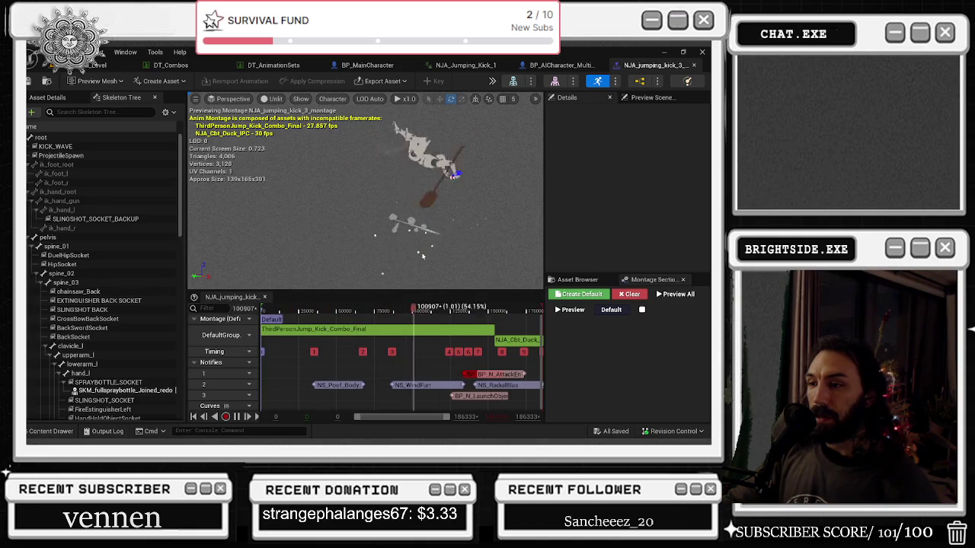
left_click(170, 64)
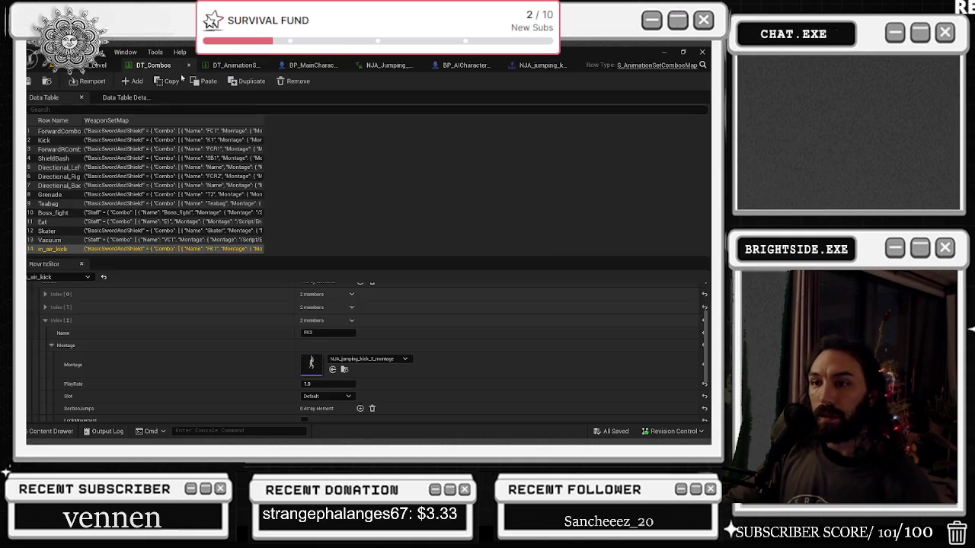
Expand the FK2 entry, open its NJA_jumping_kick_2_montage, then close it
scroll(264, 374, "up", 1)
left_click(45, 321)
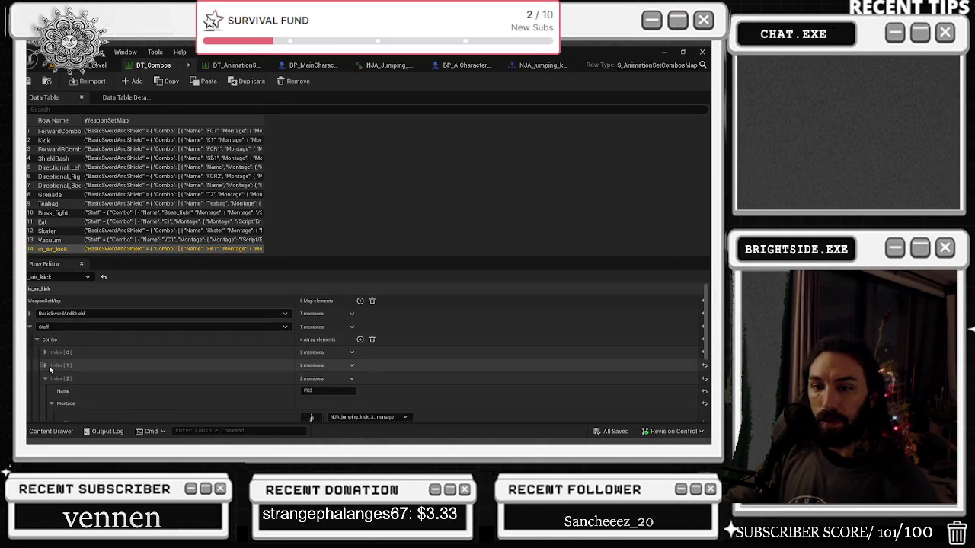
scroll(143, 375, "up", 1)
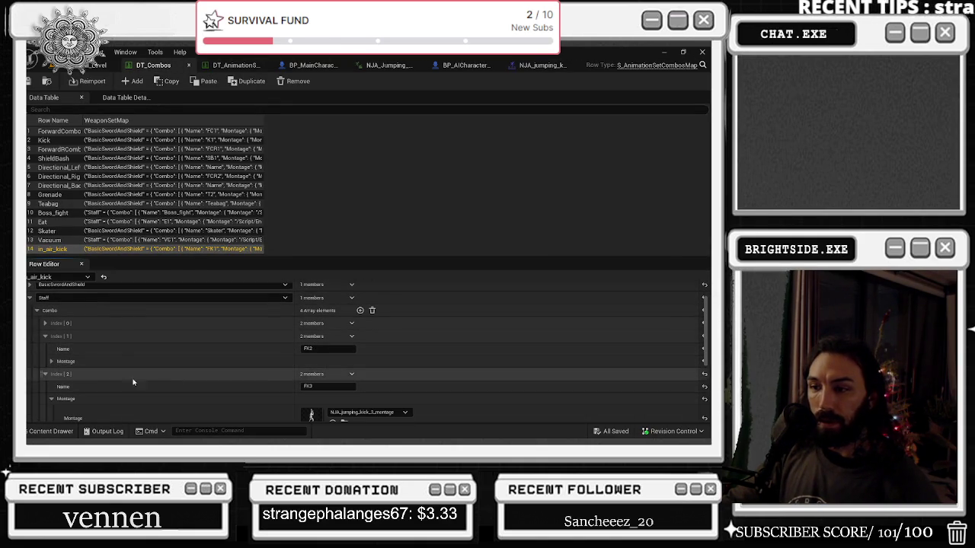
left_click(51, 361)
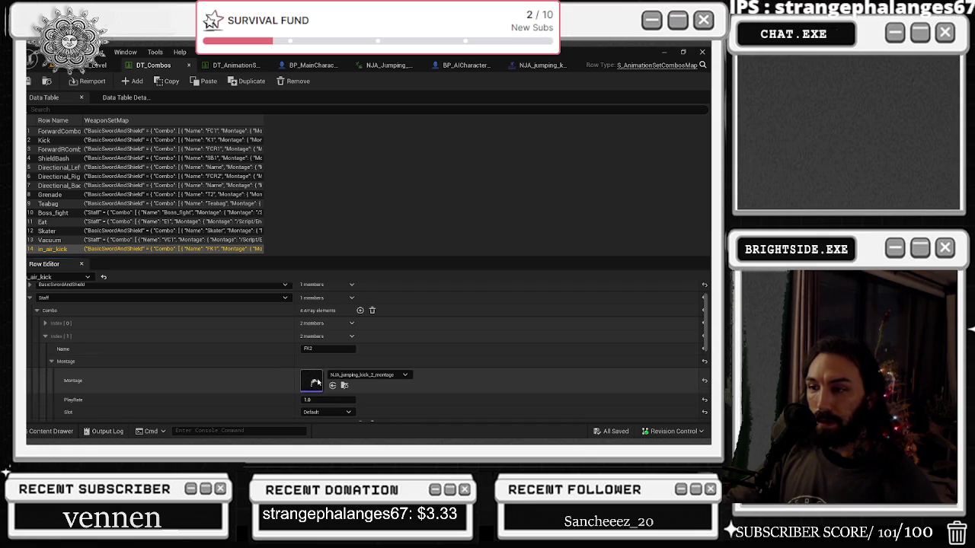
double_click(315, 382)
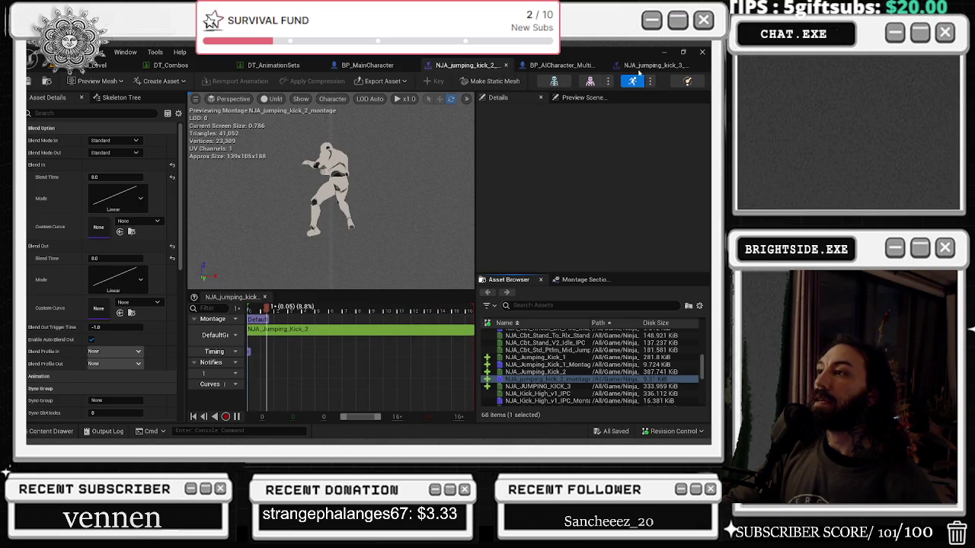
key("ctrl+w")
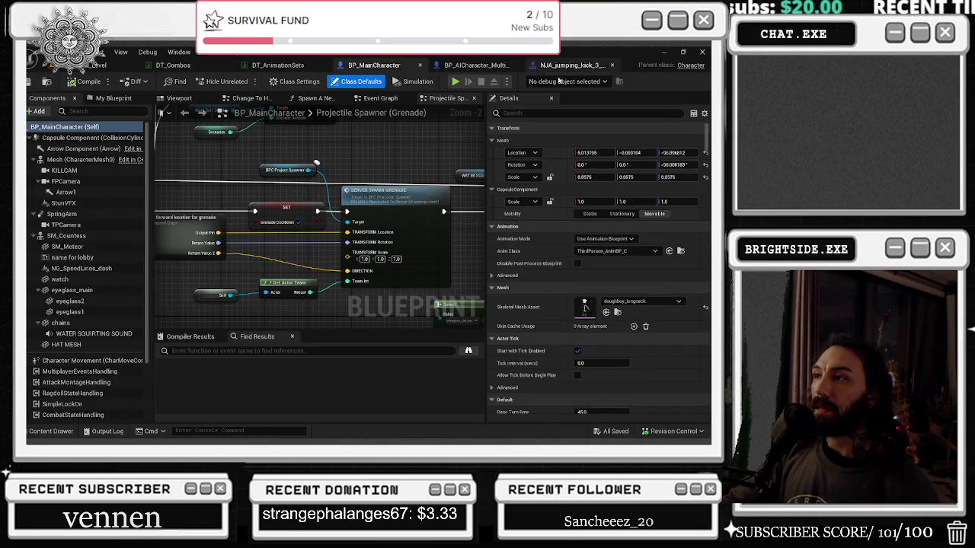
Locate the NS_AirDaggers effect from the jumping kick 3 montage, then move to BP_AICharacter_Multiplayer
left_click(558, 67)
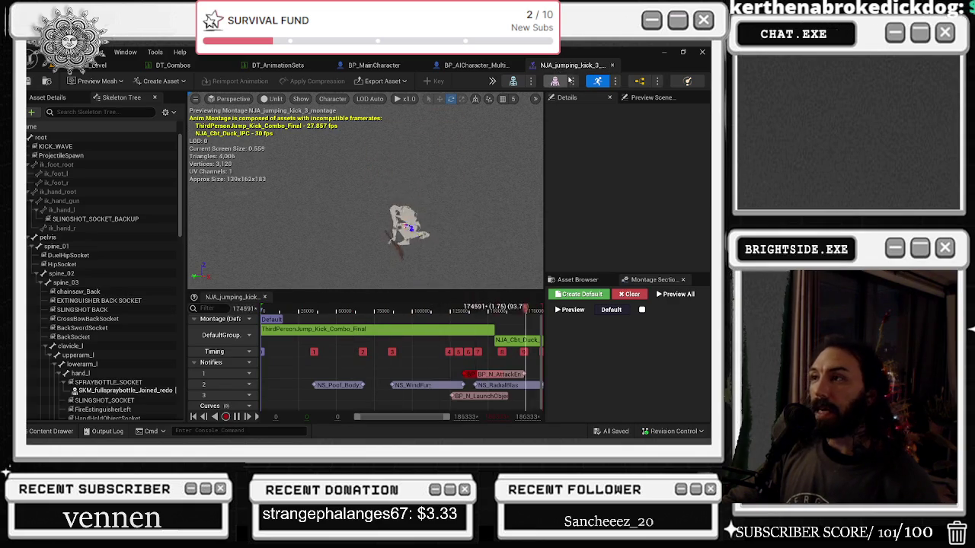
left_click(52, 432)
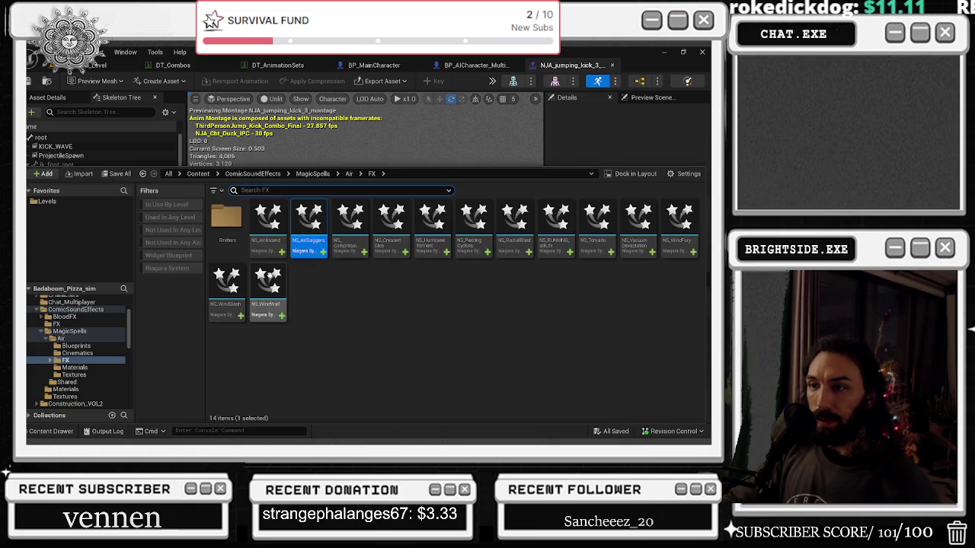
left_click(169, 65)
scroll(319, 367, "down", 3)
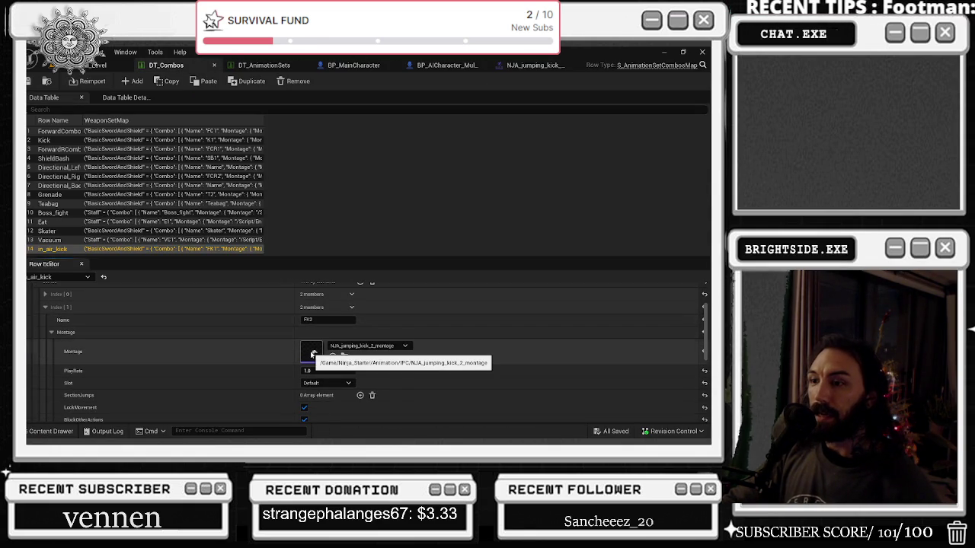
left_click(535, 65)
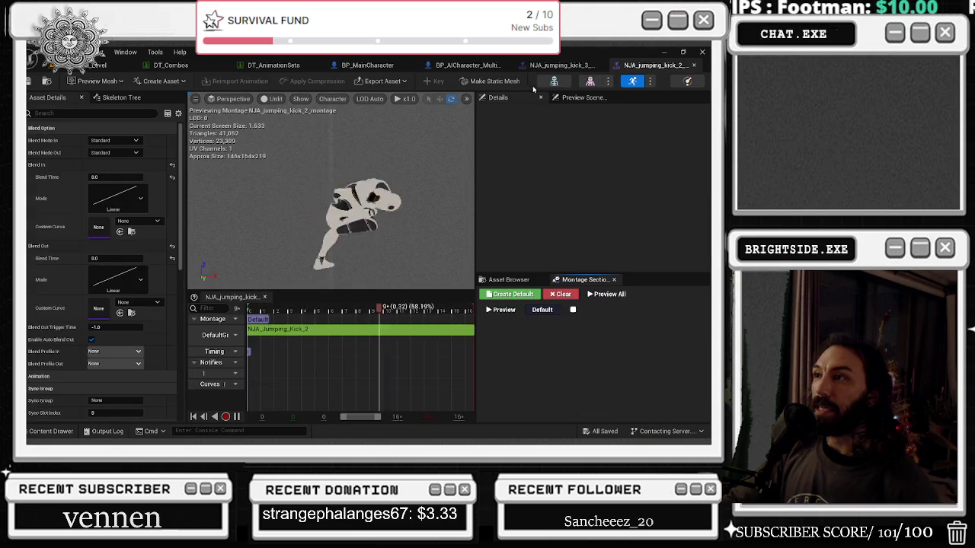
left_click(527, 66)
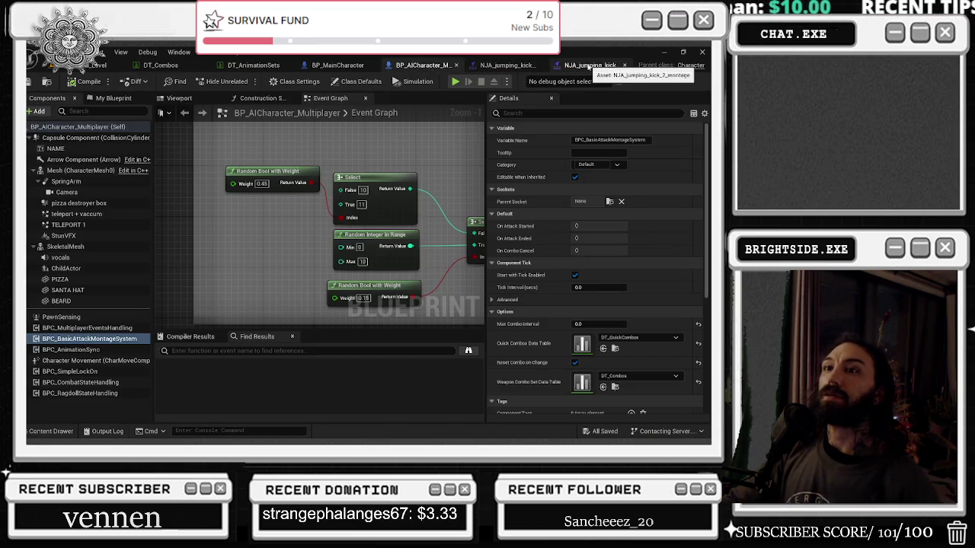
Scrub back and forth through the NJA_jumping_kick_2_montage kick, replay it, and switch to the browser
left_click(587, 66)
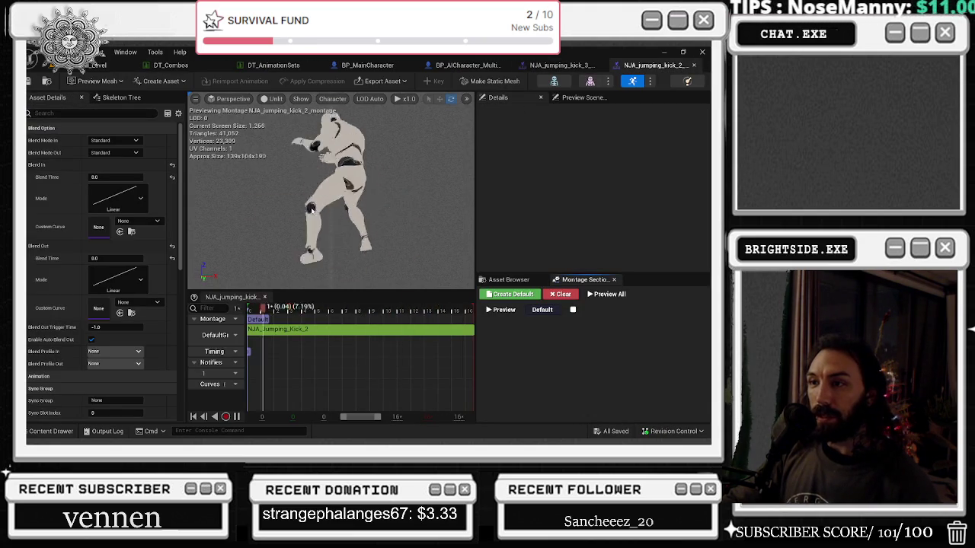
left_click(294, 311)
left_click_drag(296, 311, 489, 307)
mouse_move(303, 311)
left_mouse_down()
mouse_move(465, 313)
mouse_move(425, 314)
mouse_move(436, 320)
left_mouse_up()
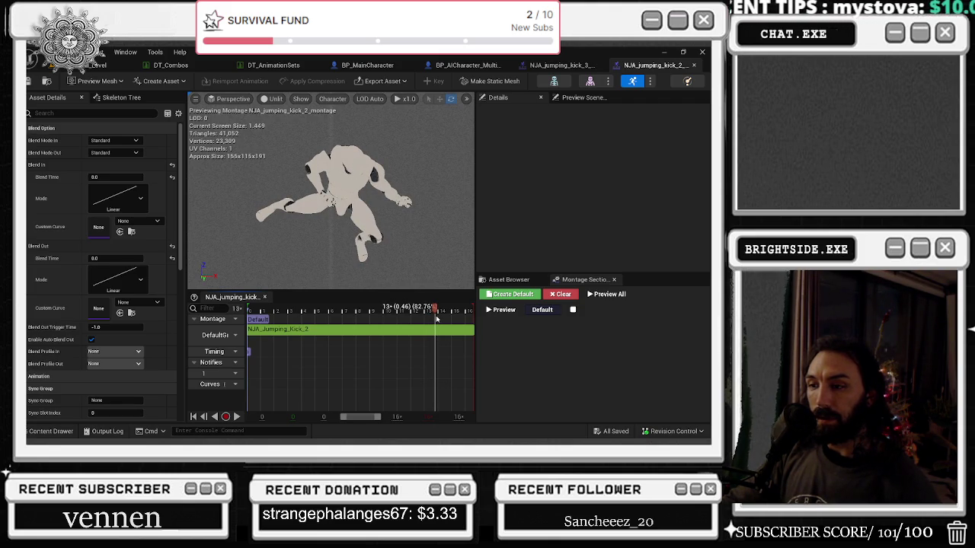
key("space")
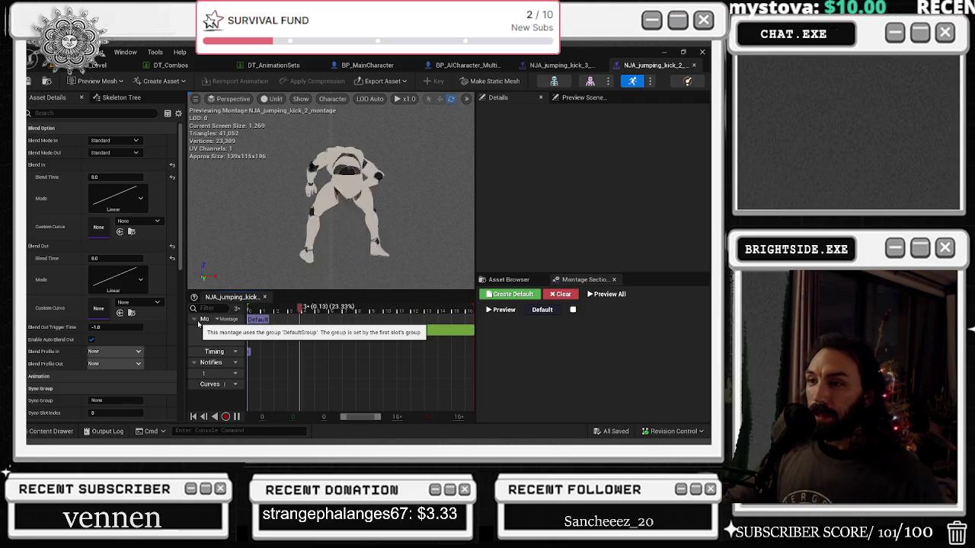
key("alt+Tab")
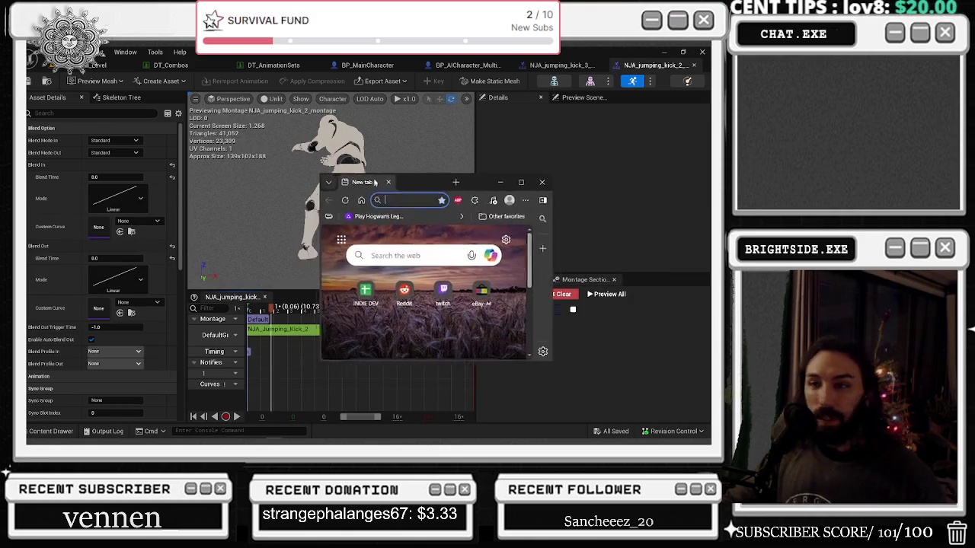
Search the web for 'neo on the pole' and enlarge the browser
left_click_drag(362, 186, 358, 155)
type("e po")
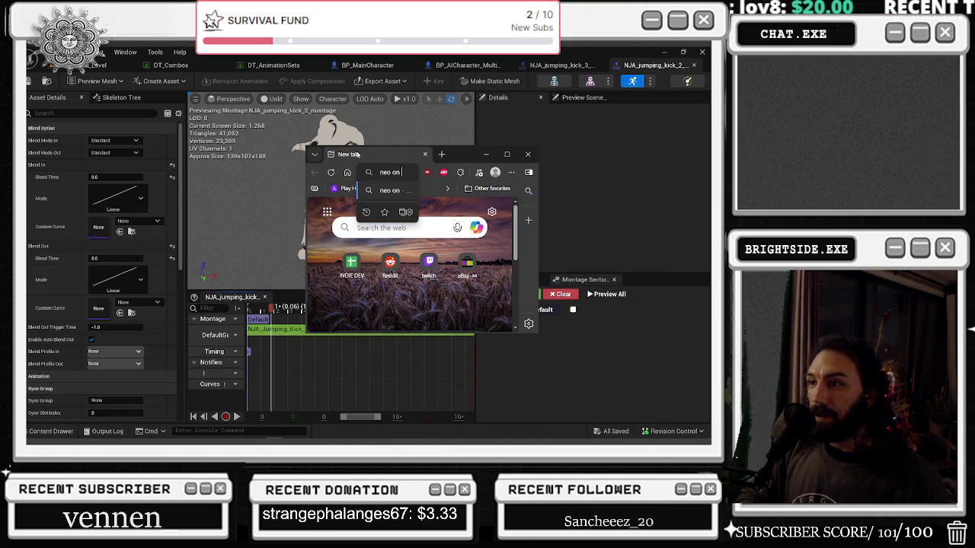
type("le")
key("Return")
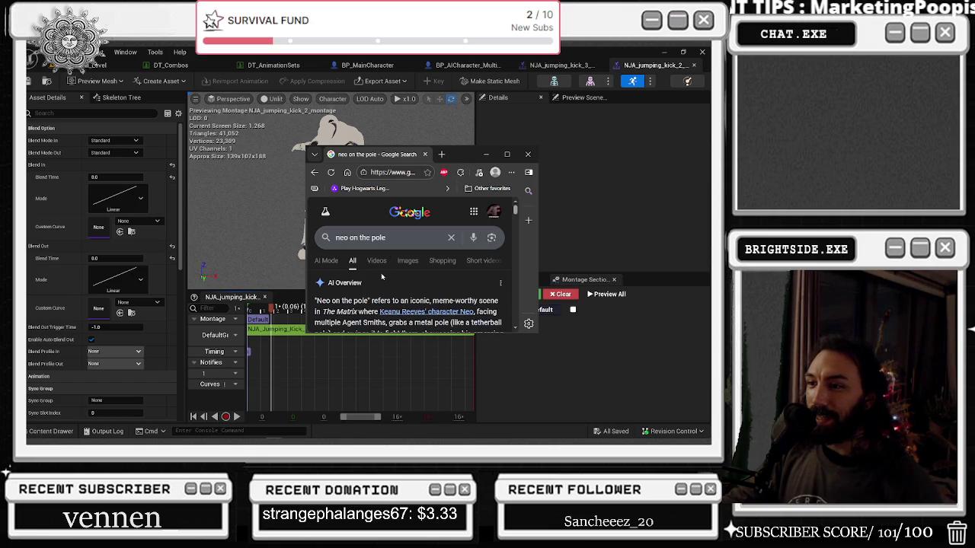
left_click(507, 154)
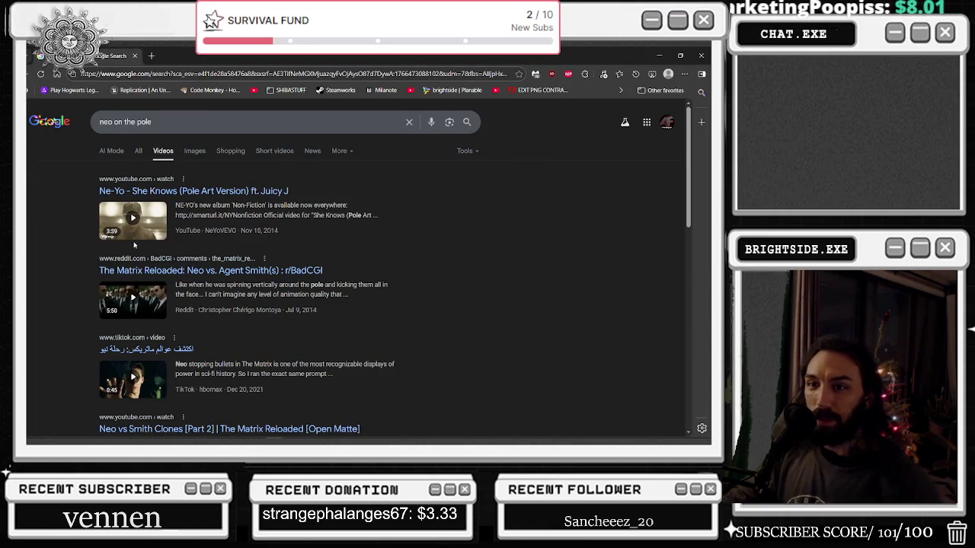
Open the r/BadCGI Neo vs Agent Smith post and play its video full screen from about 3:07
left_click(137, 315)
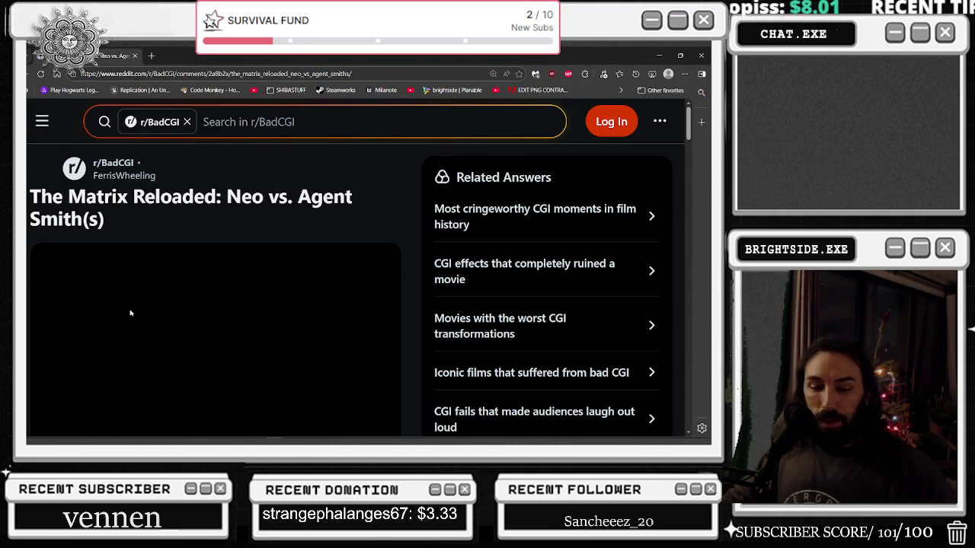
left_click(217, 302)
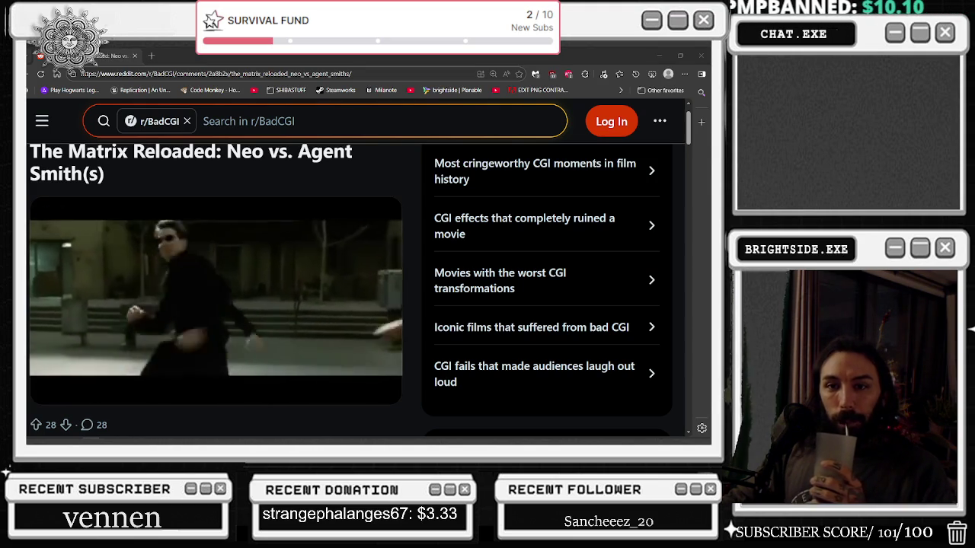
left_click(229, 373)
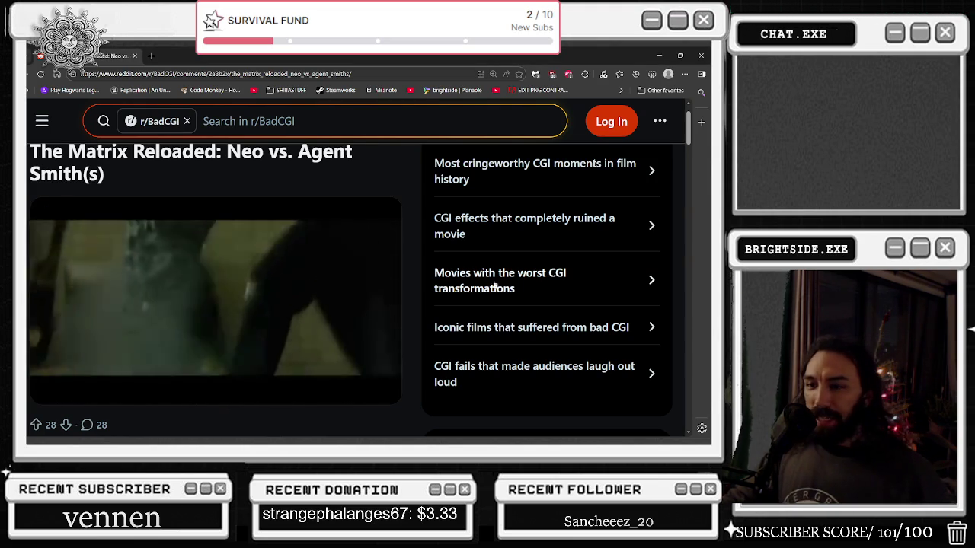
left_click(377, 390)
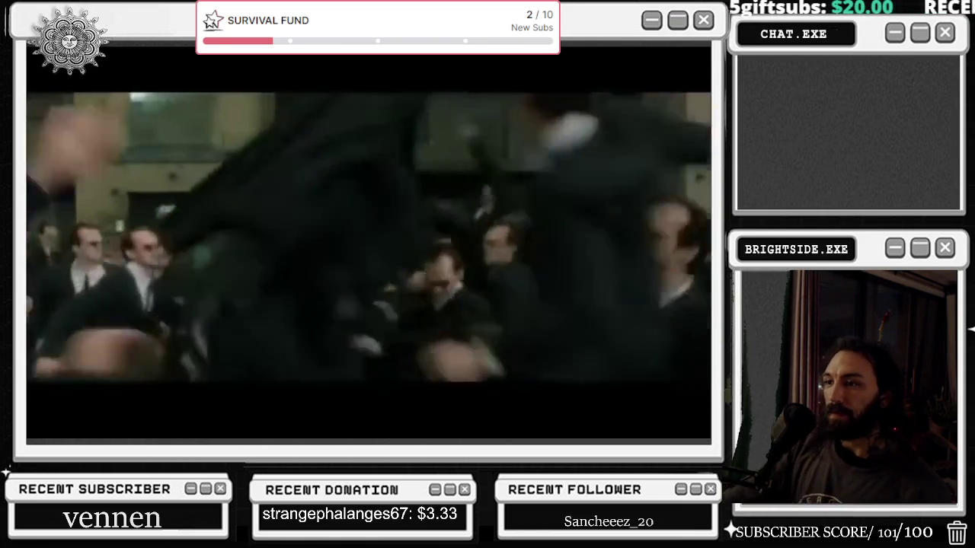
Rewind the full-screen fight video from 4:54 back to about 4:20
mouse_move(331, 272)
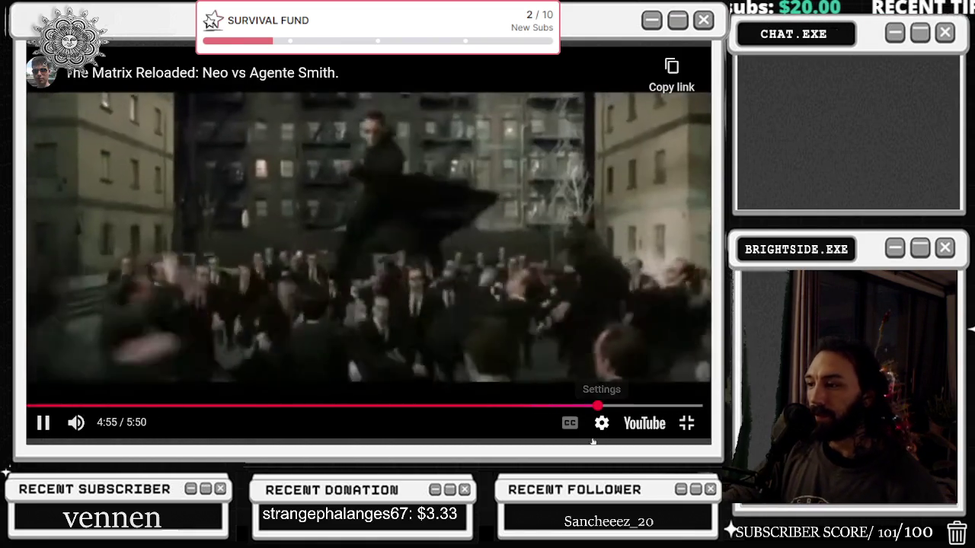
left_click_drag(597, 406, 516, 406)
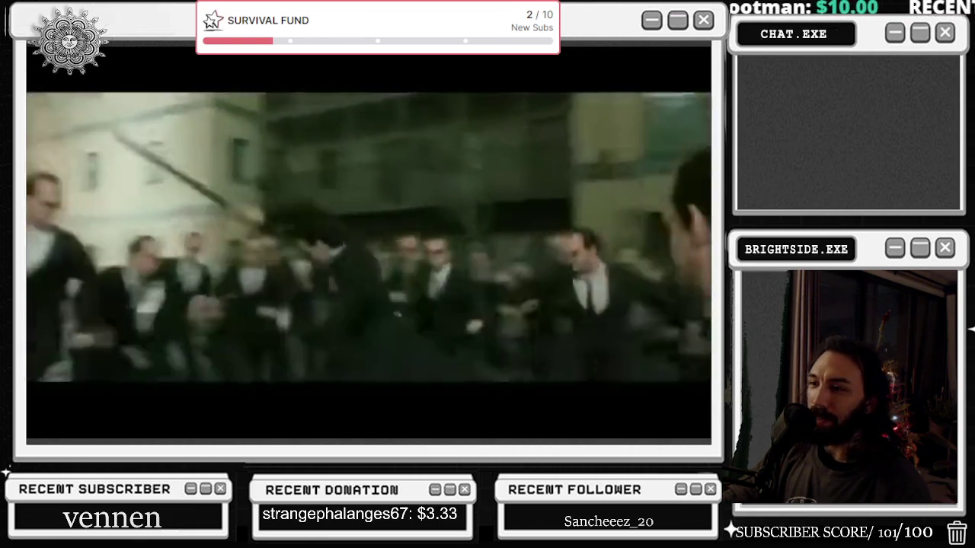
mouse_move(335, 190)
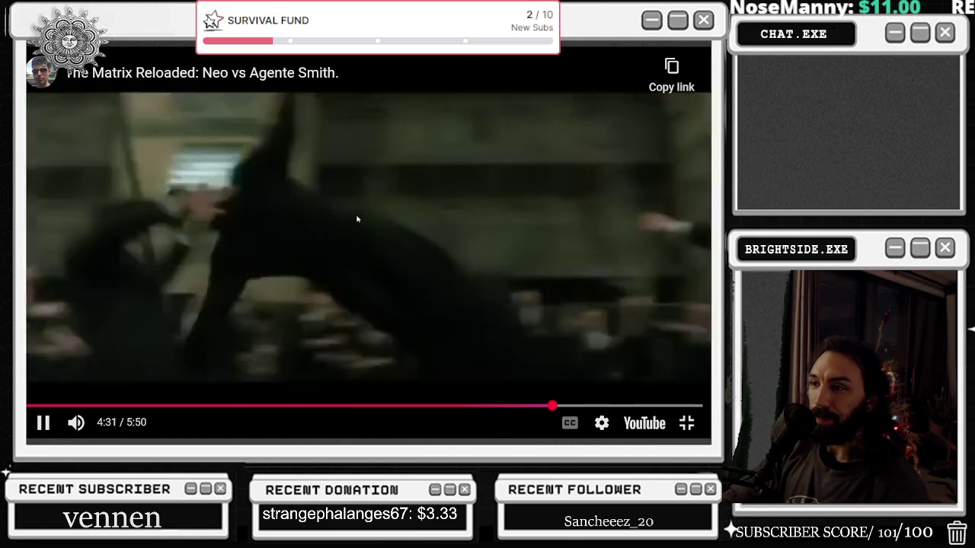
Replay the staff fight from about 4:00 several times, pause at 4:08, and exit full screen
left_click_drag(555, 406, 500, 406)
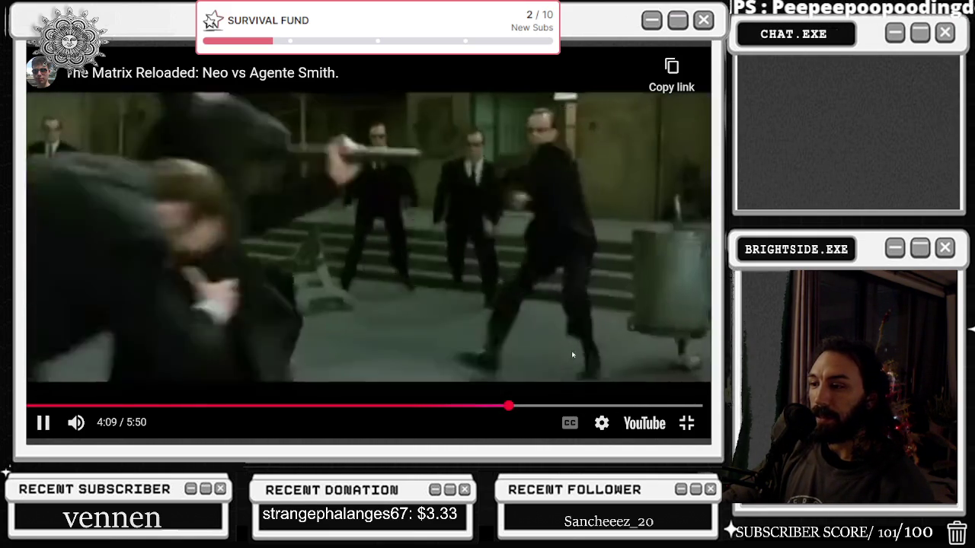
left_click(486, 406)
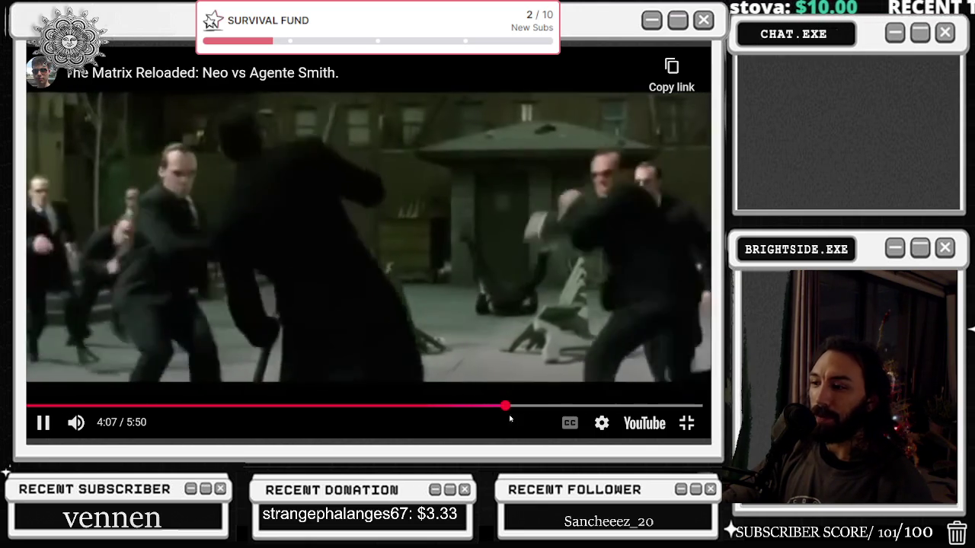
left_click(493, 407)
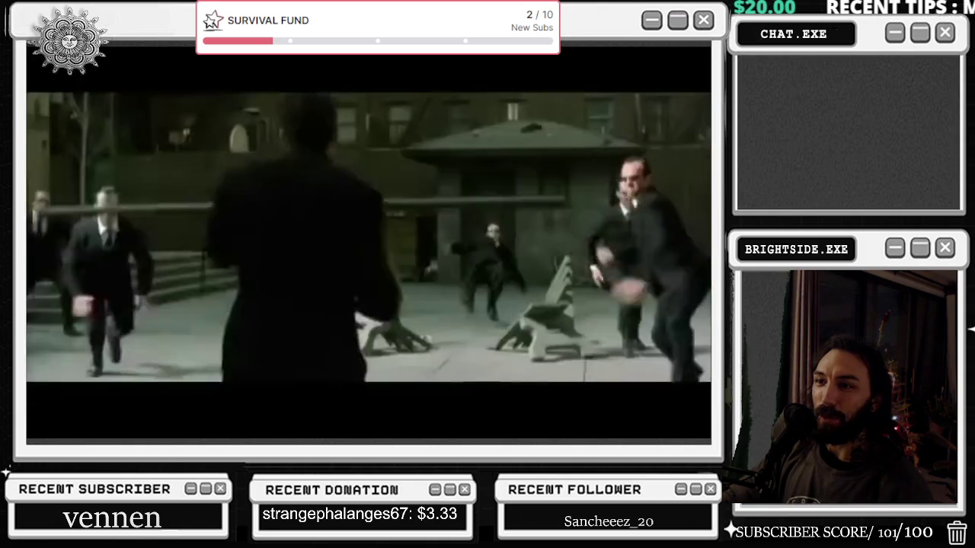
left_click_drag(505, 407, 495, 408)
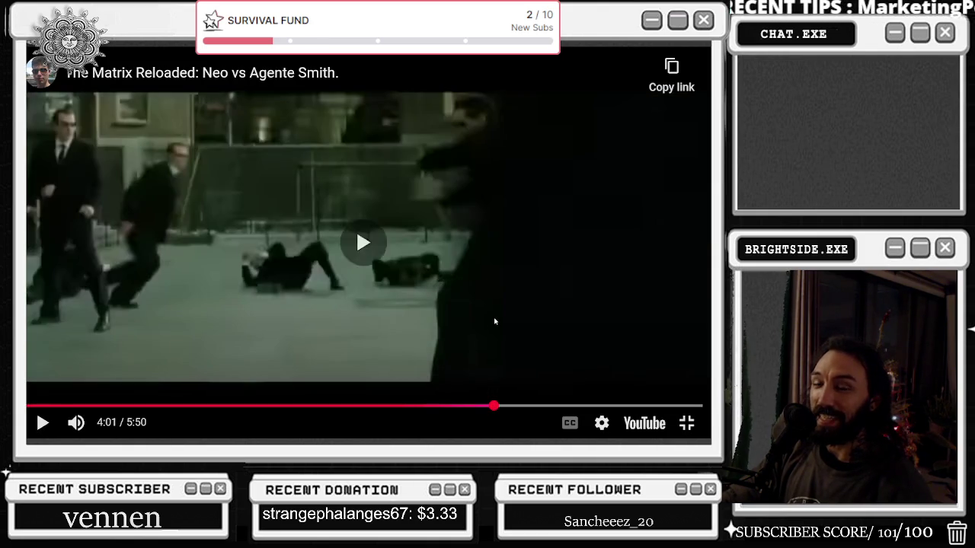
left_click(494, 322)
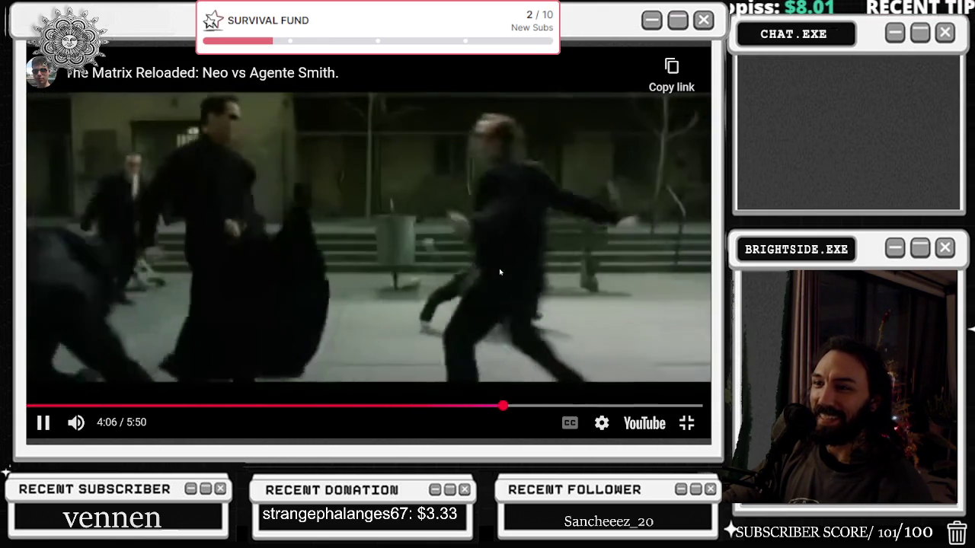
left_click(499, 268)
left_click(499, 268)
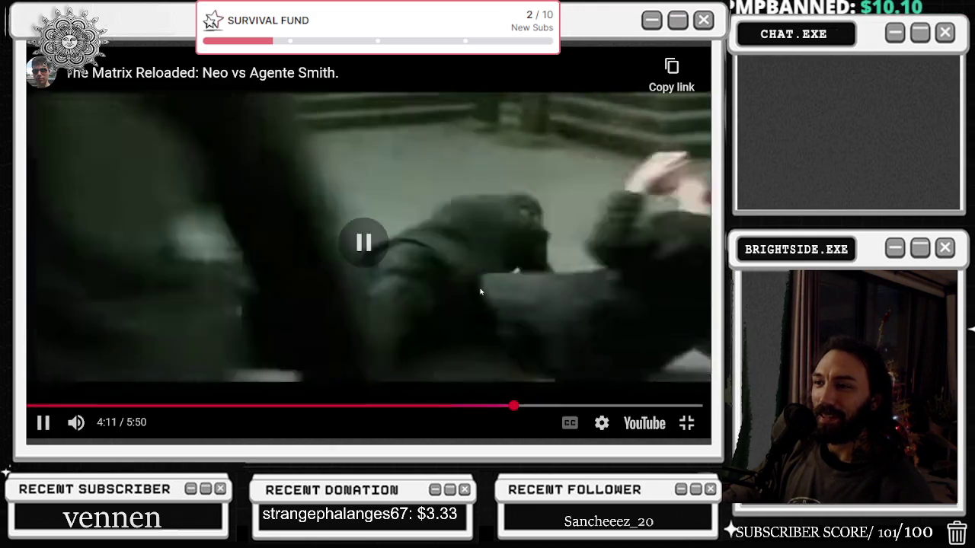
mouse_move(511, 406)
left_mouse_down()
mouse_move(490, 406)
mouse_move(443, 253)
left_mouse_up()
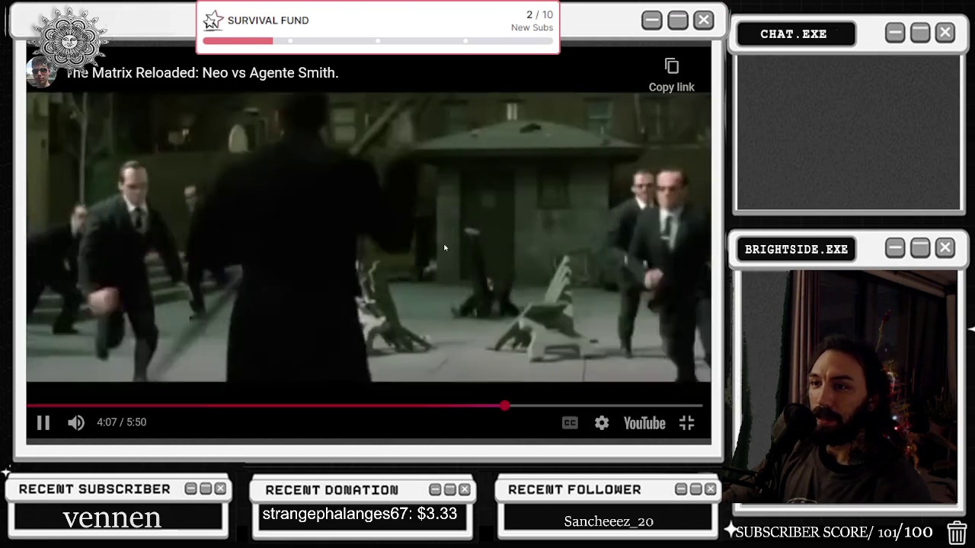
left_click(444, 248)
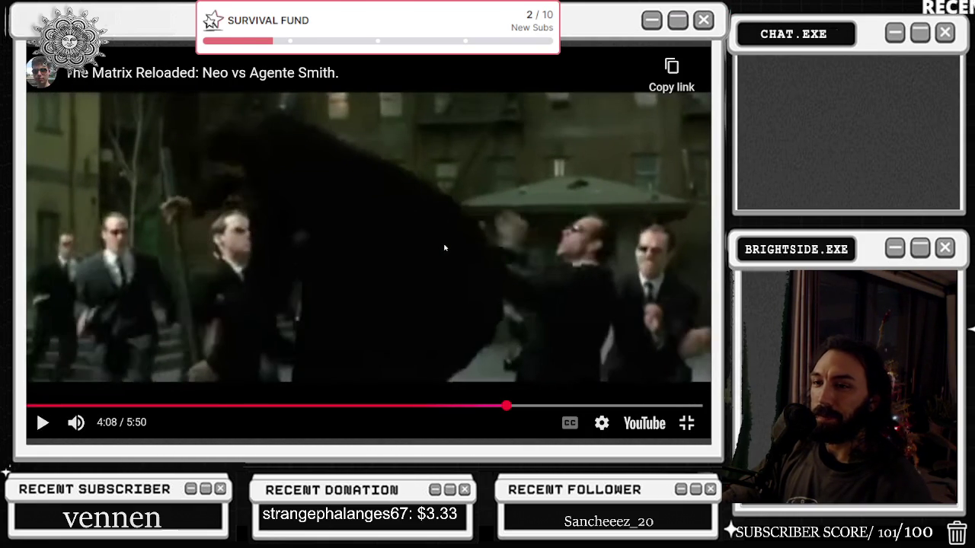
key("Escape")
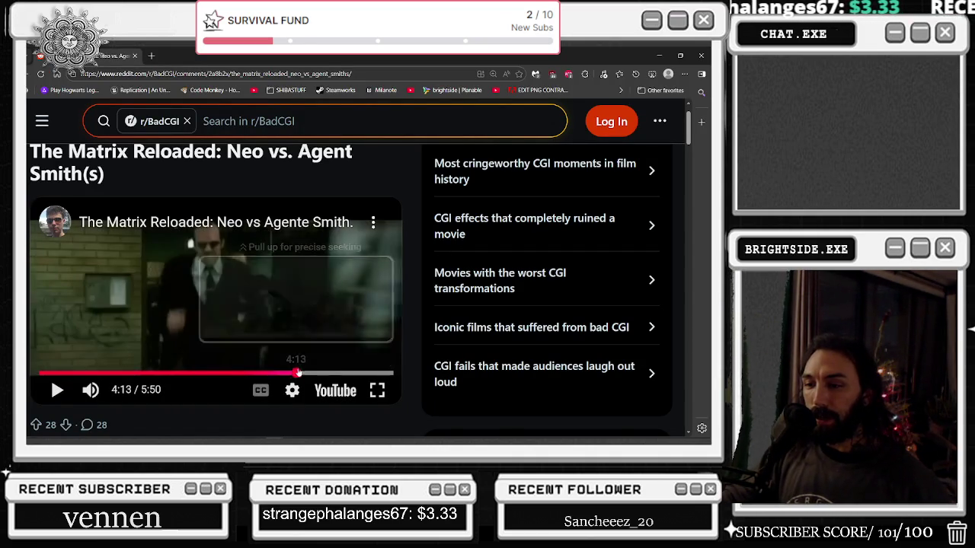
Watch the fight full screen again, rewinding to 4:23 and pausing at 4:27
key("space")
key("f")
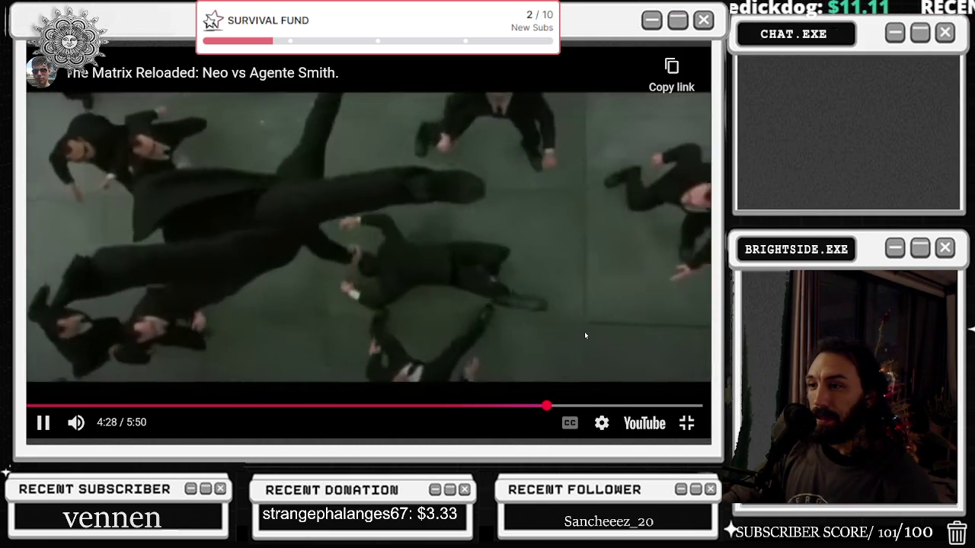
left_click(560, 306)
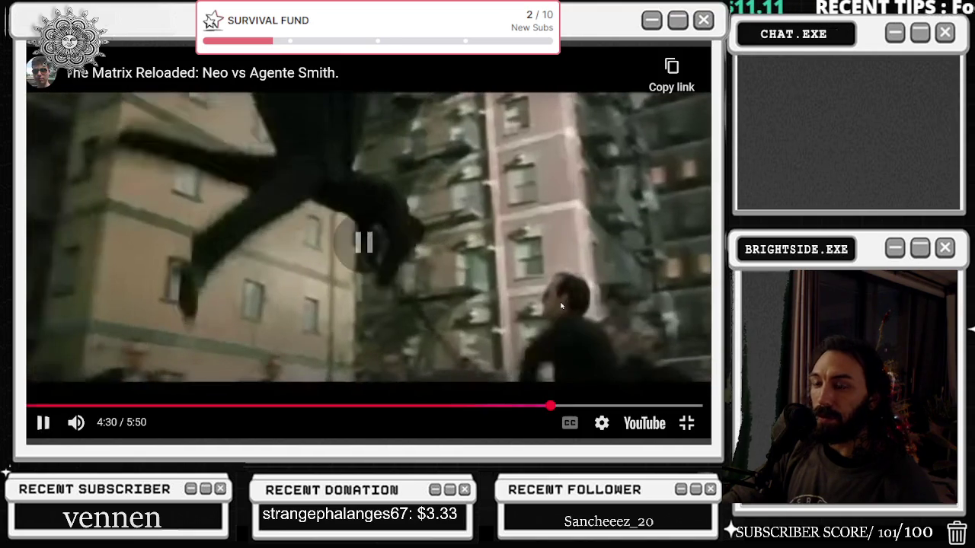
left_click(457, 296)
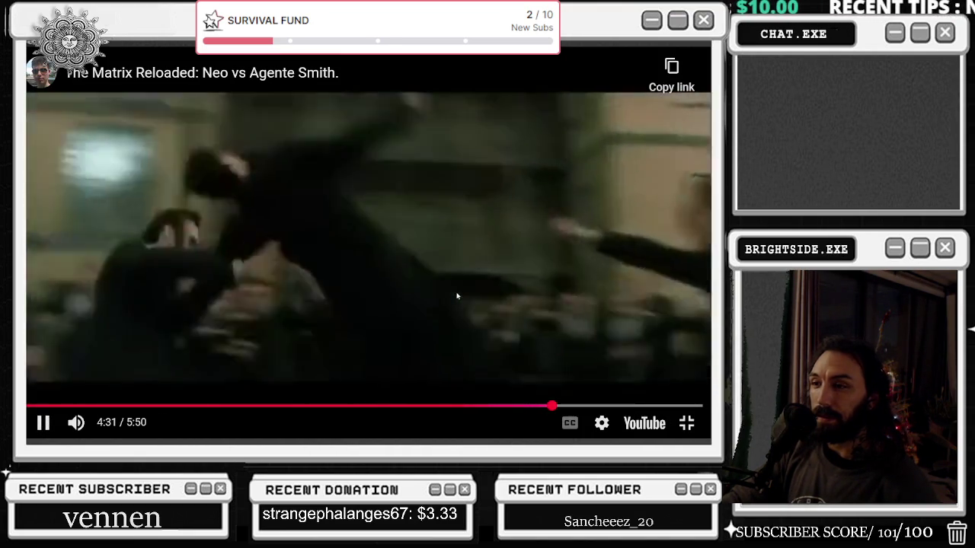
left_click_drag(535, 406, 536, 407)
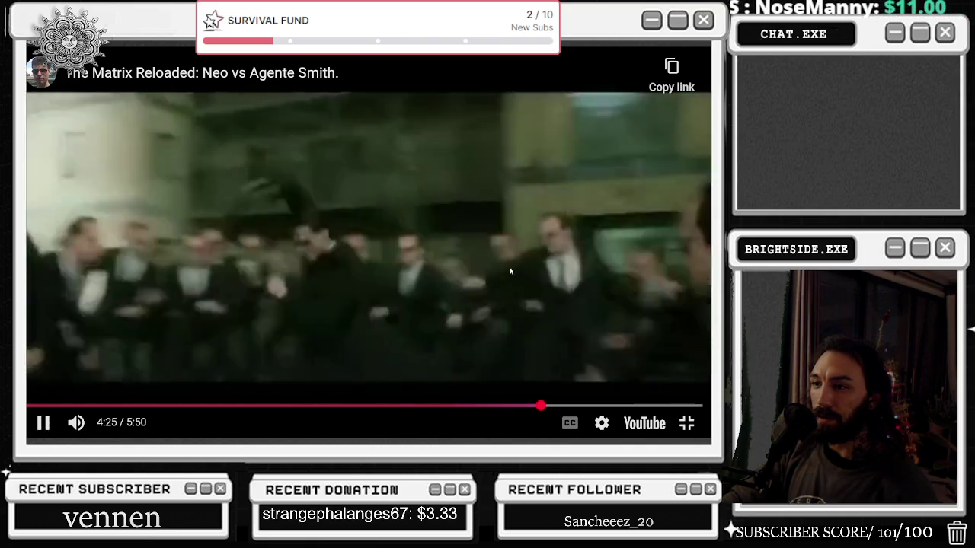
left_click(510, 267)
double_click(510, 267)
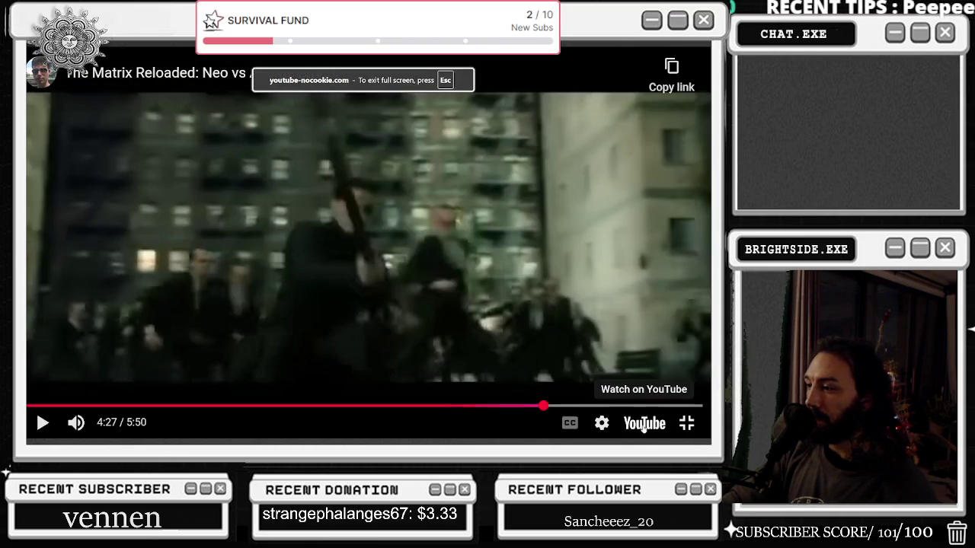
Check the video quality options, exit full screen, and open the clip on its YouTube watch page
left_click(602, 423)
left_click(602, 376)
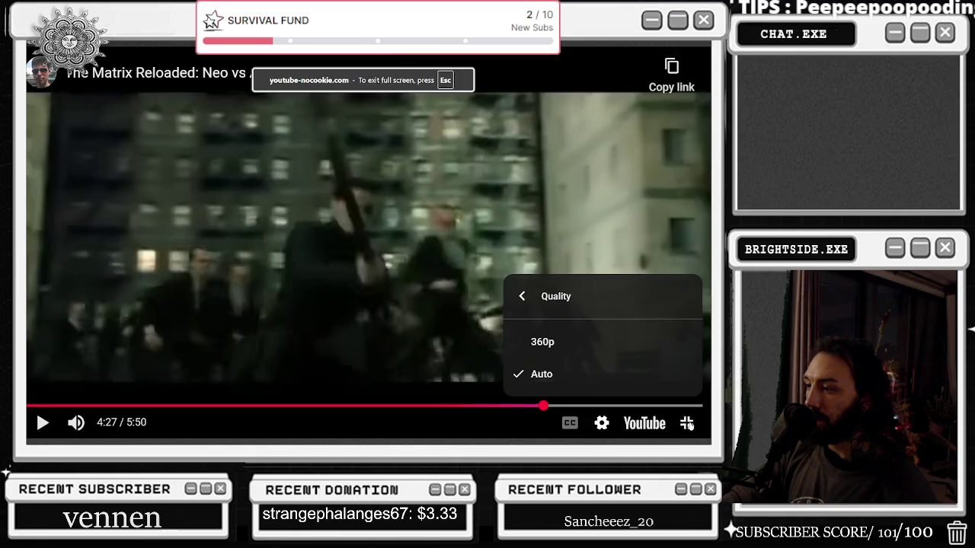
left_click(686, 423)
left_click(98, 226)
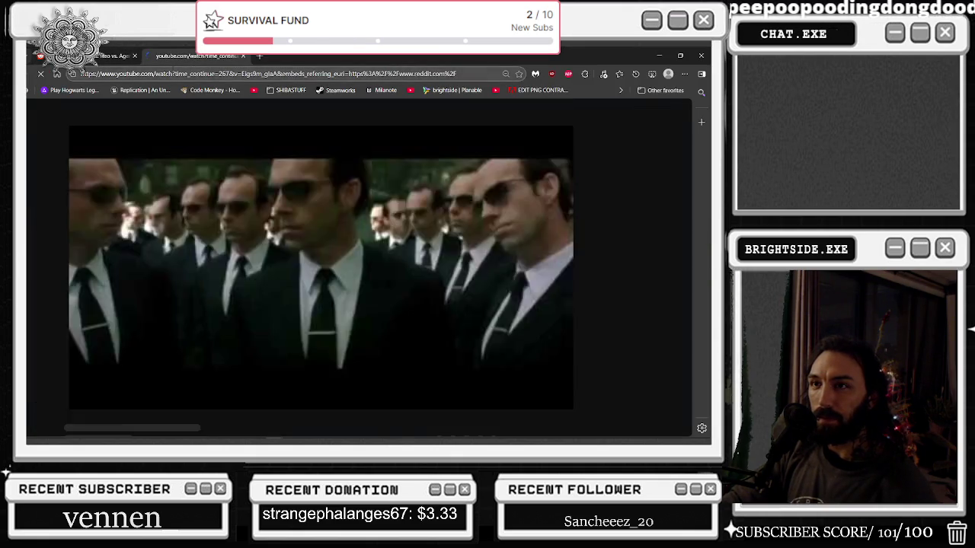
Close the Reddit tab, watch and pause the YouTube clip full screen, then minimise the browser
left_click(135, 56)
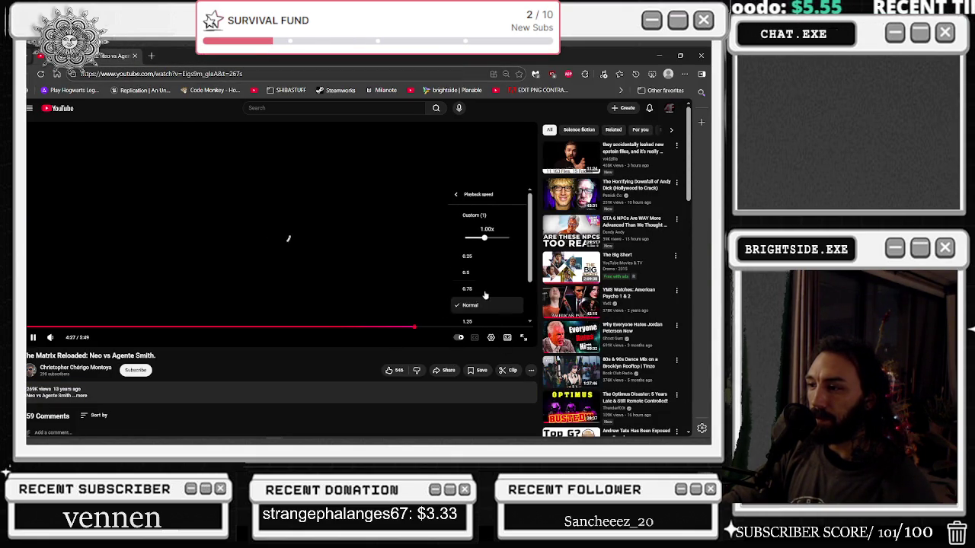
left_click(528, 343)
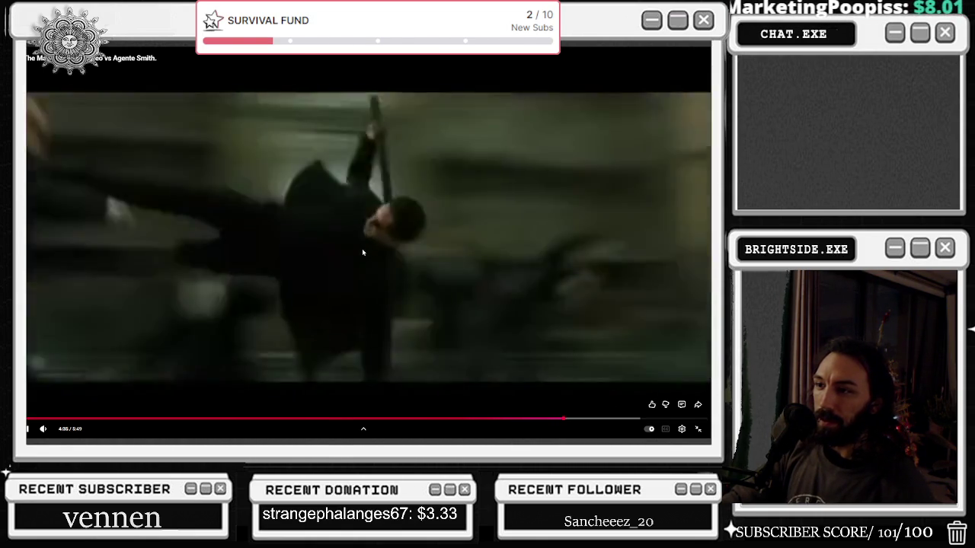
left_click(363, 252)
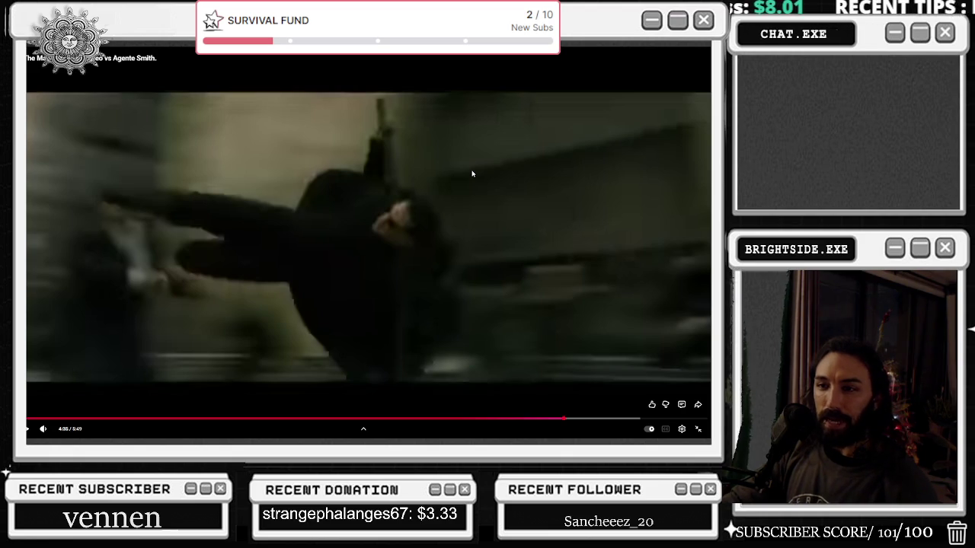
left_click(698, 431)
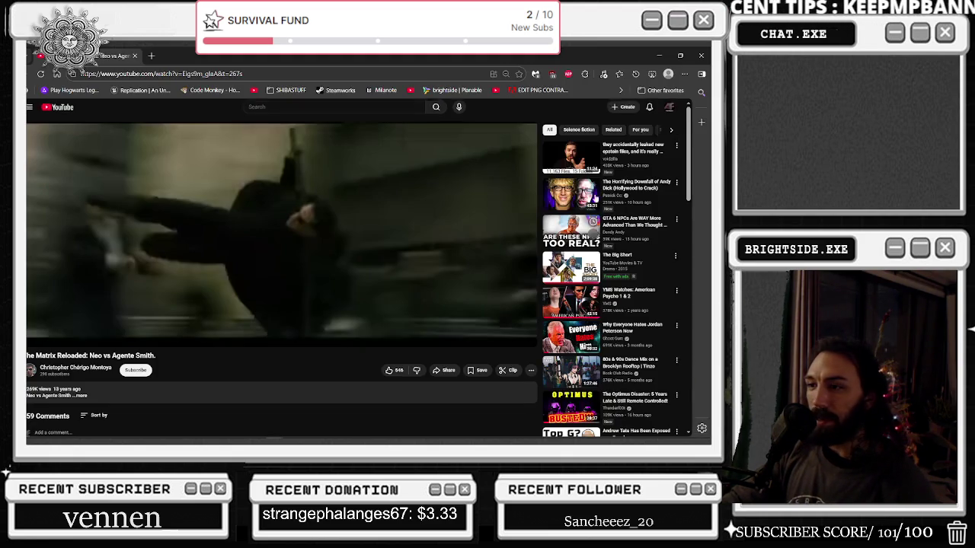
left_click(658, 57)
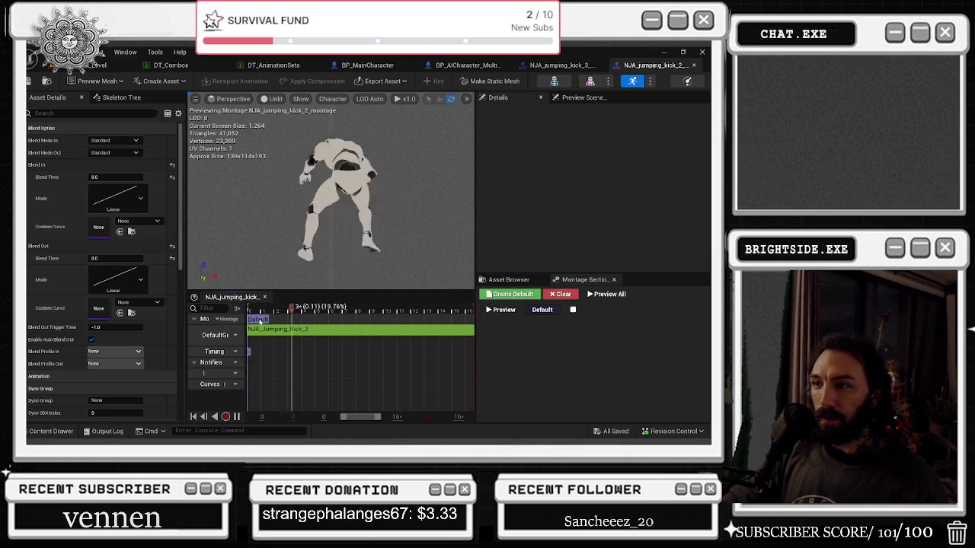
Scrub the montage preview to its end, close both jumping kick montage tabs, and return to DT_Combos
left_click(408, 322)
left_click_drag(418, 321, 482, 315)
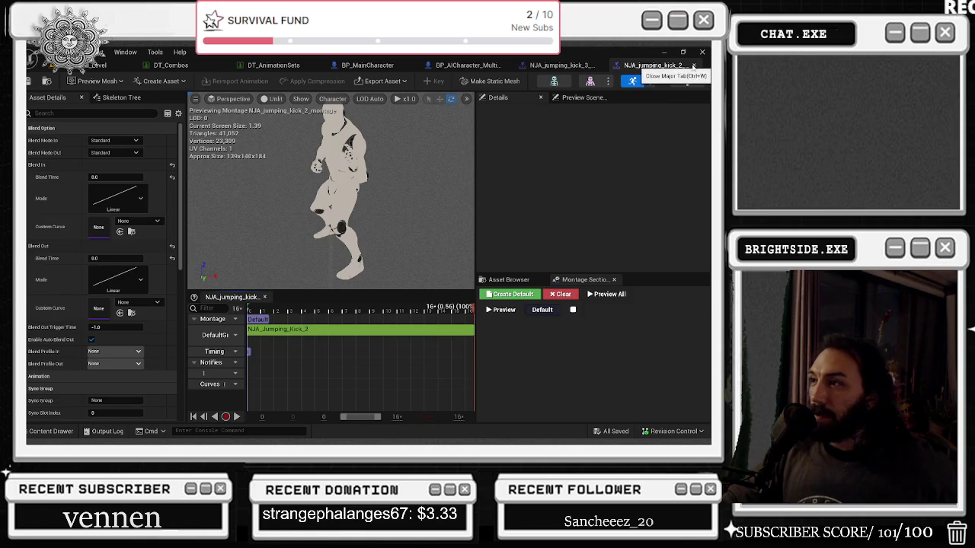
left_click(693, 65)
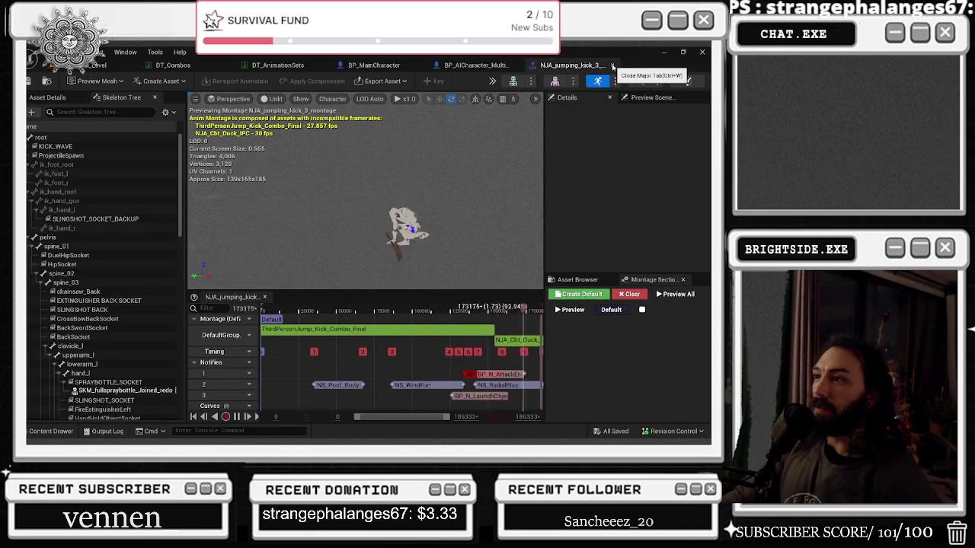
left_click(612, 67)
left_click(172, 65)
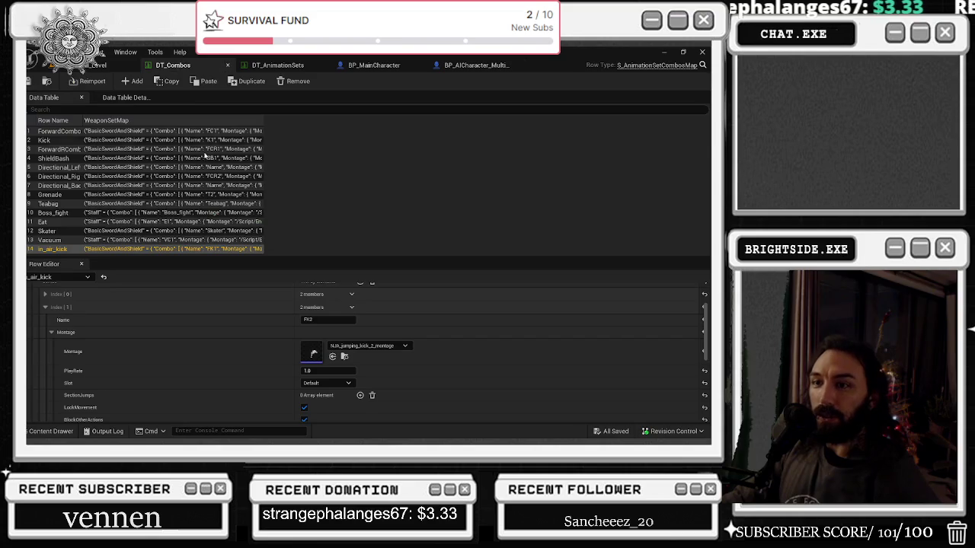
Select the Kick row in DT_Combos and scroll through its combo data
scroll(240, 344, "up", 4)
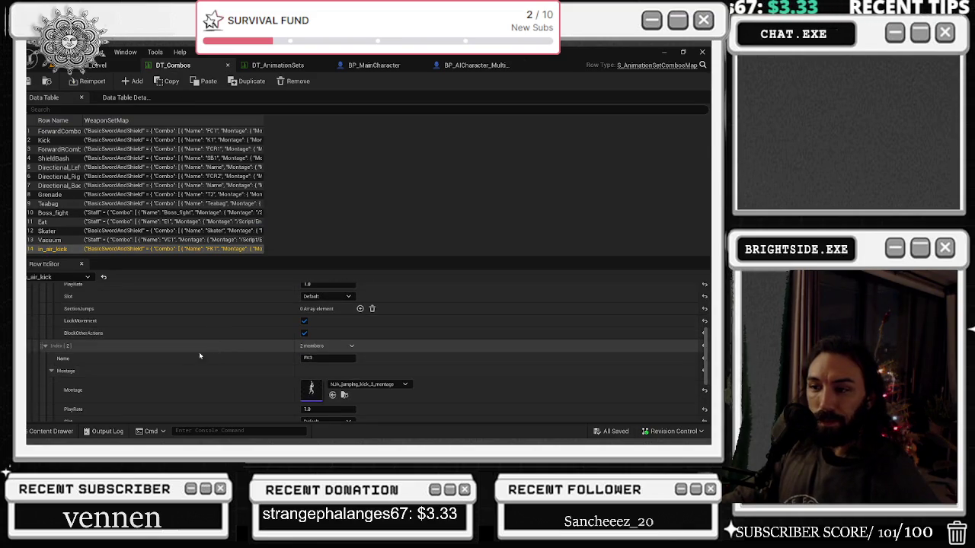
left_click(44, 141)
scroll(205, 350, "down", 5)
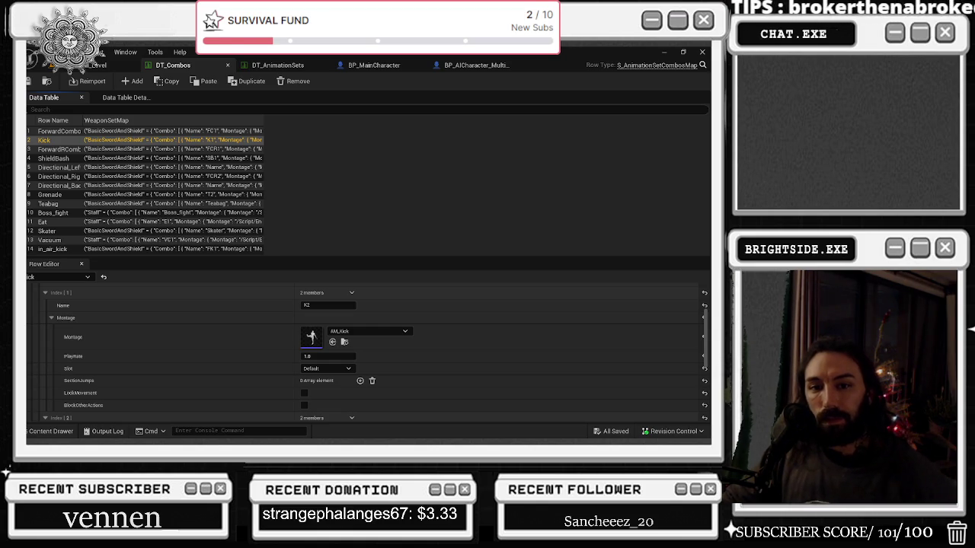
scroll(227, 356, "up", 4)
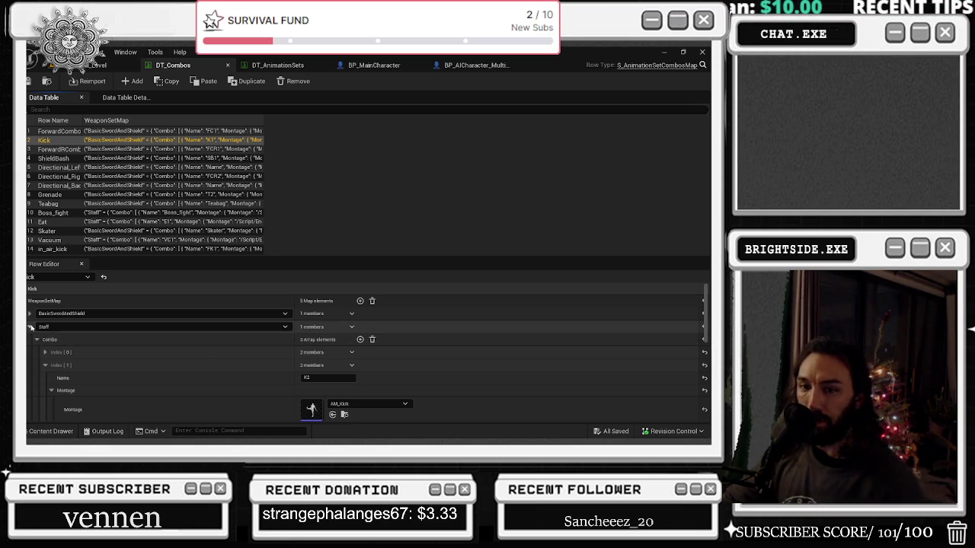
scroll(201, 349, "down", 1)
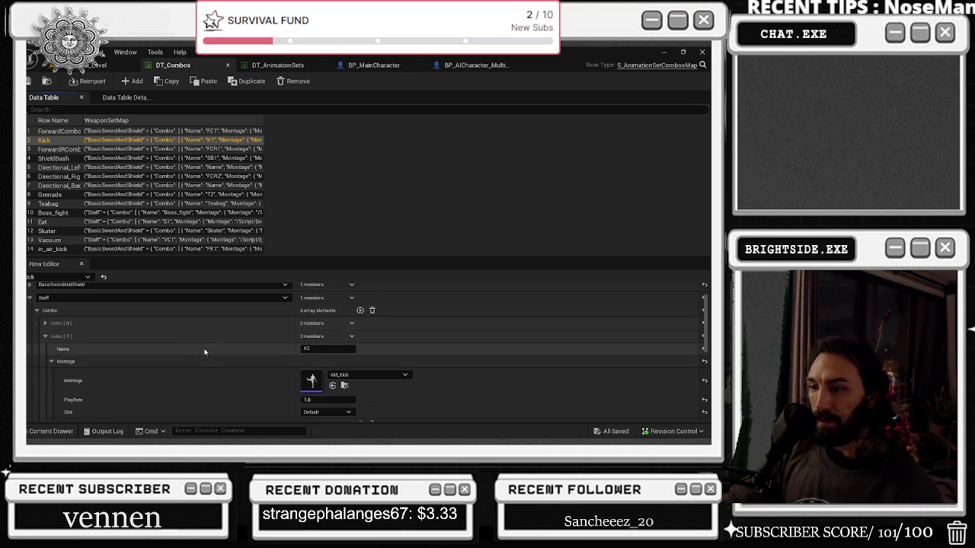
scroll(204, 352, "down", 1)
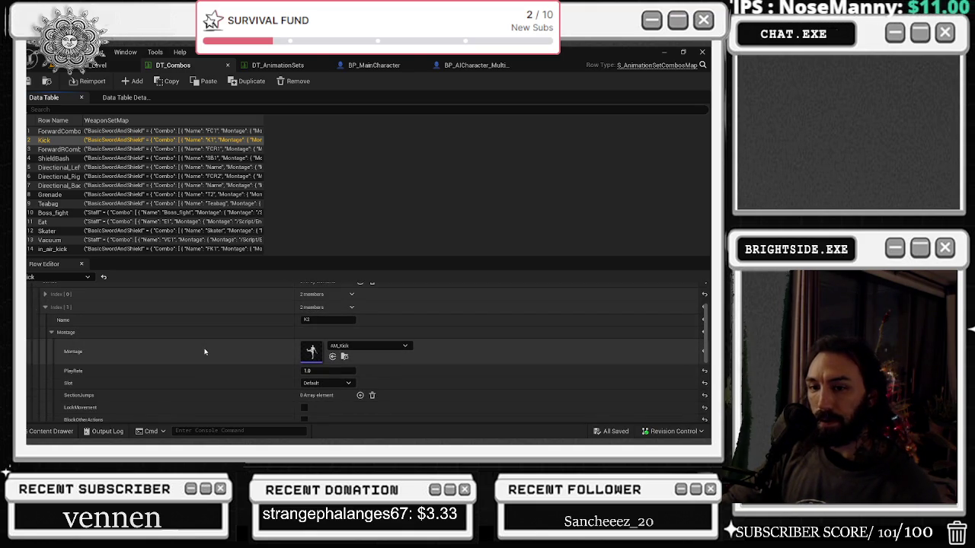
scroll(156, 343, "down", 3)
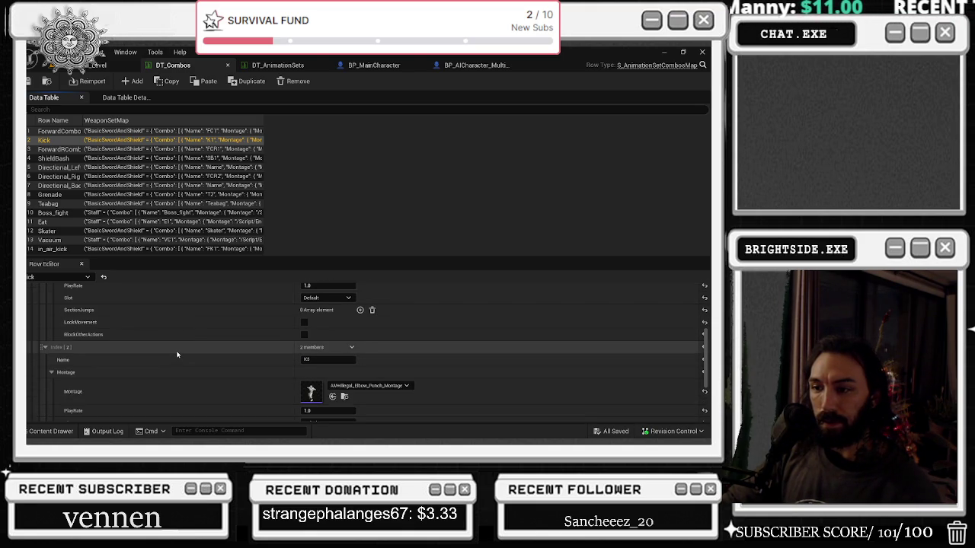
scroll(194, 348, "down", 3)
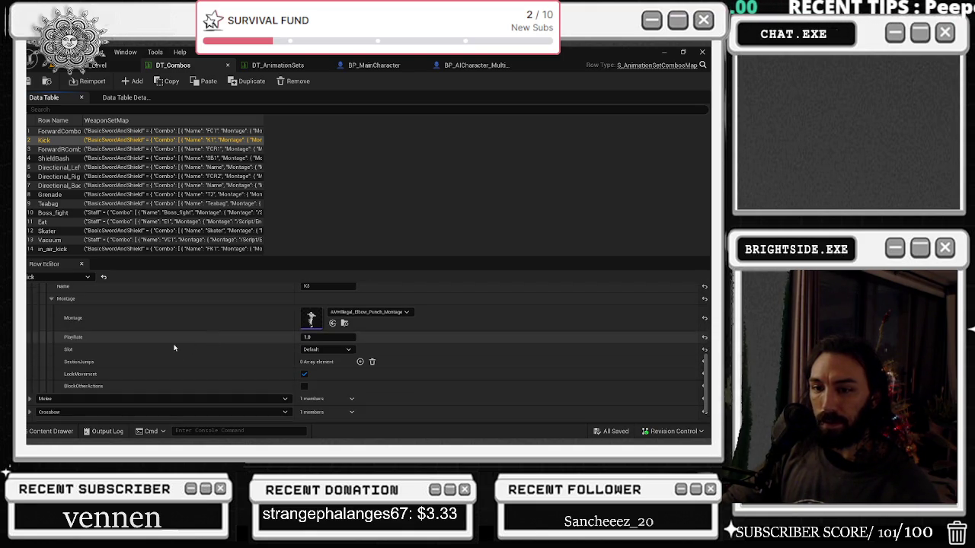
scroll(175, 347, "up", 8)
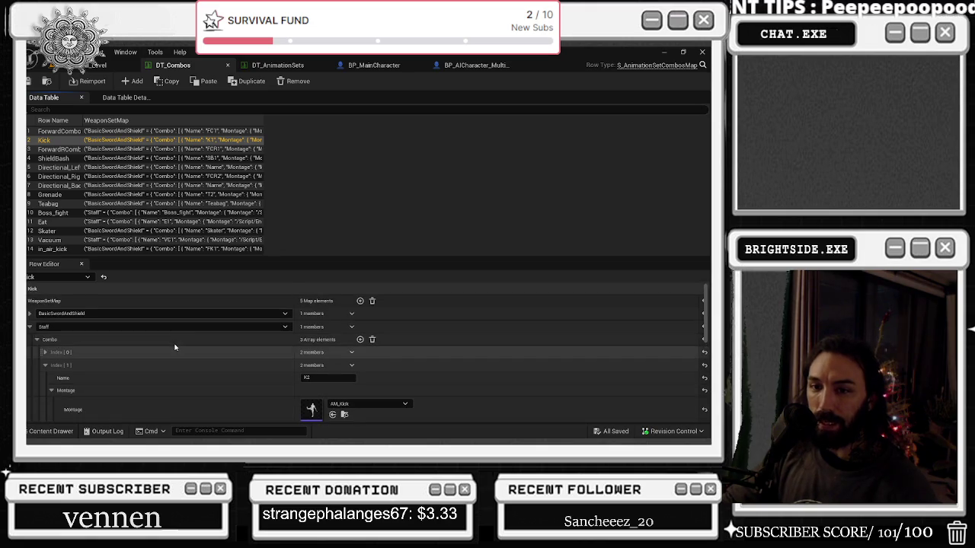
scroll(206, 343, "down", 4)
scroll(211, 348, "up", 3)
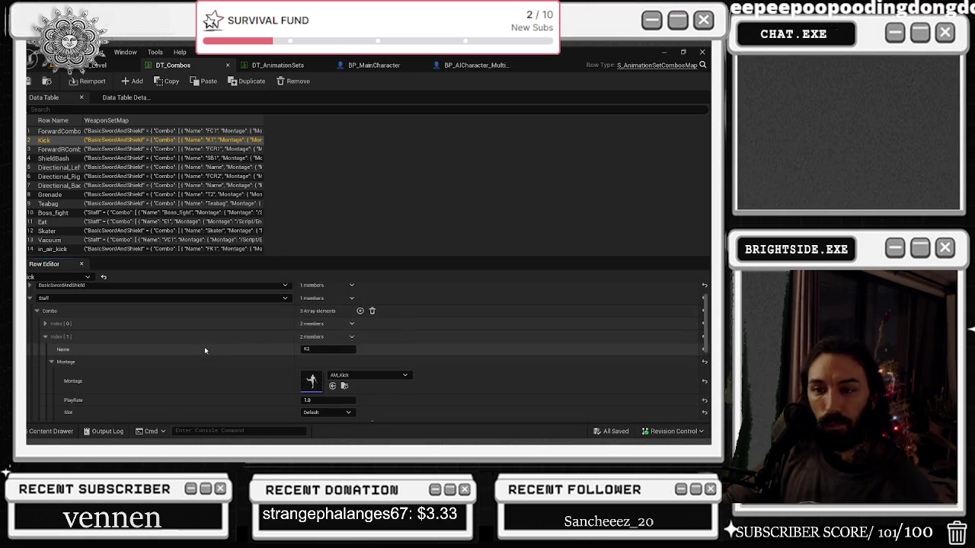
scroll(204, 350, "down", 3)
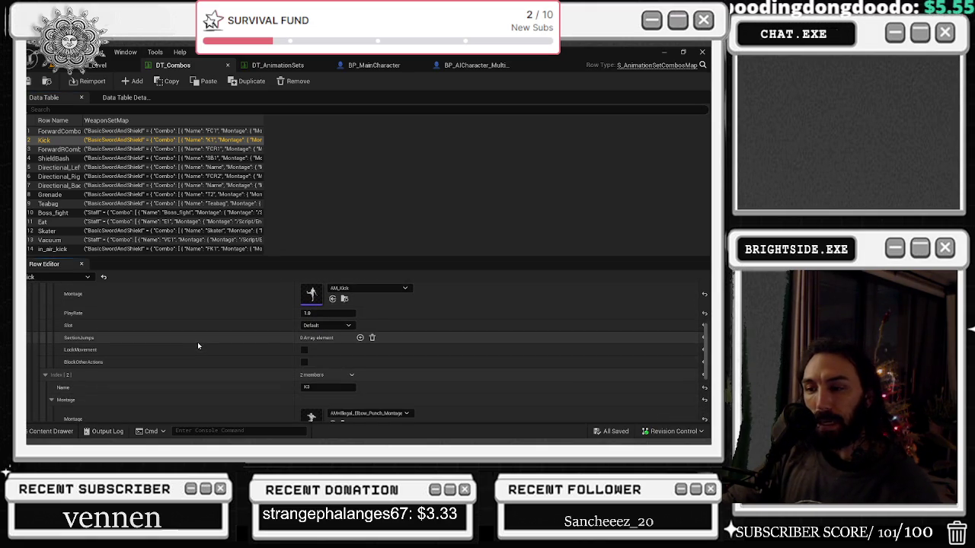
scroll(197, 344, "down", 1)
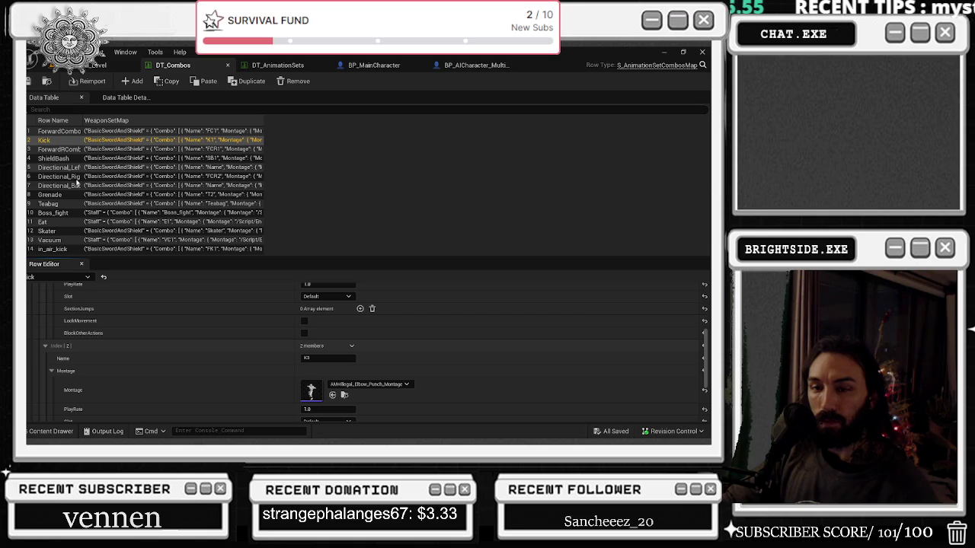
scroll(188, 364, "up", 5)
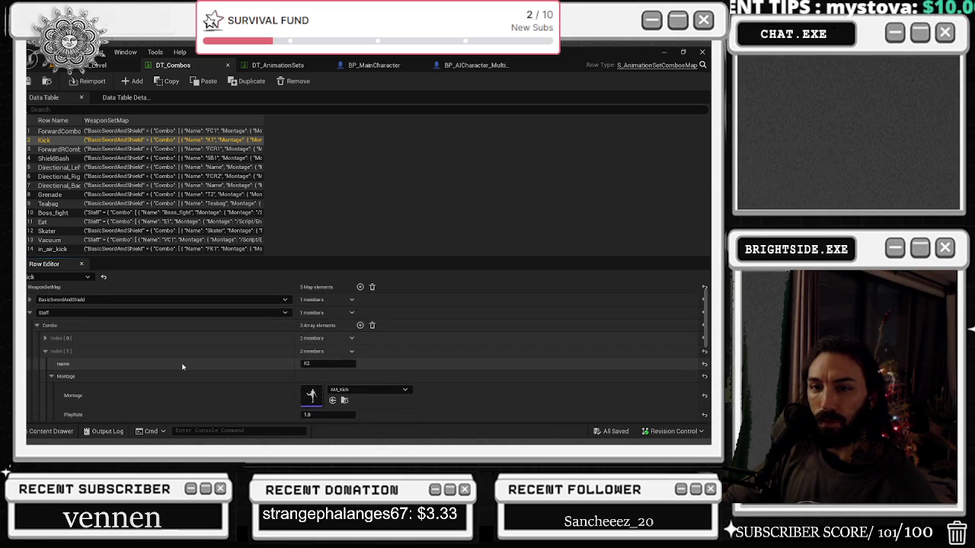
scroll(176, 356, "down", 7)
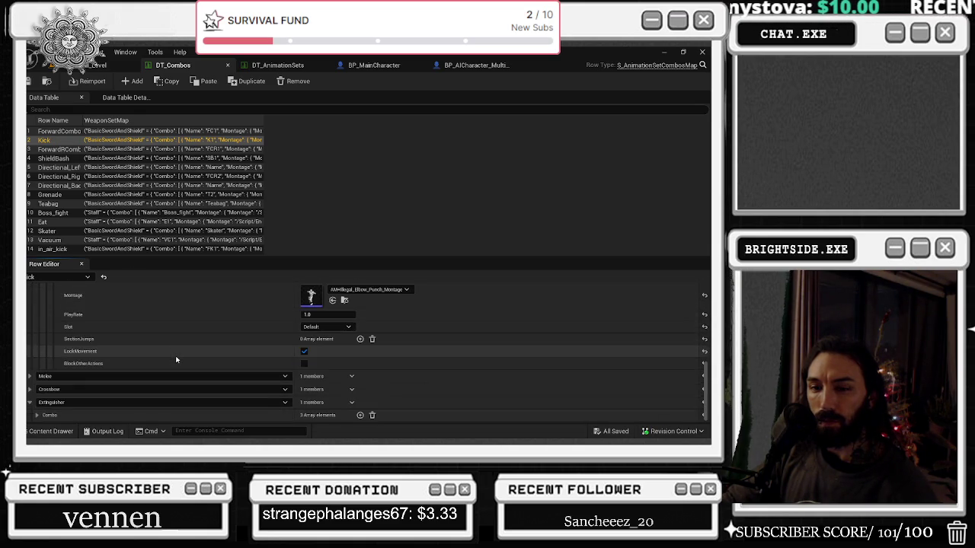
Expand the Crossbow combo's entries and the K4 entry's montage settings
left_click(29, 389)
left_click(36, 402)
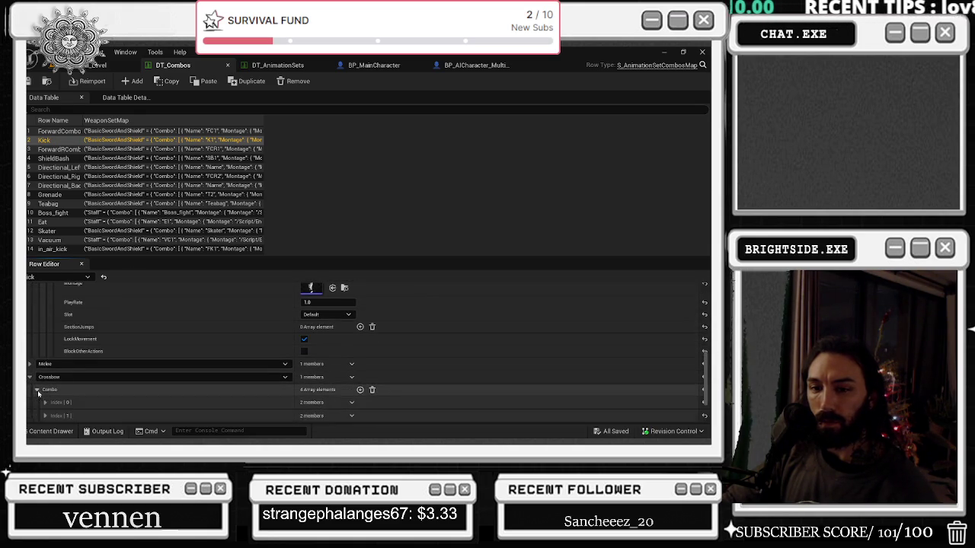
scroll(38, 394, "down", 3)
left_click(44, 390)
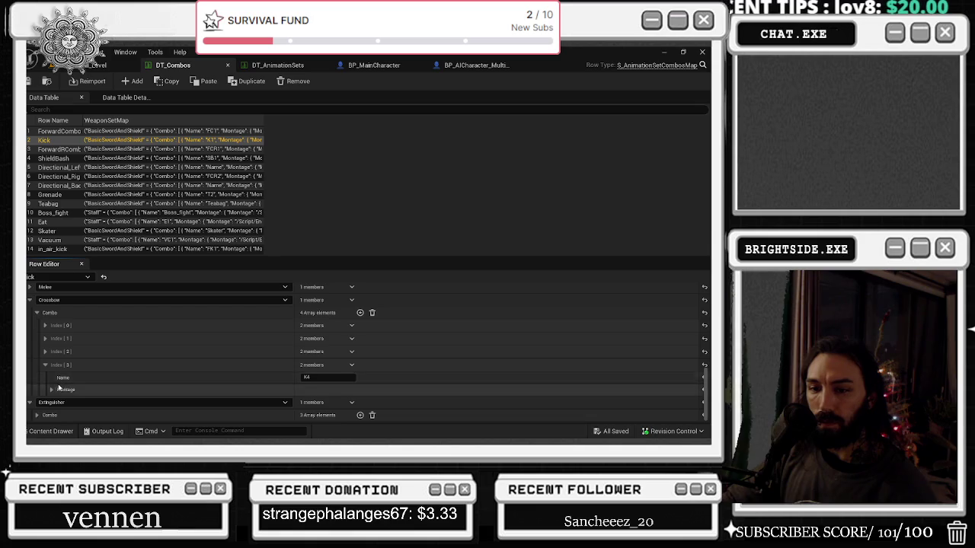
left_click(52, 390)
scroll(143, 376, "down", 3)
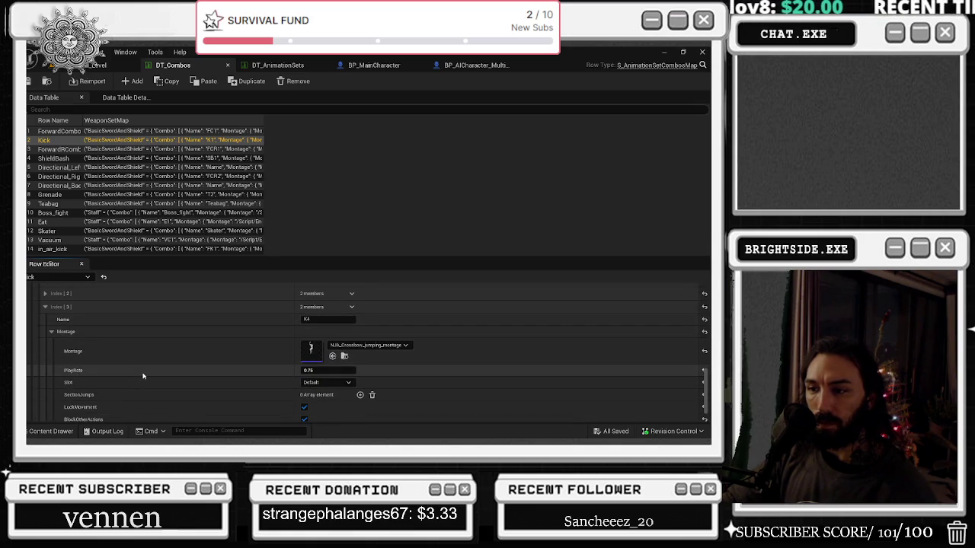
scroll(142, 376, "up", 1)
scroll(143, 376, "up", 2)
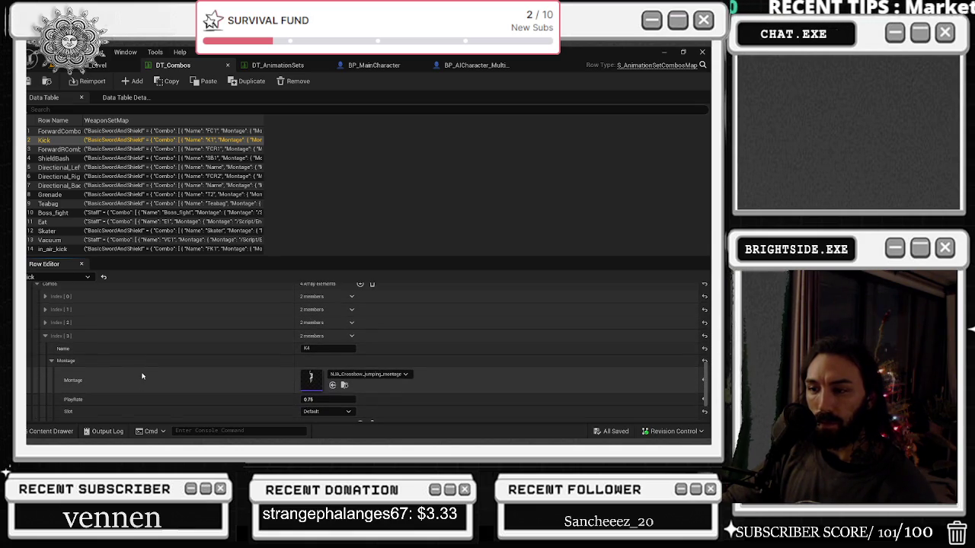
Reveal which montages the Crossbow combo's K1, K2 and K3 entries play
left_click(45, 312)
left_click(50, 337)
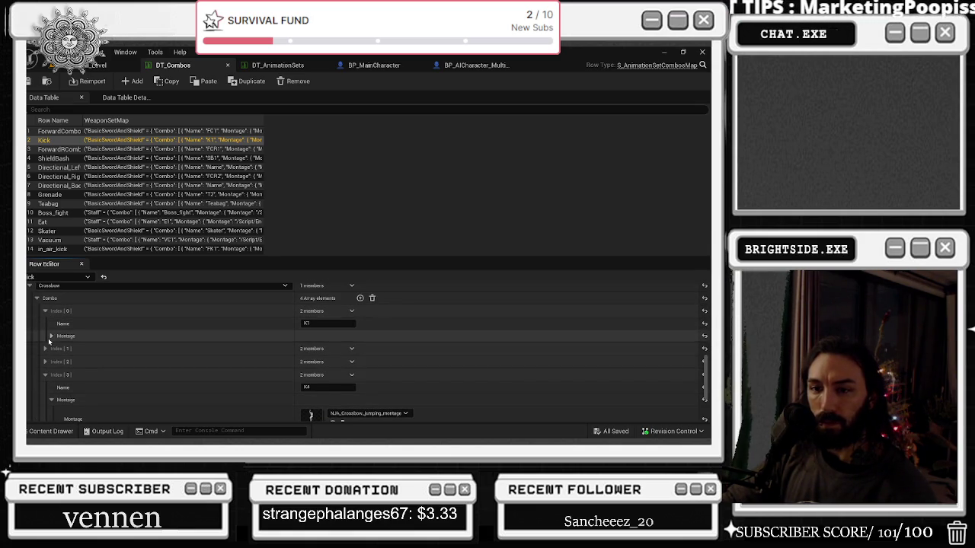
scroll(49, 347, "down", 6)
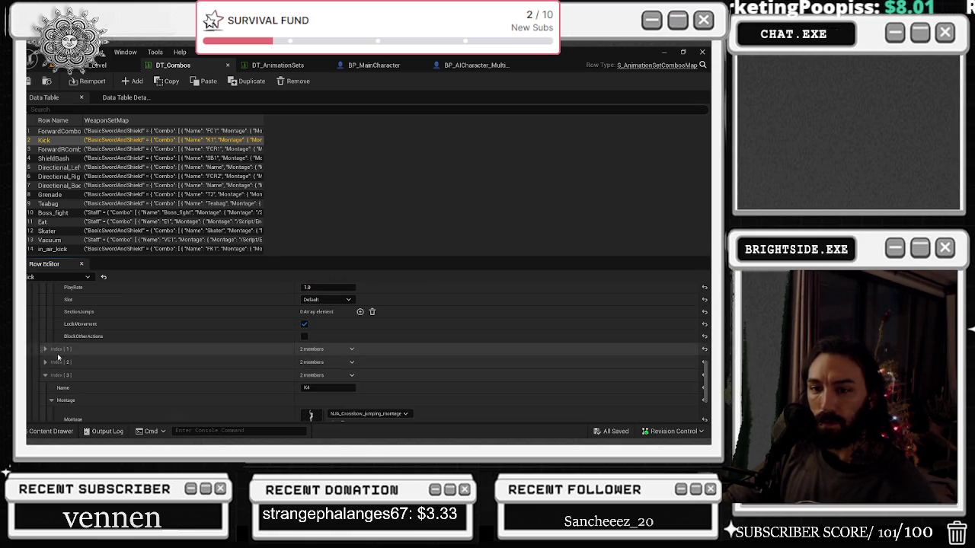
left_click(51, 374)
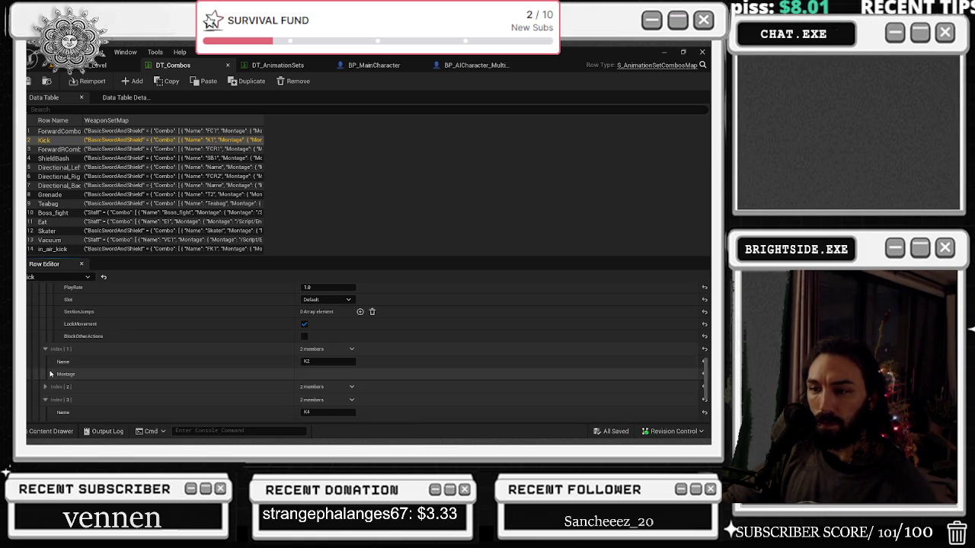
scroll(49, 374, "down", 2)
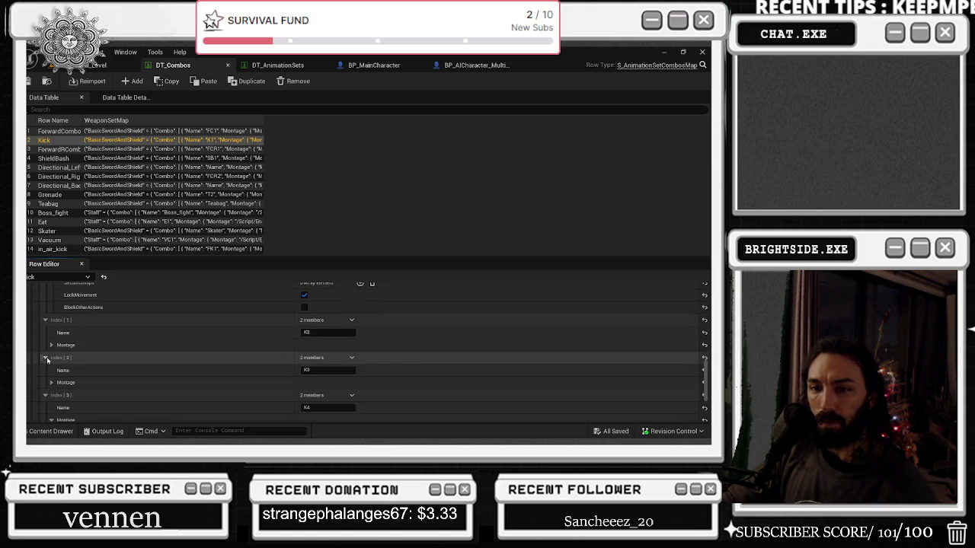
left_click(52, 383)
scroll(333, 368, "down", 2)
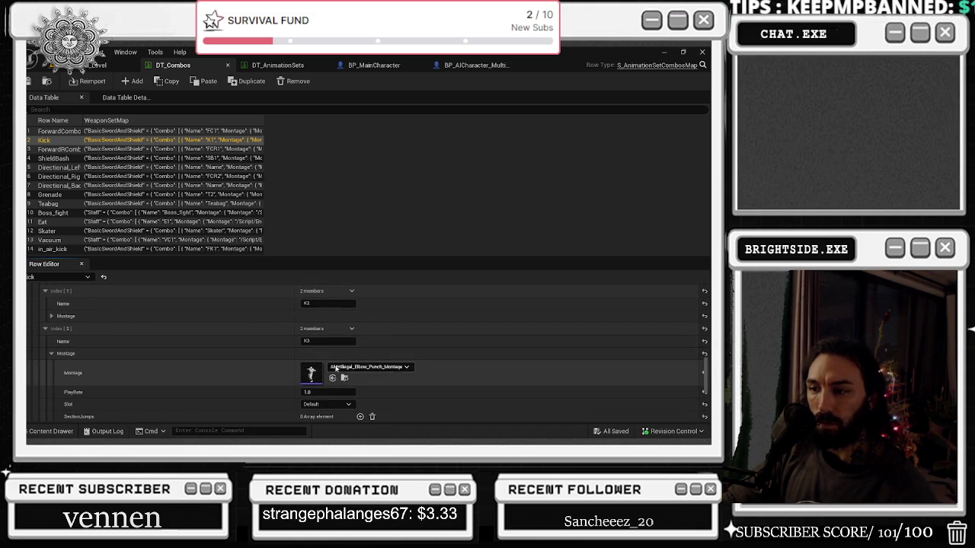
Collapse K3's details and open NJA_Crossbow_jumping_montage for preview
left_click(46, 330)
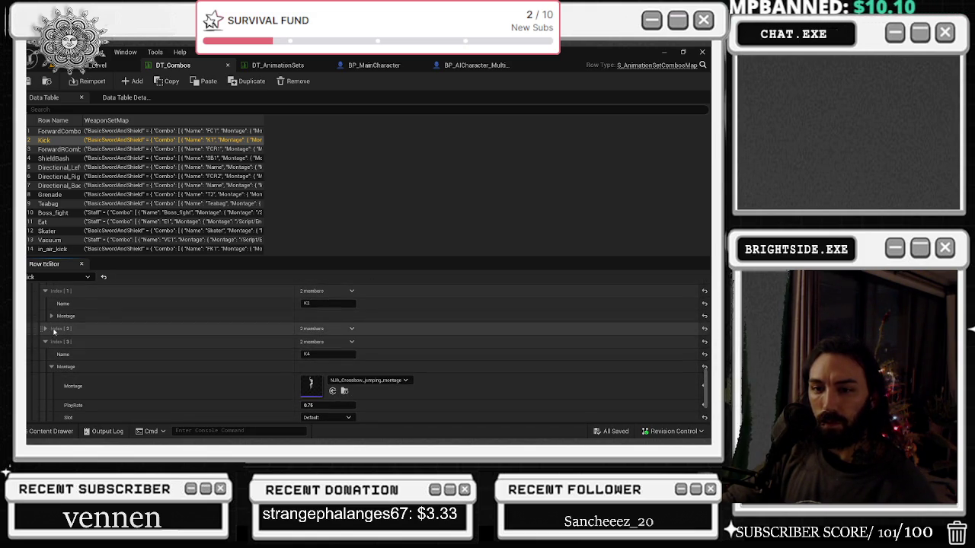
scroll(130, 348, "down", 1)
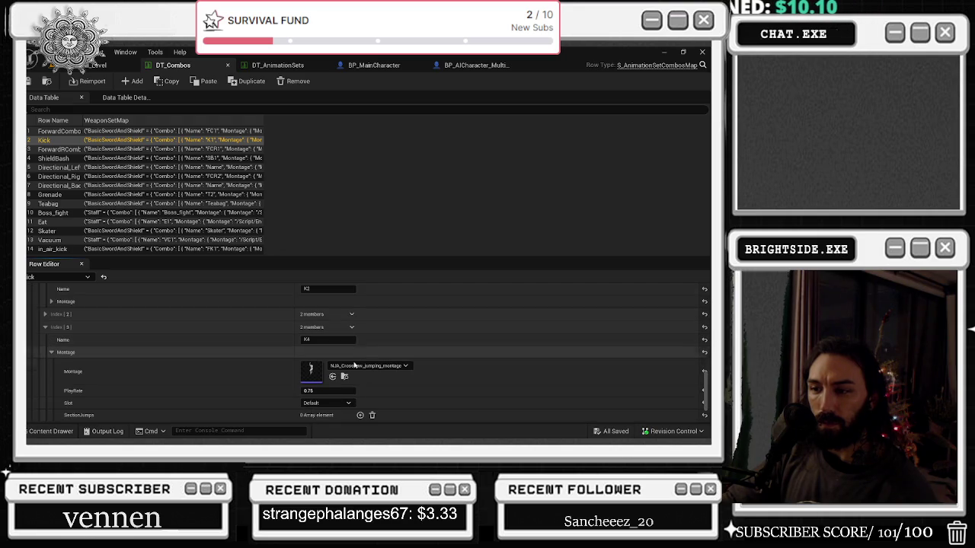
double_click(311, 371)
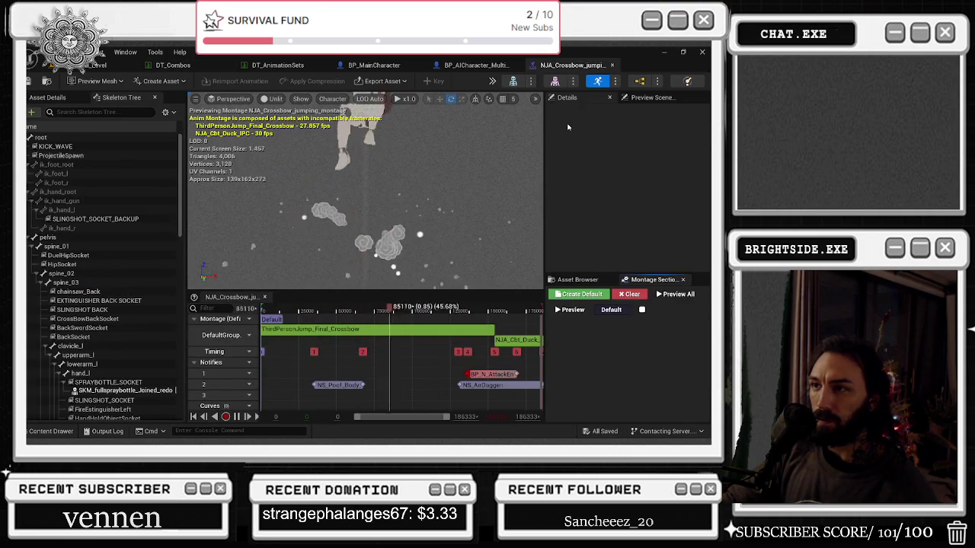
Close the crossbow montage preview and expand the K2 entry's montage details in DT_Combos
left_click(611, 65)
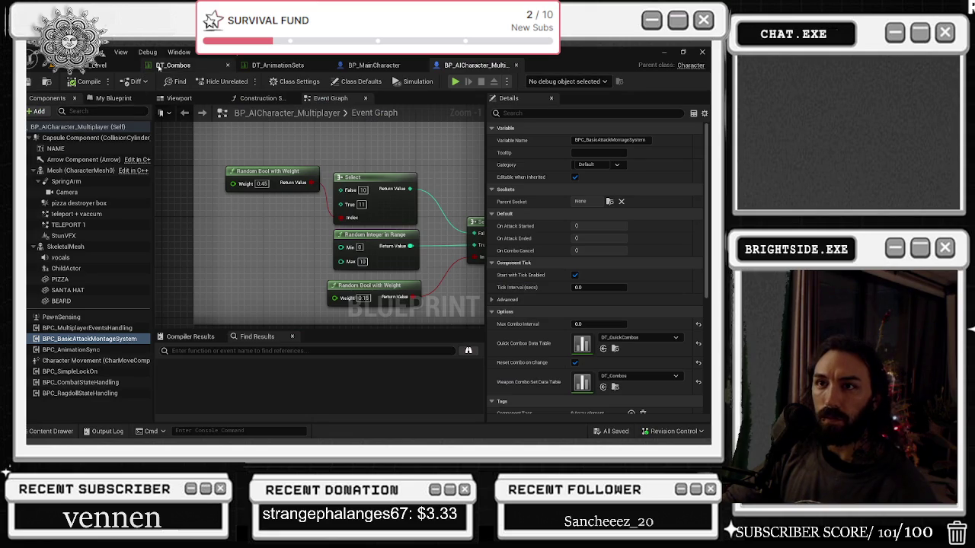
left_click(169, 66)
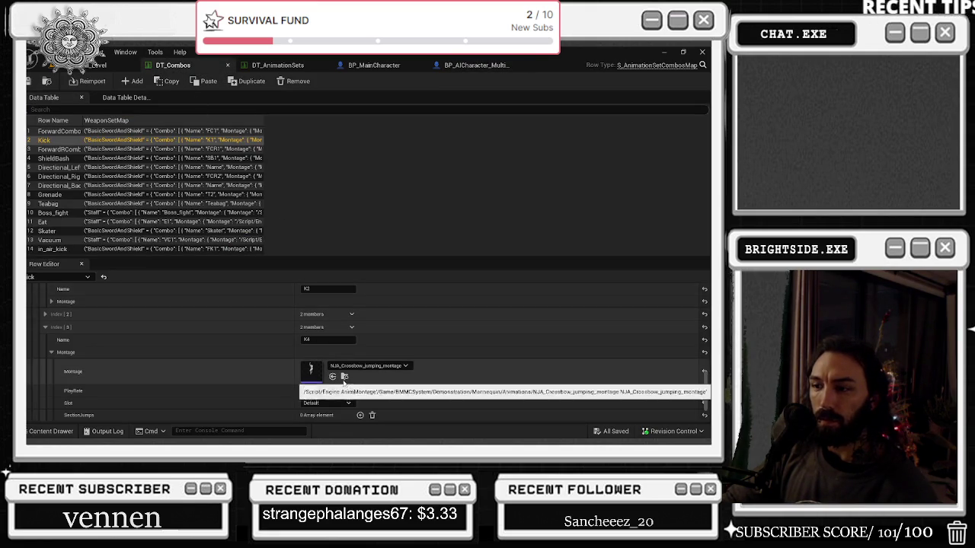
scroll(236, 405, "up", 5)
left_click(237, 405)
Browse to the AM-Illegal_Elbow_Punch_Montage asset used by the Staff combo's K3
scroll(232, 404, "down", 3)
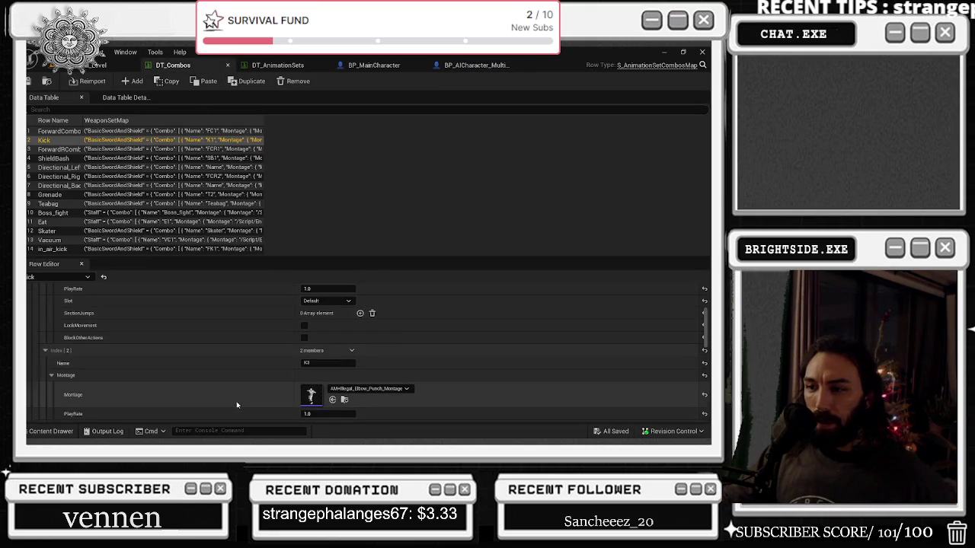
scroll(227, 404, "up", 3)
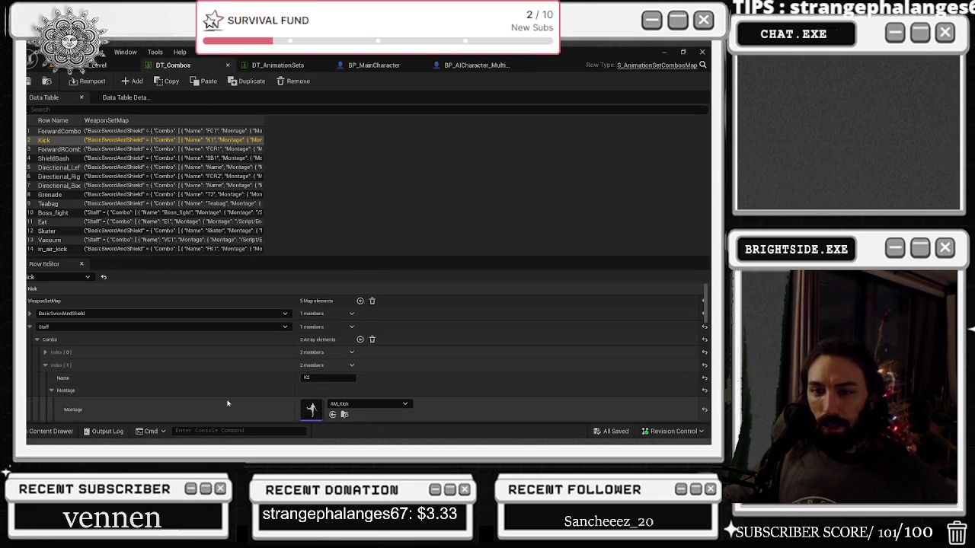
scroll(227, 403, "down", 1)
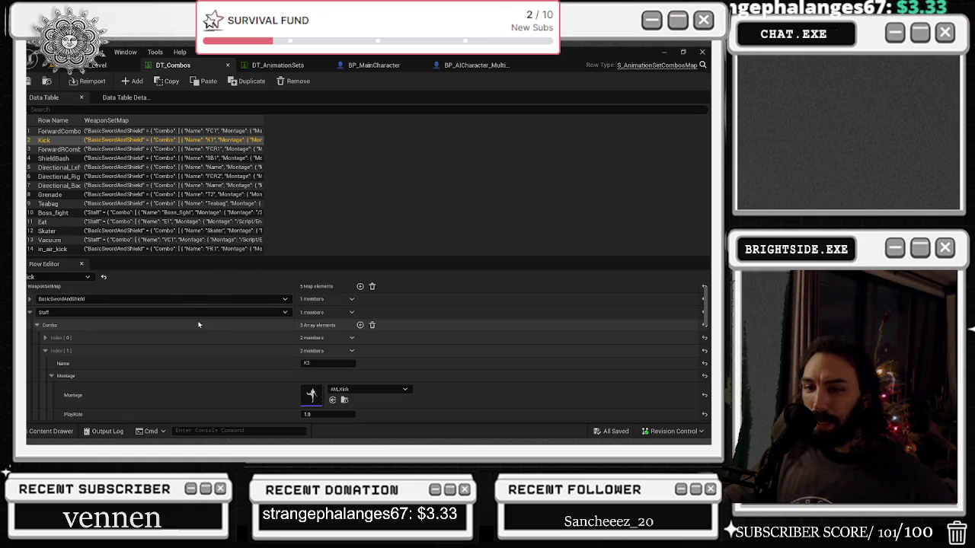
scroll(195, 321, "down", 1)
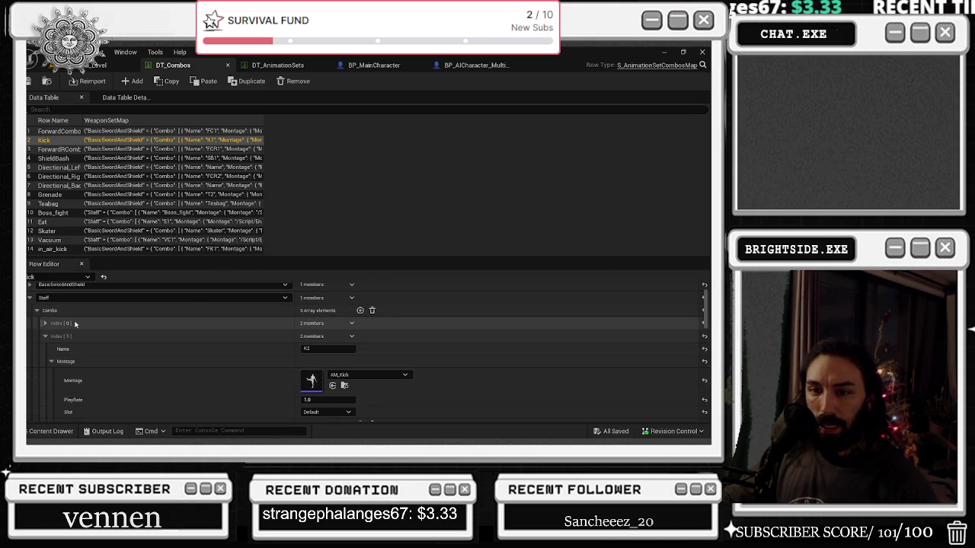
scroll(183, 343, "down", 7)
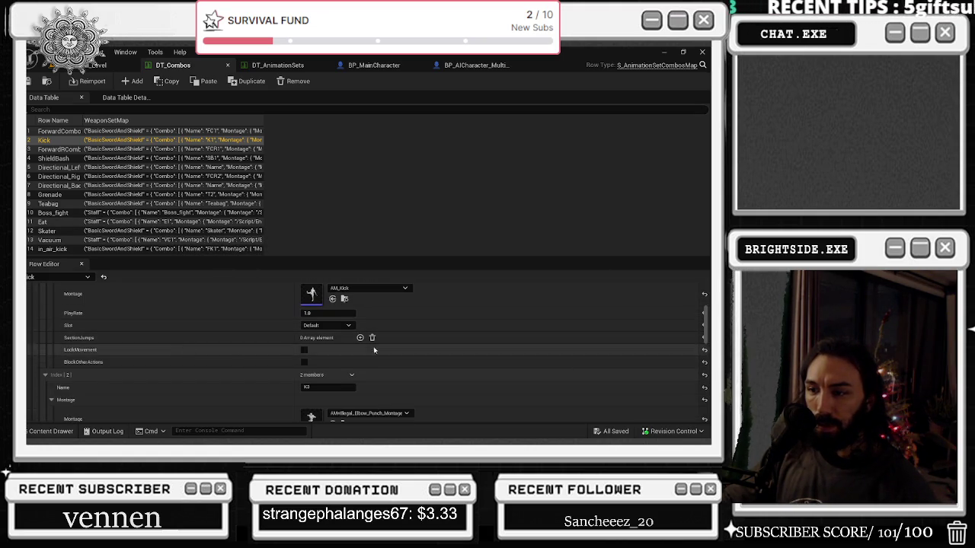
left_click(344, 410)
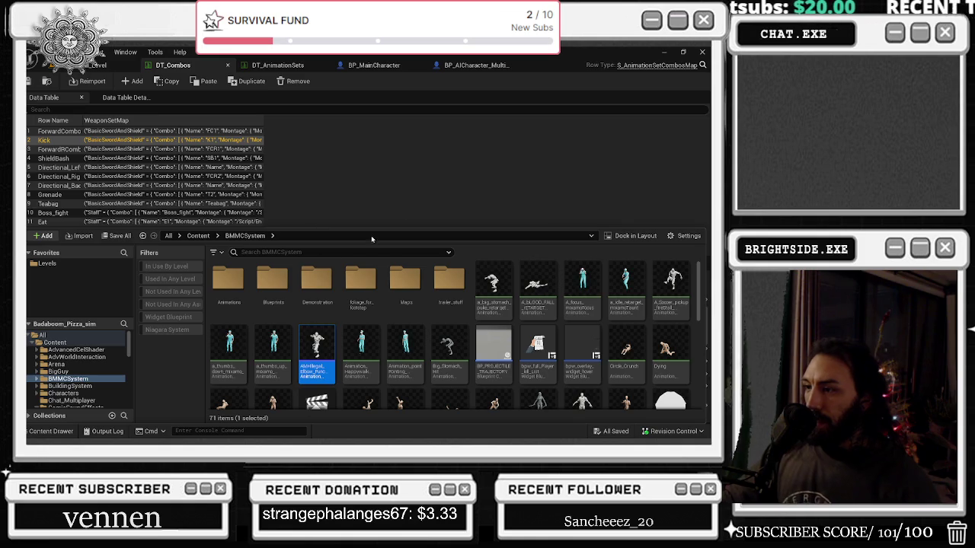
Search all project content and preview the A_Blocking_RunningUp_A_Wall animation
left_click(472, 147)
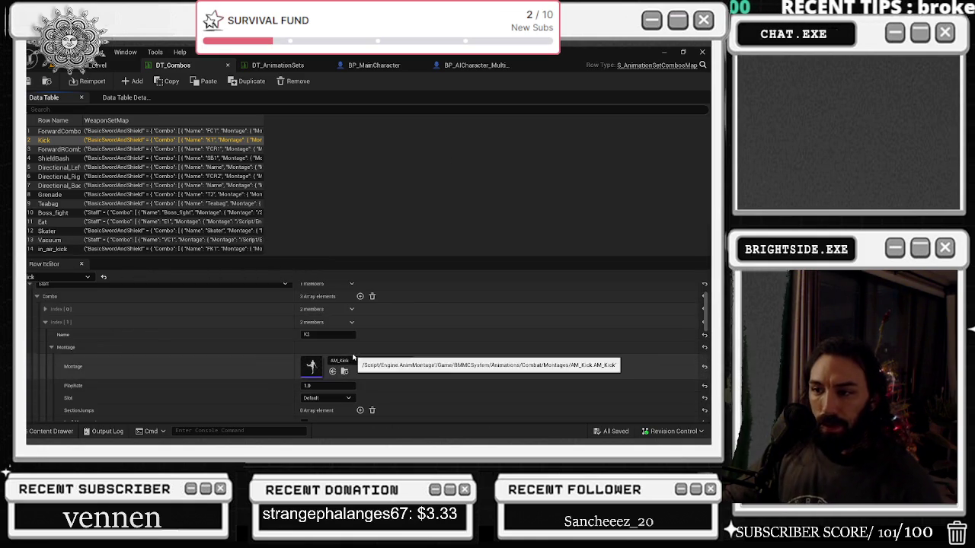
left_click(51, 432)
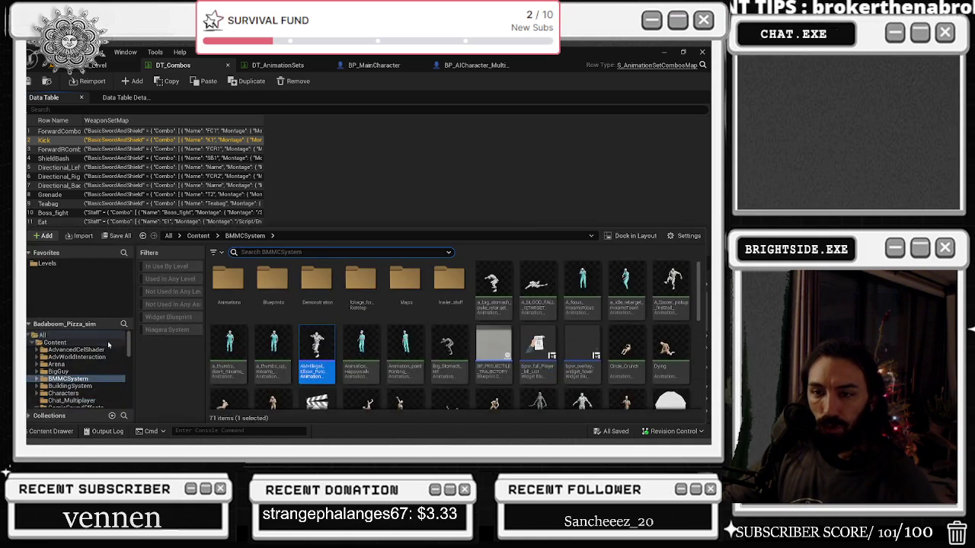
left_click(88, 338)
type("running")
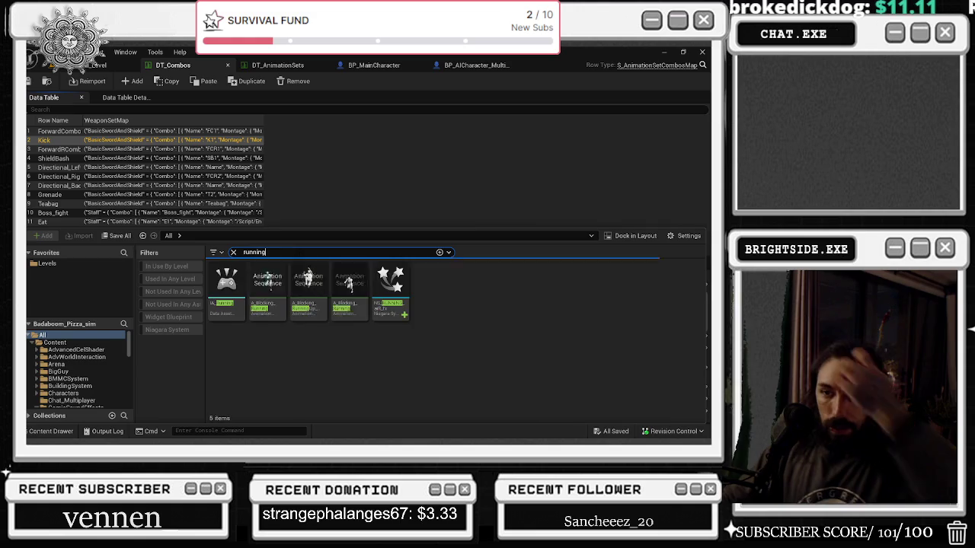
double_click(313, 290)
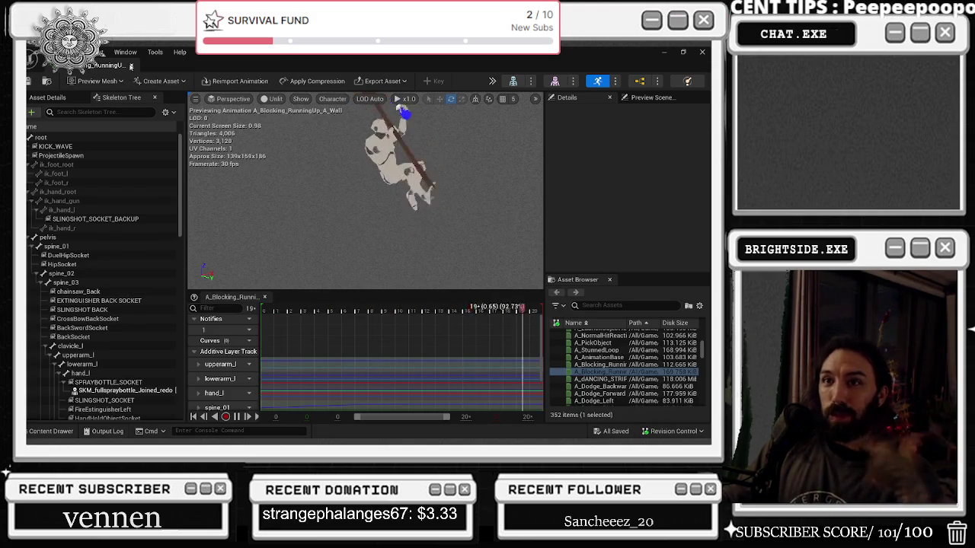
Check what references A_Blocking_RunningUp_A_Wall in the Reference Viewer, then return to the level editor
left_click(173, 66)
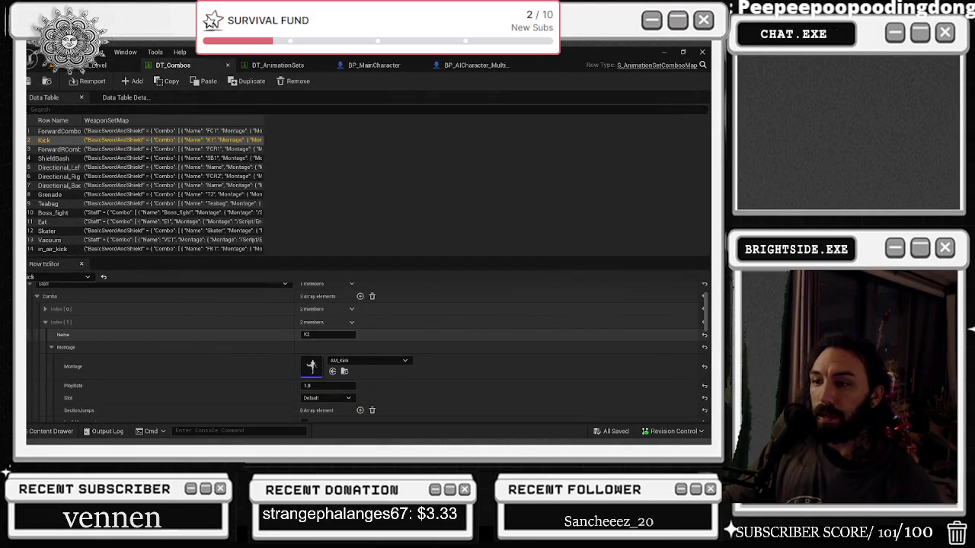
left_click(51, 431)
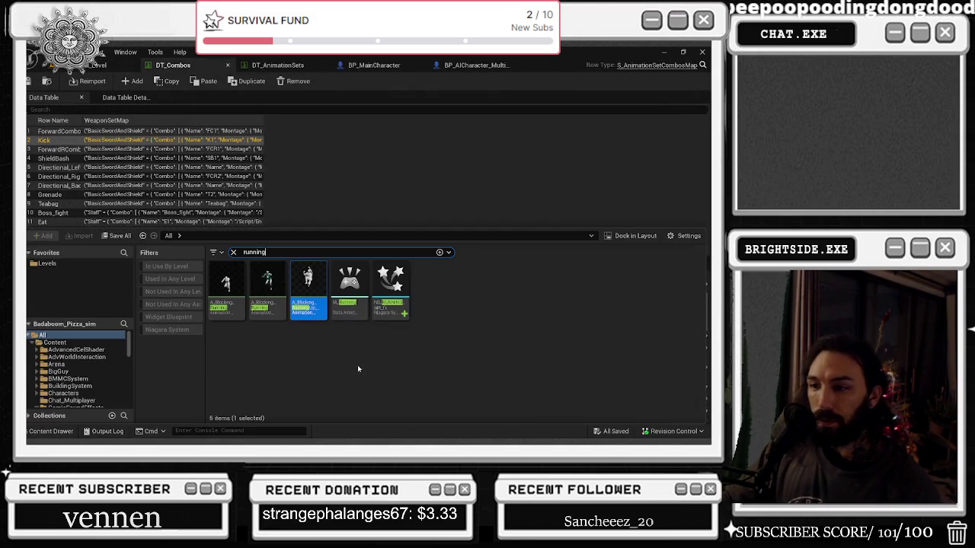
right_click(321, 293)
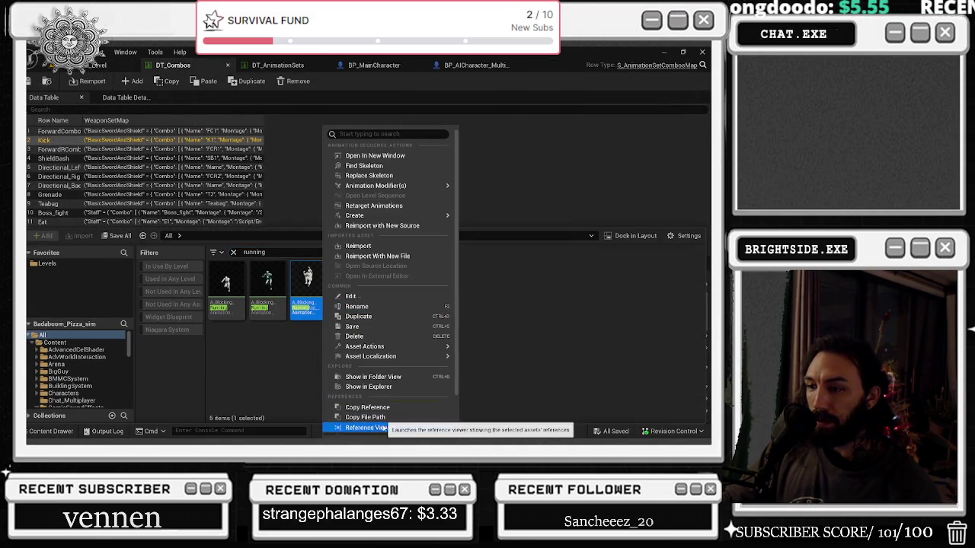
left_click(384, 427)
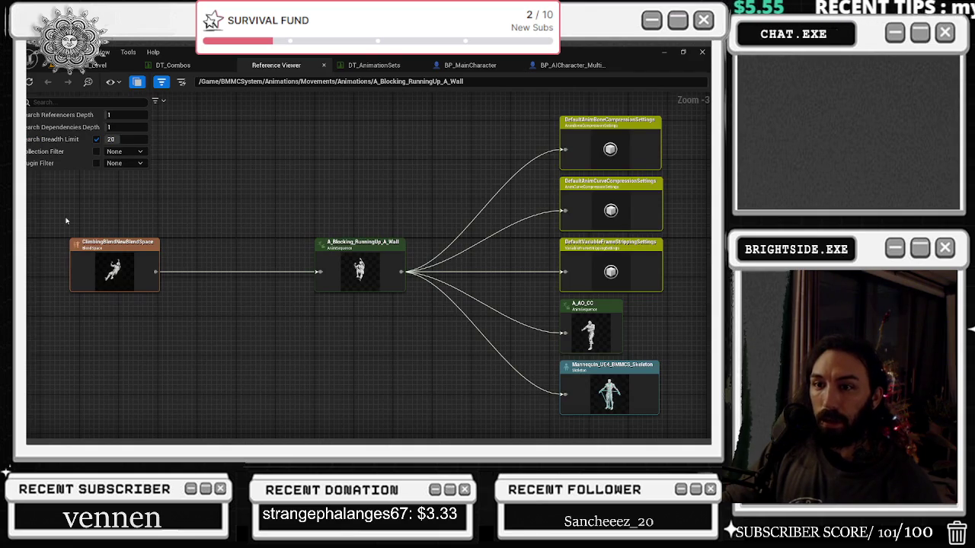
left_click(324, 66)
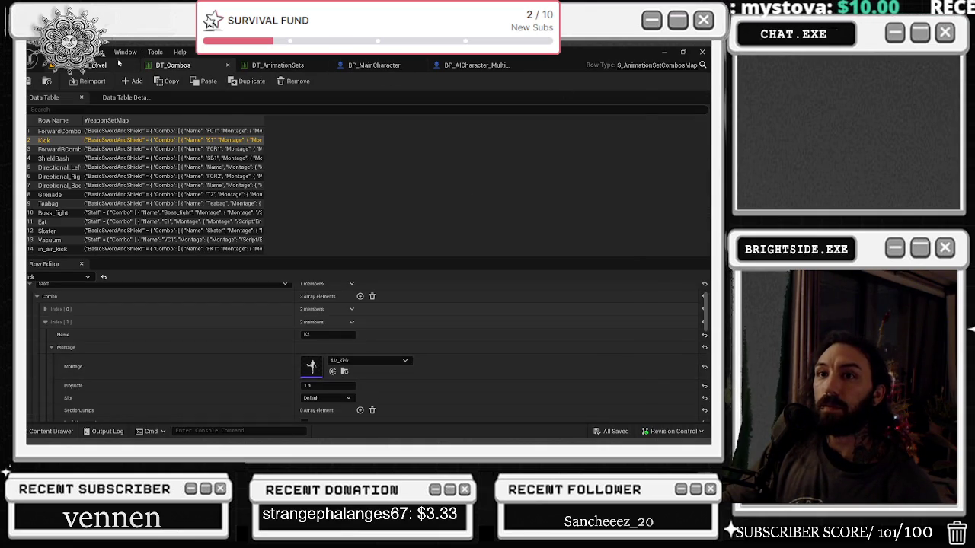
left_click(95, 65)
left_click(51, 432)
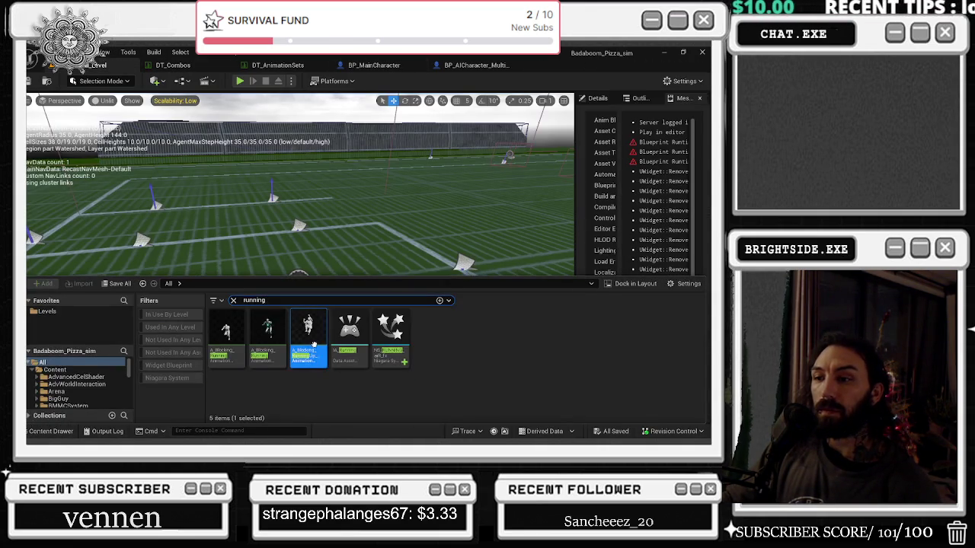
Create an AnimMontage from A_Blocking_RunningUp_A_Wall named AM_Spinning_Staff_attack_Matrix
right_click(305, 336)
mouse_move(355, 358)
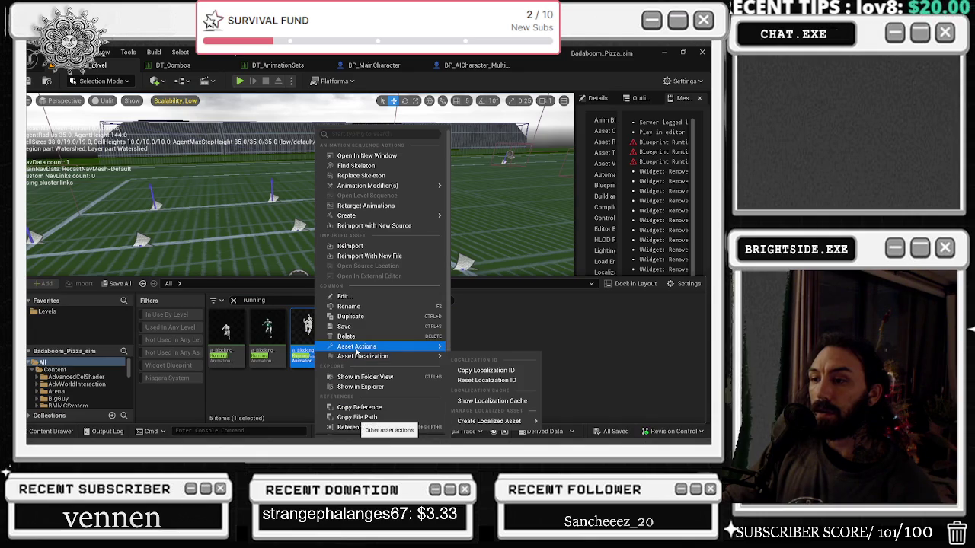
mouse_move(353, 219)
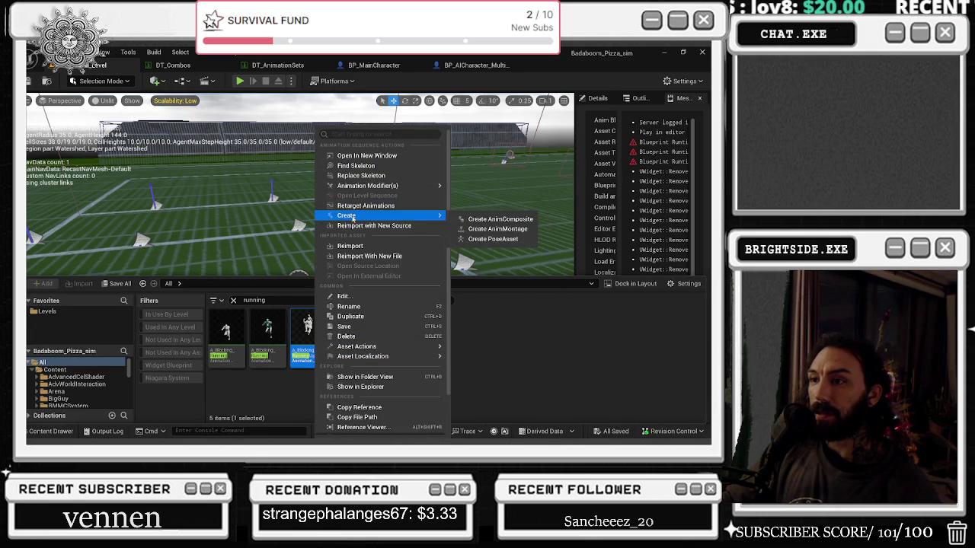
left_click(497, 230)
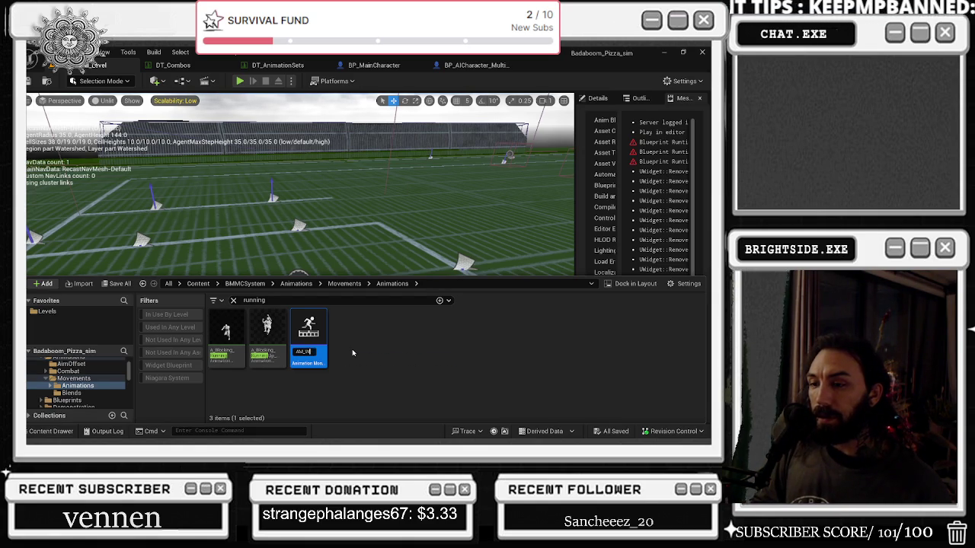
type("Sp")
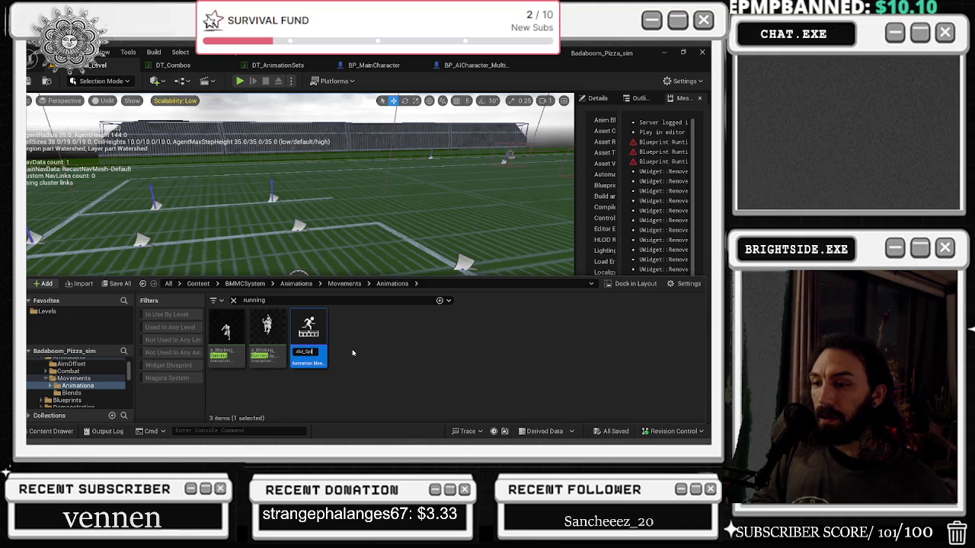
type("inning_Staff_Att")
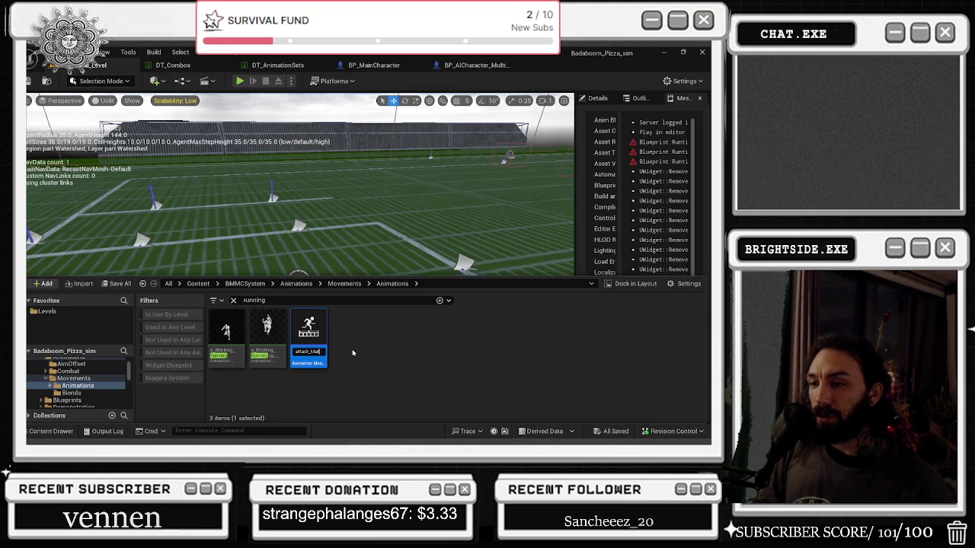
key("Return")
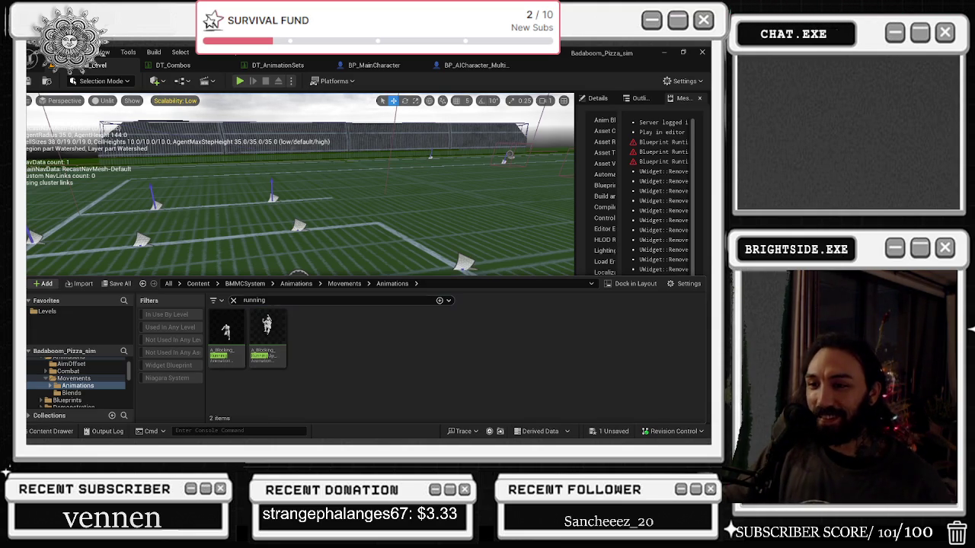
Search the Content Browser for 'matrix' and open the new montage
key("ctrl+f")
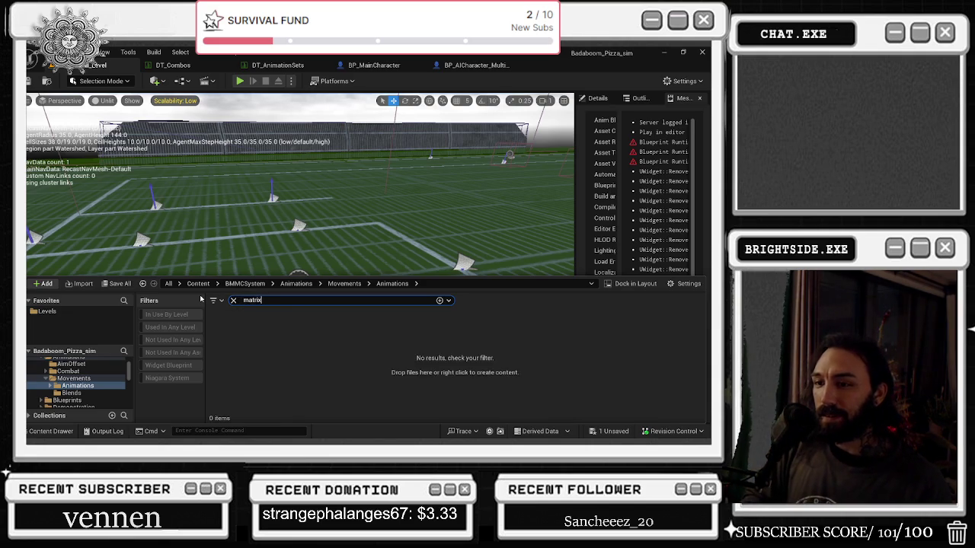
key("BackSpace")
key("BackSpace")
type("x")
double_click(225, 331)
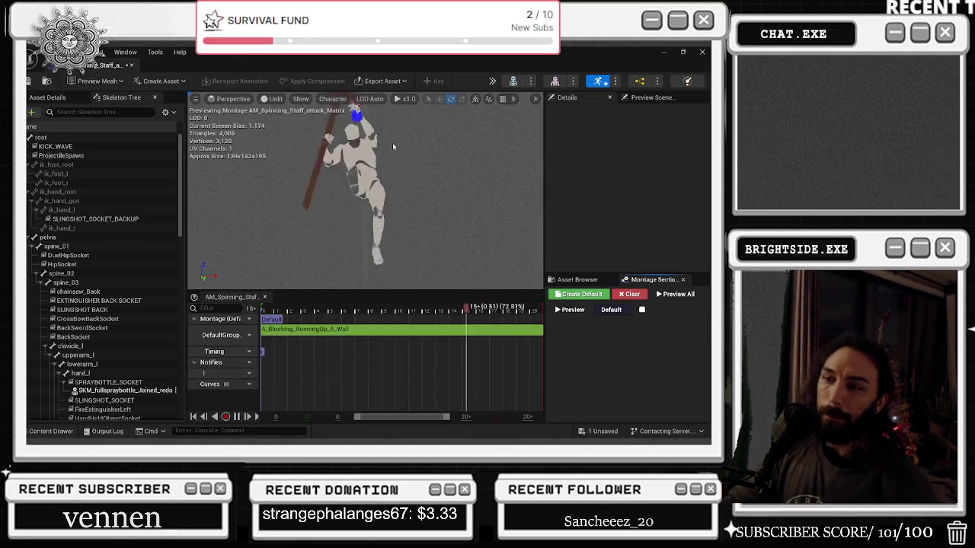
Reopen AM_Spinning_Staff_attack_Matrix and select its A_Blocking_RunningUp_A_Wall segment to view its details
key("alt+Tab")
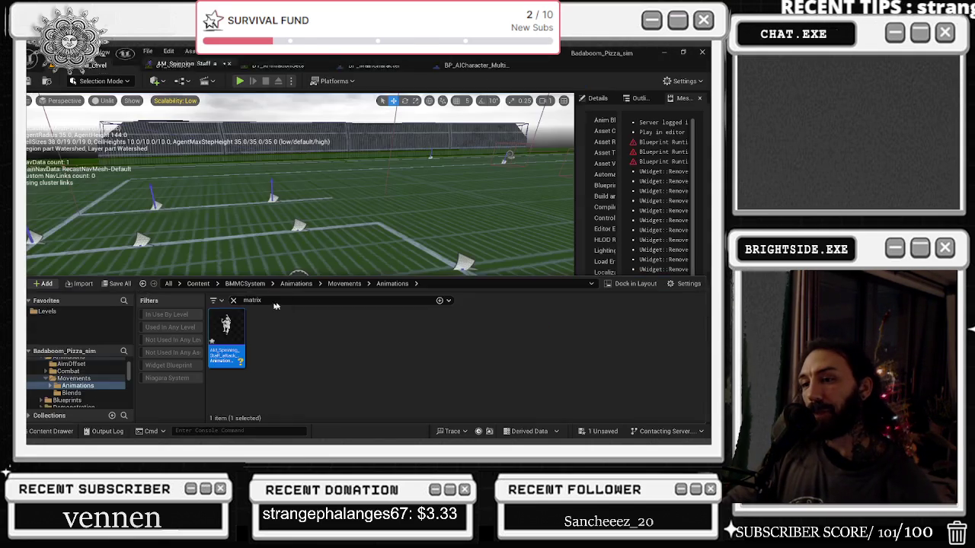
double_click(236, 315)
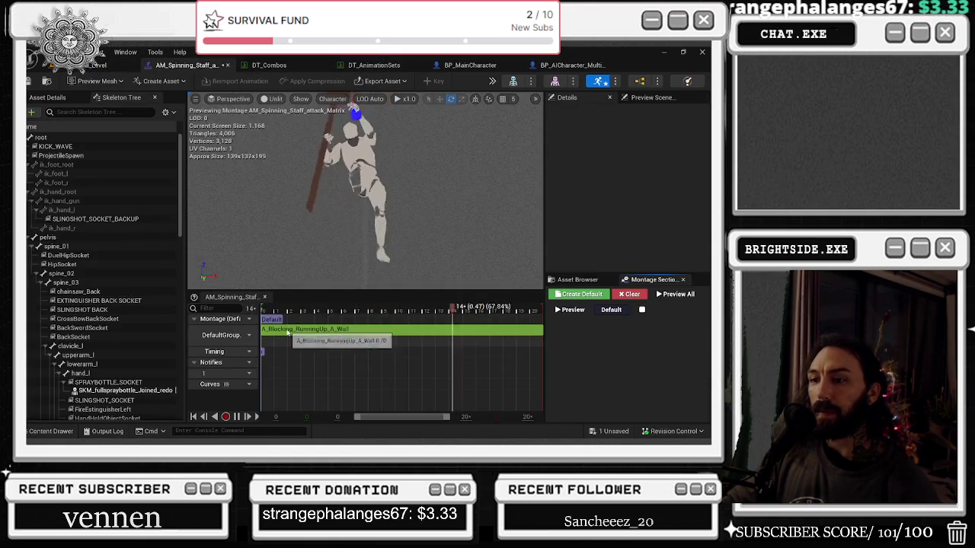
left_click(381, 329)
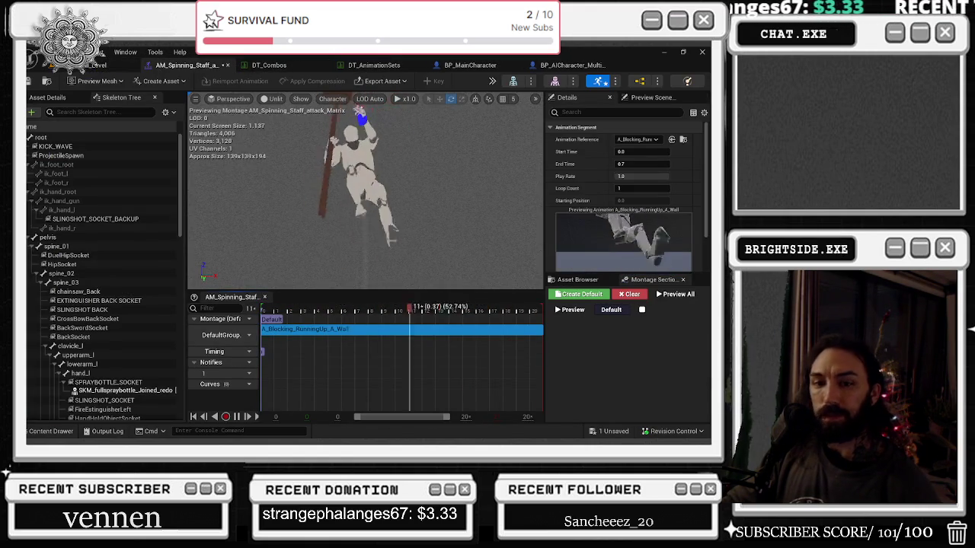
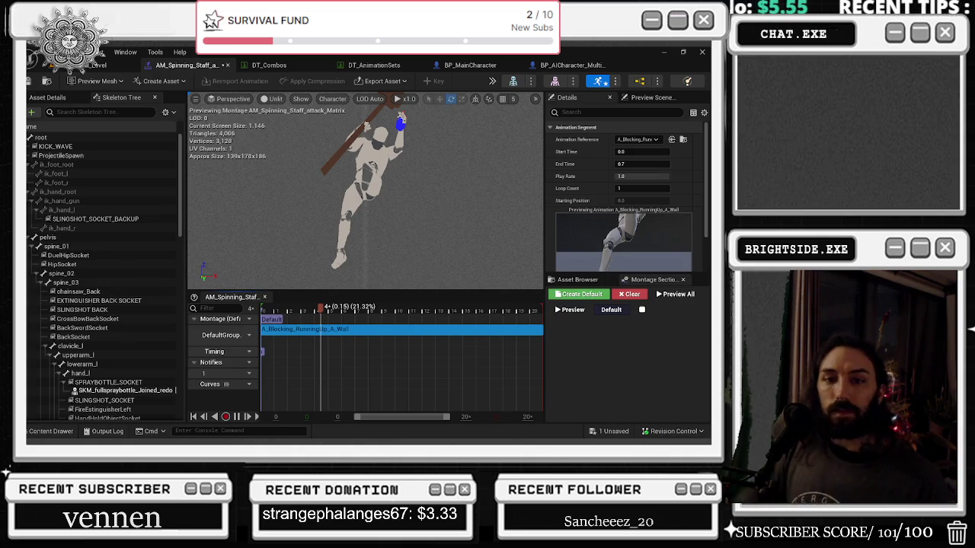
Skip the YouTube ad in the music window and return to the Unreal animation editor
key("alt+Tab")
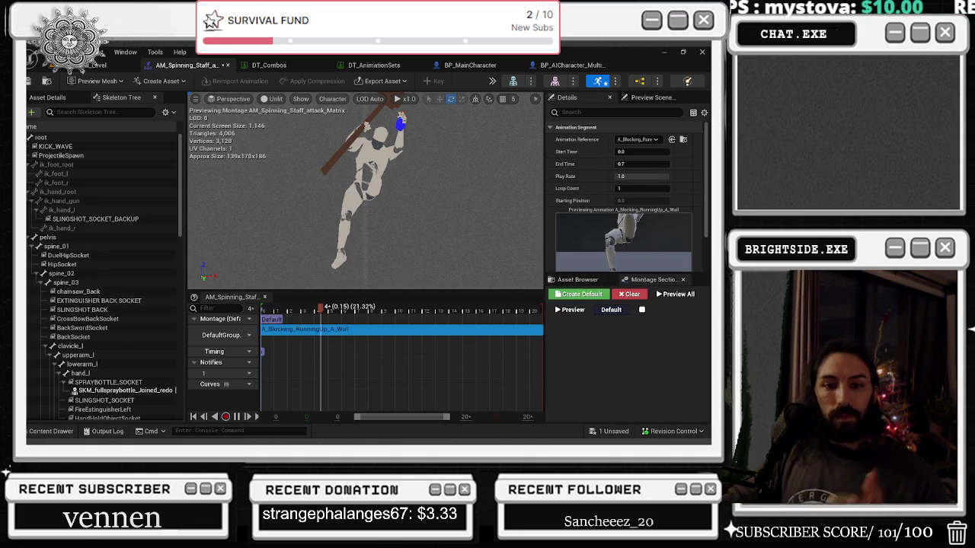
key("alt+Tab")
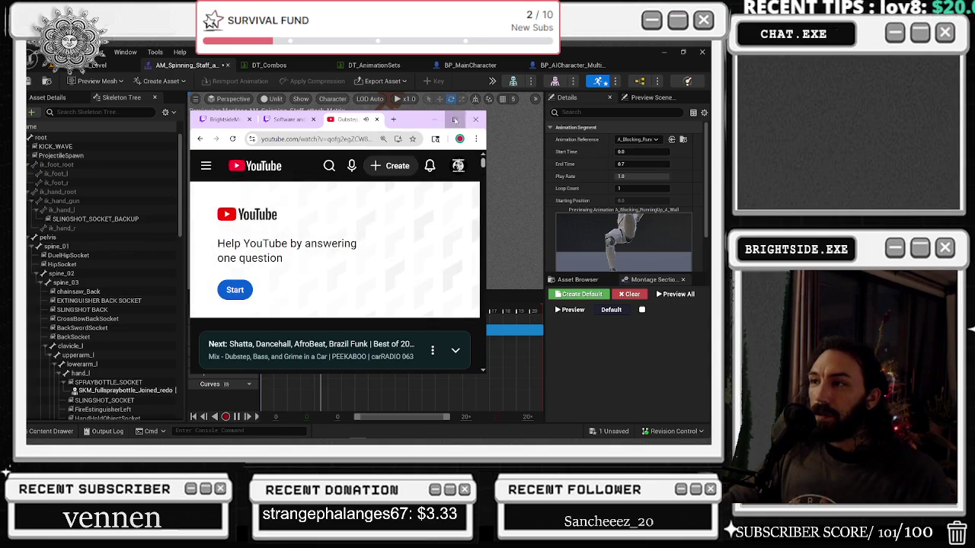
left_click(454, 119)
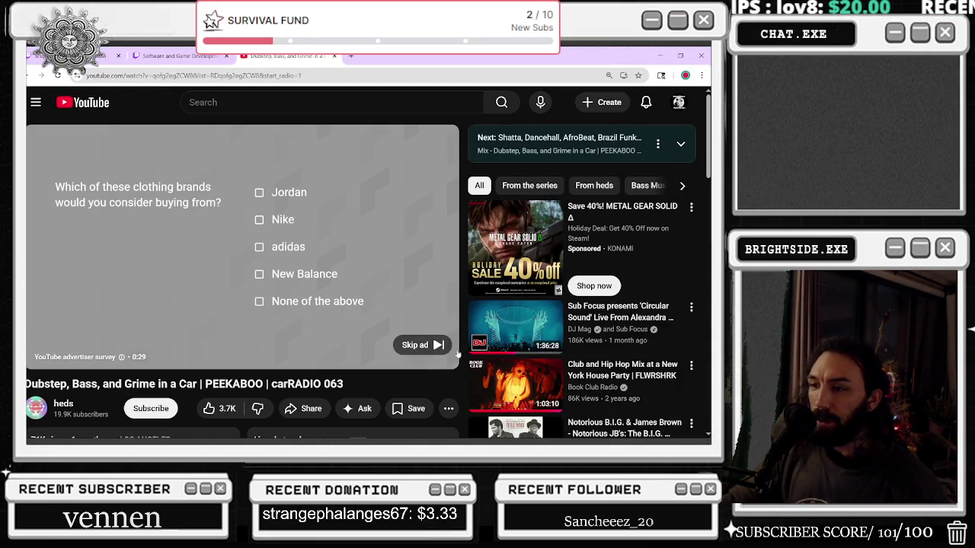
left_click(404, 347)
key("alt+Tab")
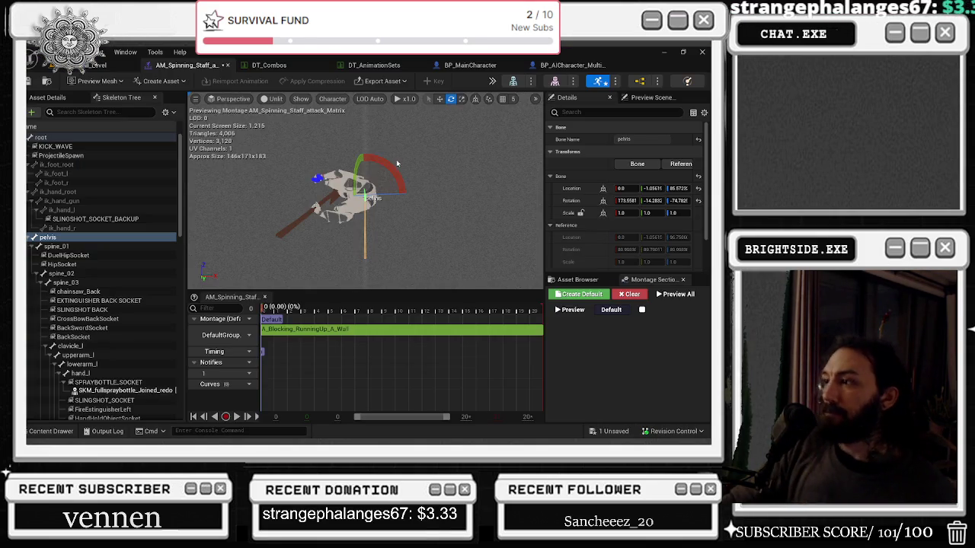
Rotate the pelvis to Rotation X 180 and Y 0 so the character lies flat
left_click_drag(384, 163, 387, 167)
left_click(626, 201)
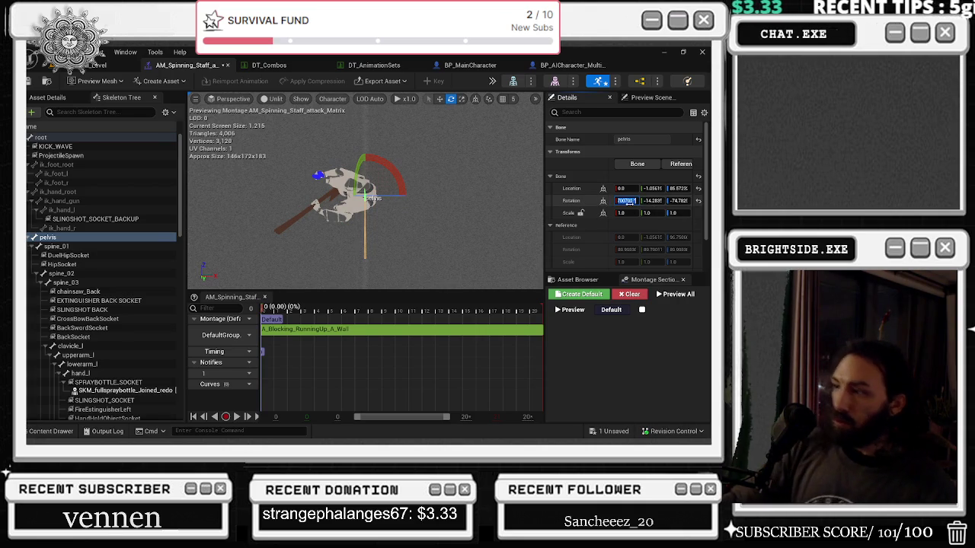
type("1")
key("Return")
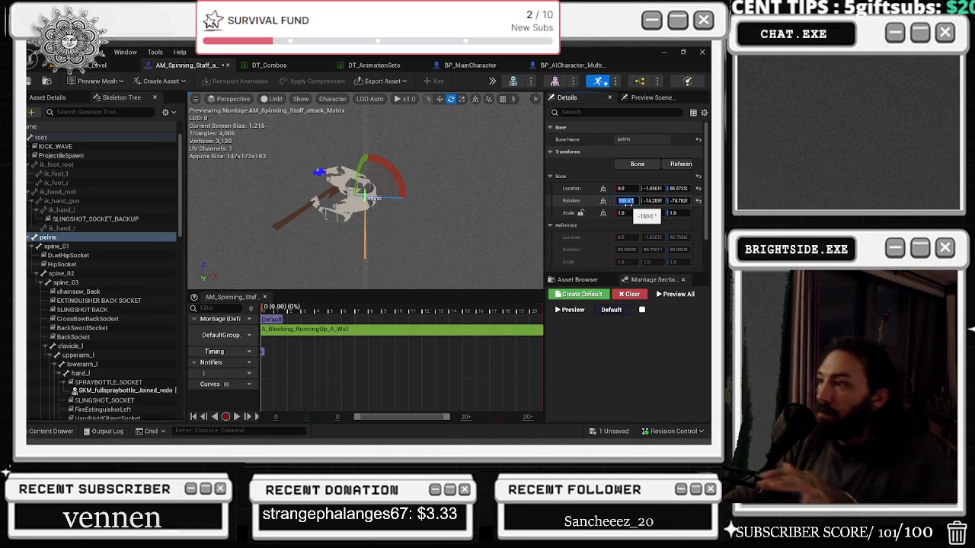
left_click(652, 200)
type("0")
key("Return")
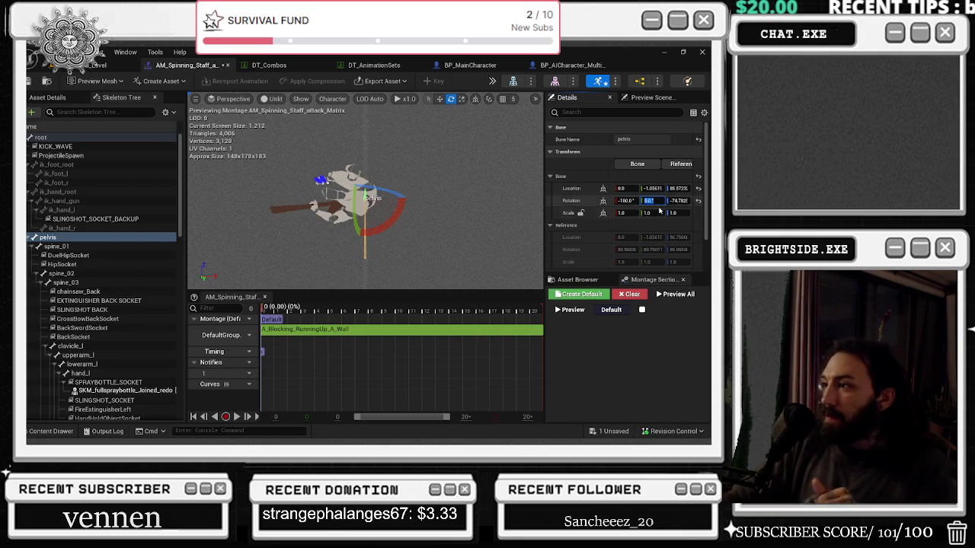
key("Tab")
type("-85")
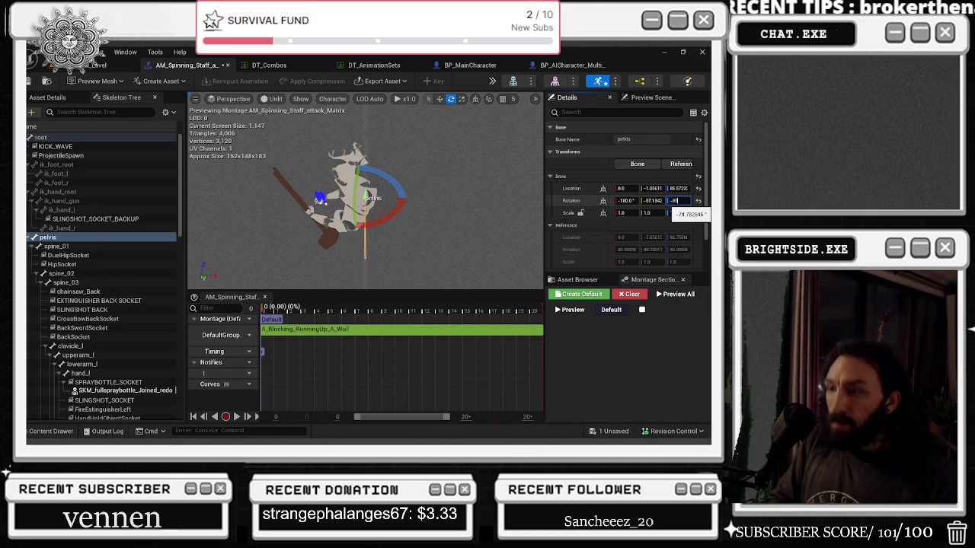
key("Return")
Scrub to 0.33 seconds, undo the last rotation change, and preview the montage
left_click(283, 309)
left_click_drag(284, 309, 396, 308)
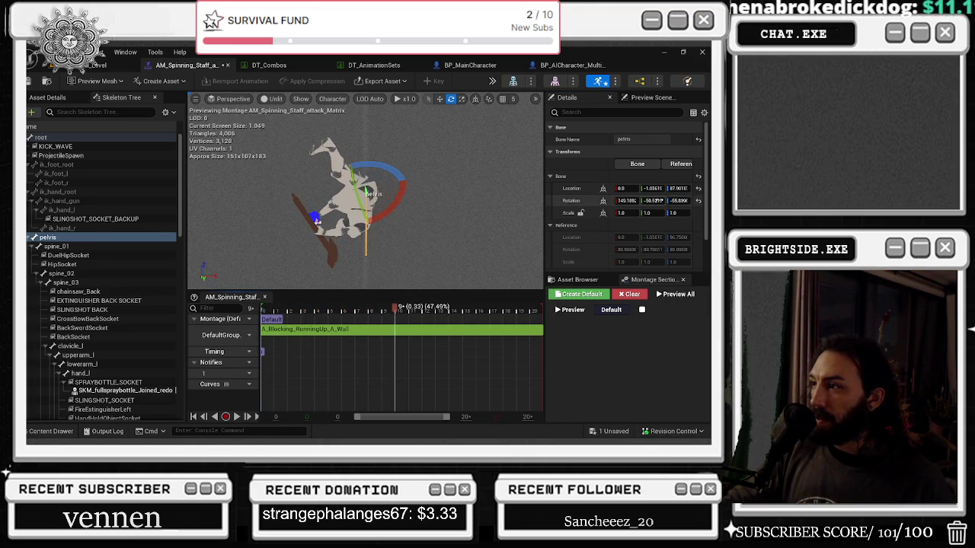
key("ctrl+z")
key("space")
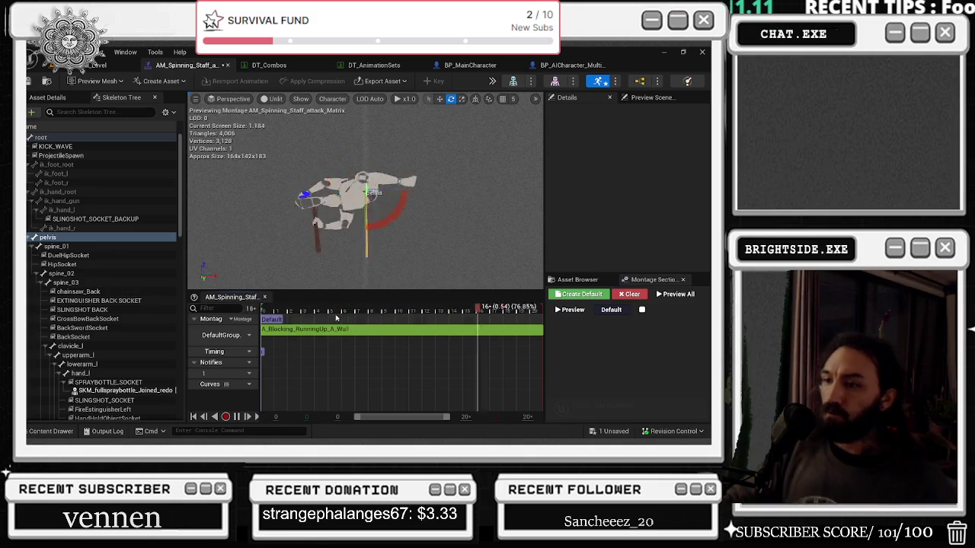
key("space")
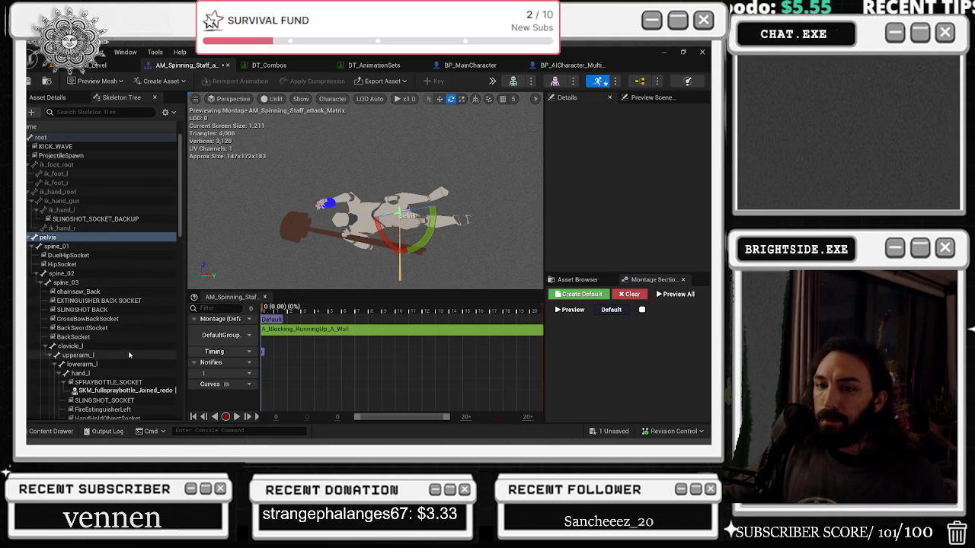
Select the upperarm_l bone and play the montage preview
left_click(78, 355)
left_click(315, 312)
key("space")
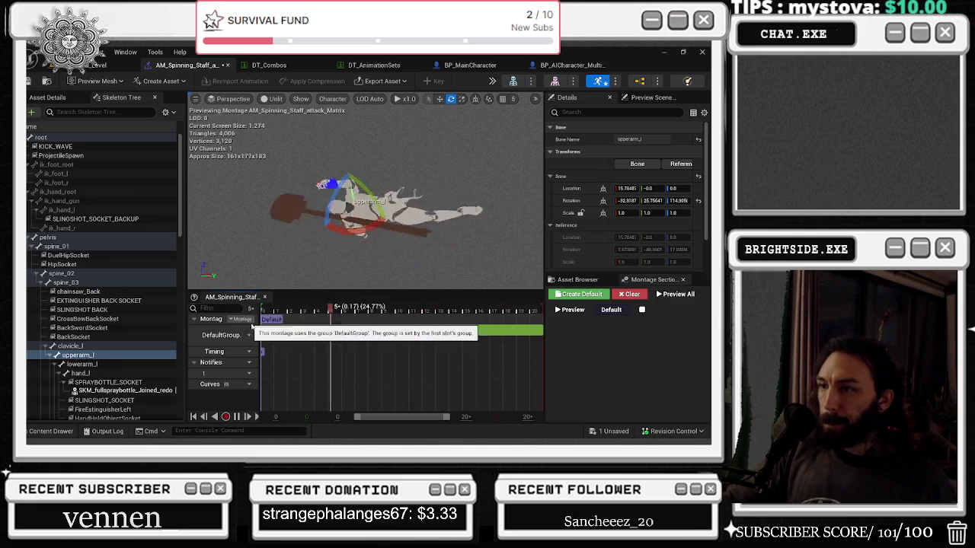
scroll(90, 373, "down", 3)
scroll(102, 371, "down", 2)
scroll(117, 378, "down", 4)
Rotate upperarm_r until the staff stands nearly upright, then replay the montage
left_click(120, 391)
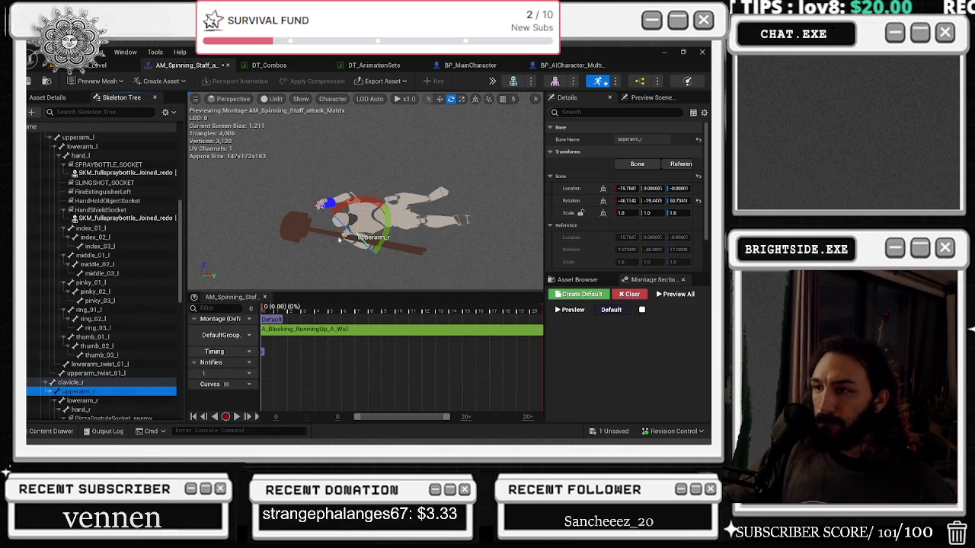
mouse_move(385, 205)
left_mouse_down()
mouse_move(360, 207)
mouse_move(370, 250)
left_mouse_up()
key("alt+Tab")
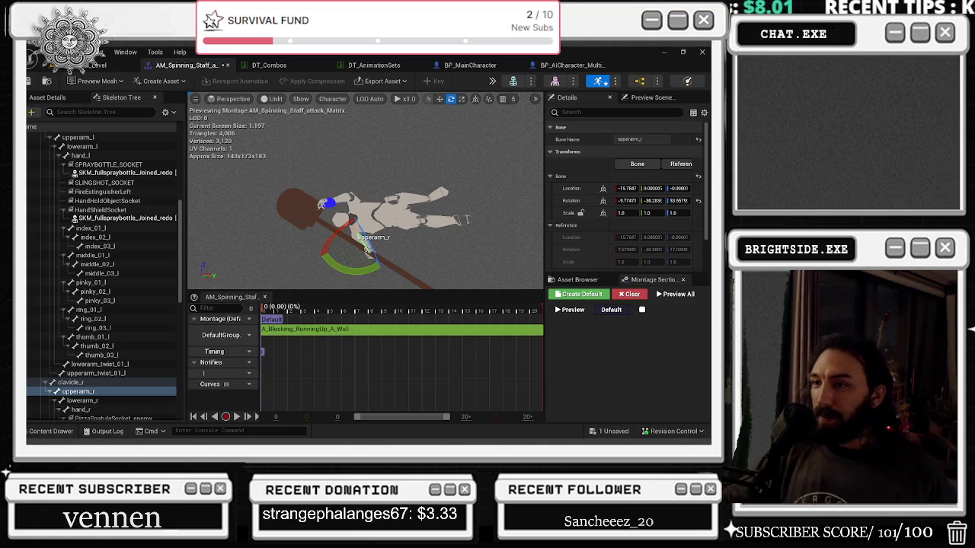
mouse_move(338, 230)
left_mouse_down()
mouse_move(367, 263)
mouse_move(346, 241)
mouse_move(442, 203)
mouse_move(423, 217)
mouse_move(478, 183)
mouse_move(420, 114)
mouse_move(418, 136)
left_mouse_up()
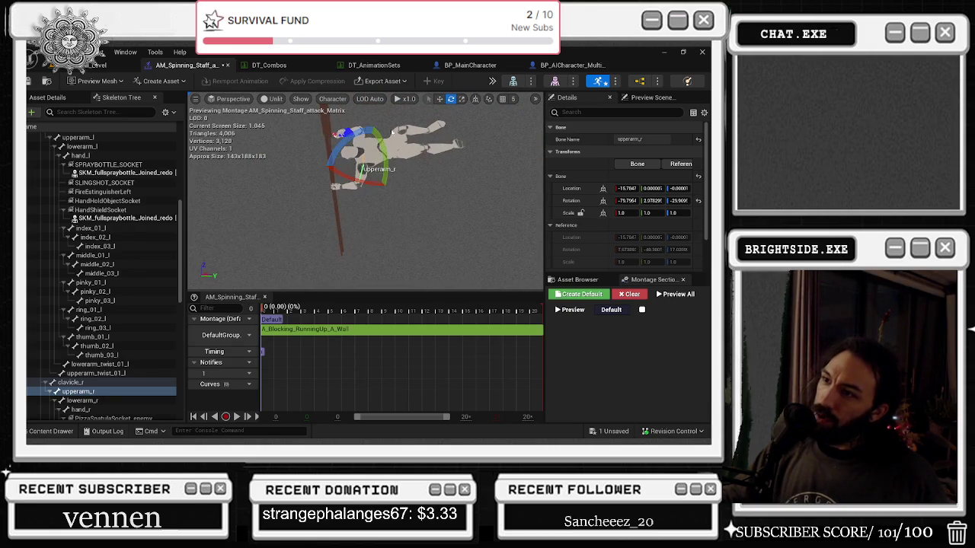
mouse_move(344, 141)
left_mouse_down()
mouse_move(350, 154)
mouse_move(457, 183)
left_mouse_up()
scroll(457, 183, "down", 5)
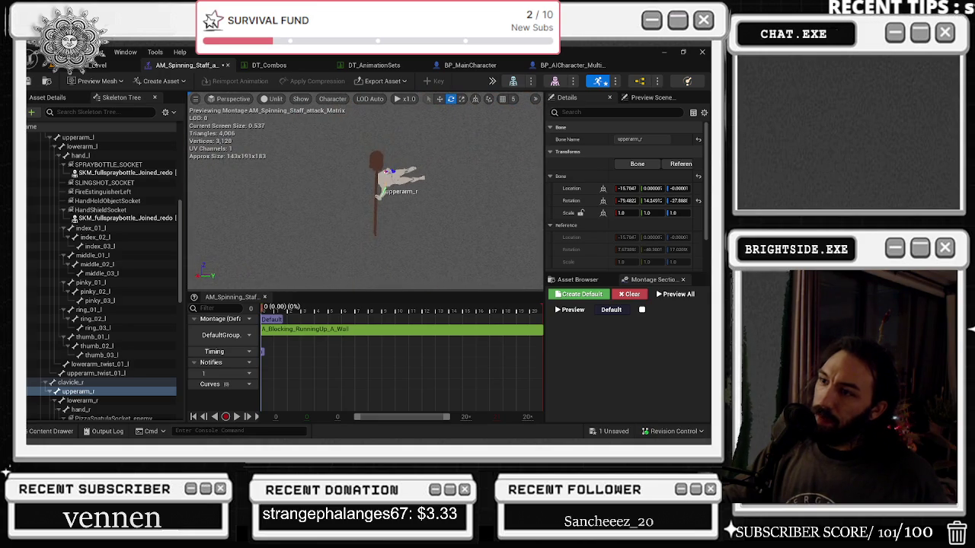
key("space")
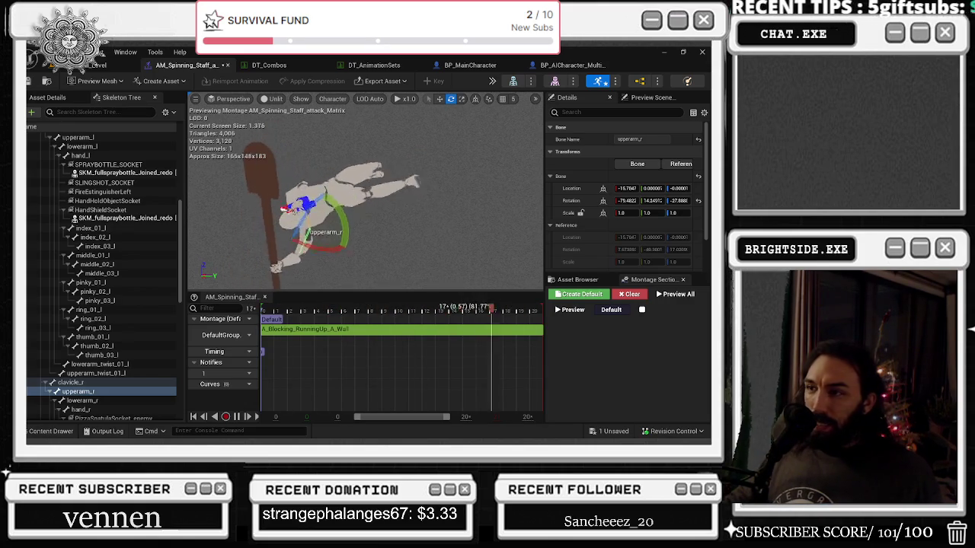
right_click(383, 331)
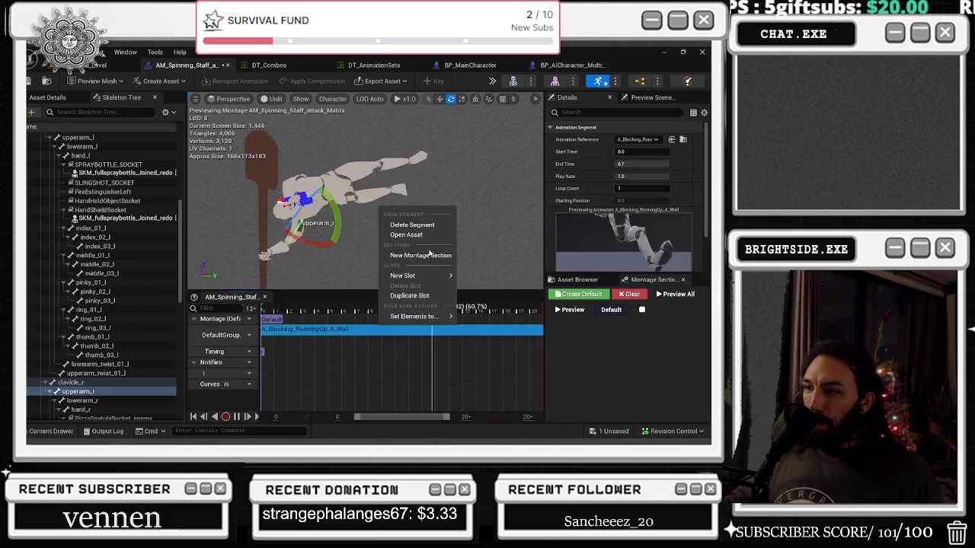
Open the A_Blocking_RunningUp_A_Wall source animation and bring up its spine_01 curves
left_click(411, 233)
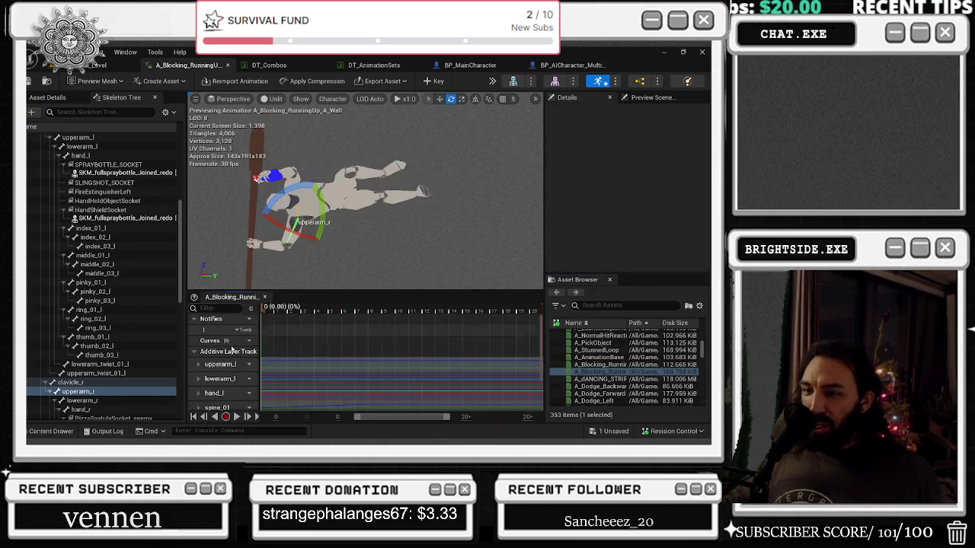
scroll(345, 355, "down", 2)
scroll(345, 355, "down", 1)
scroll(323, 314, "down", 5)
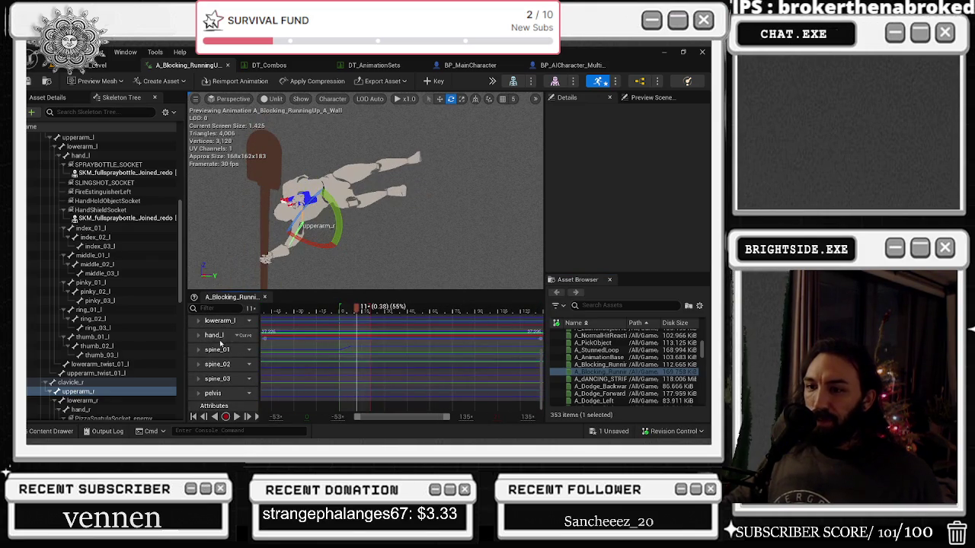
double_click(366, 349)
scroll(372, 371, "down", 2)
scroll(223, 360, "down", 1)
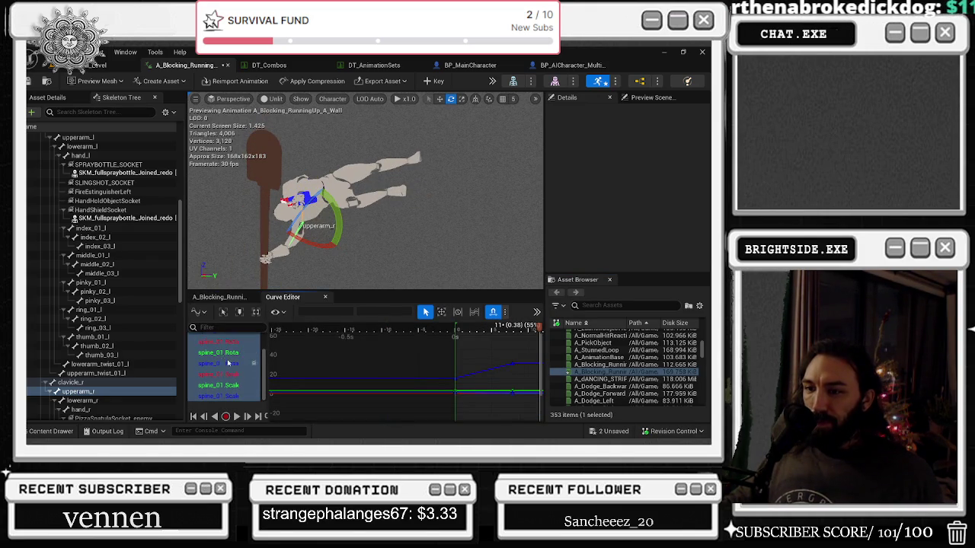
scroll(372, 352, "down", 3)
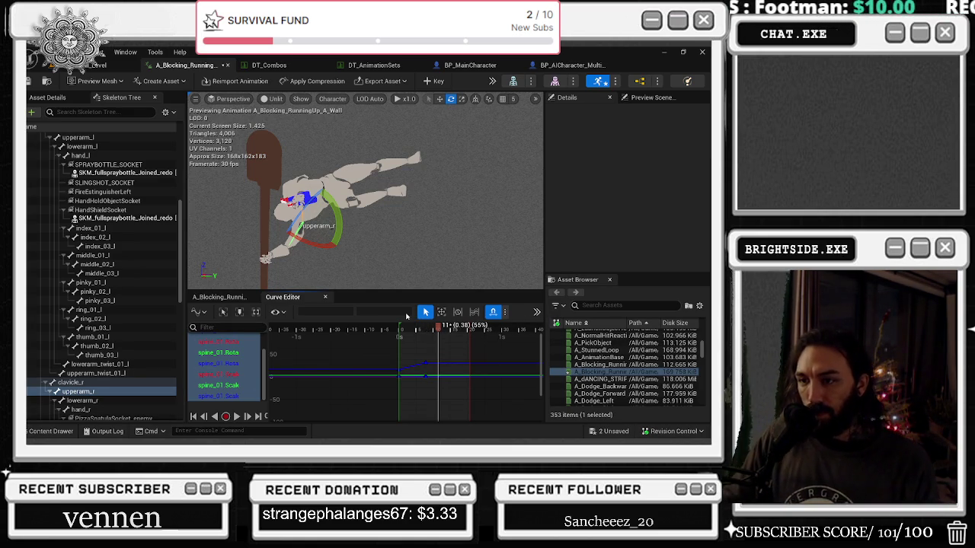
Delete the spine_01 keys at frame 5 and play the animation preview
mouse_move(429, 328)
left_mouse_down()
mouse_move(412, 328)
mouse_move(426, 328)
mouse_move(419, 328)
mouse_move(417, 417)
left_mouse_up()
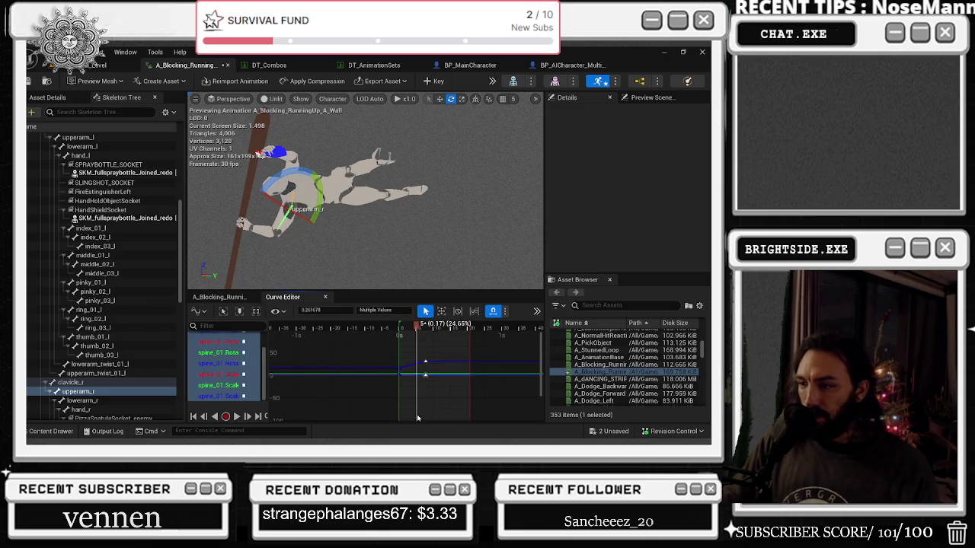
key("Delete")
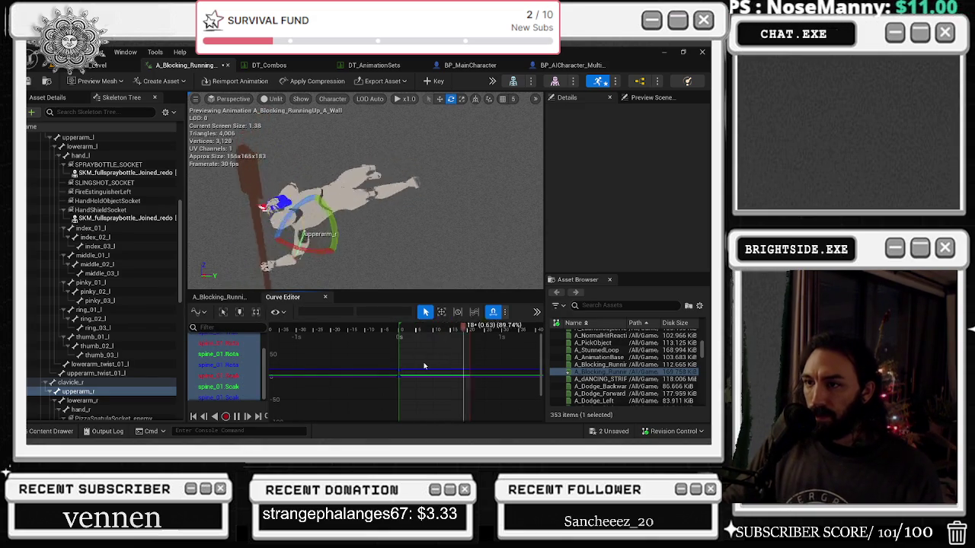
key("space")
left_click(232, 298)
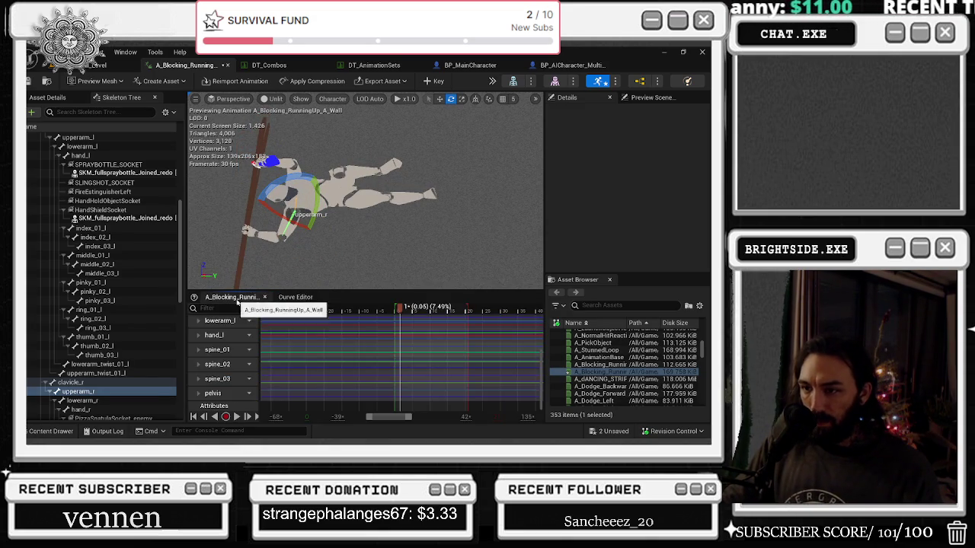
Delete the spine_01–spine_03 tracks, then the upperarm_l and lowerarm_l tracks
left_click(224, 380)
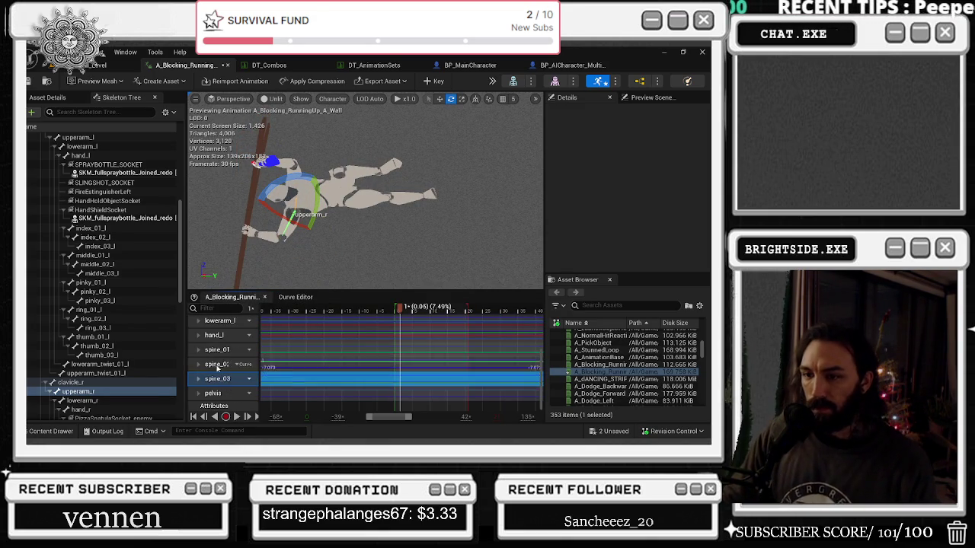
left_click(213, 350, "shift")
key("Delete")
key("space")
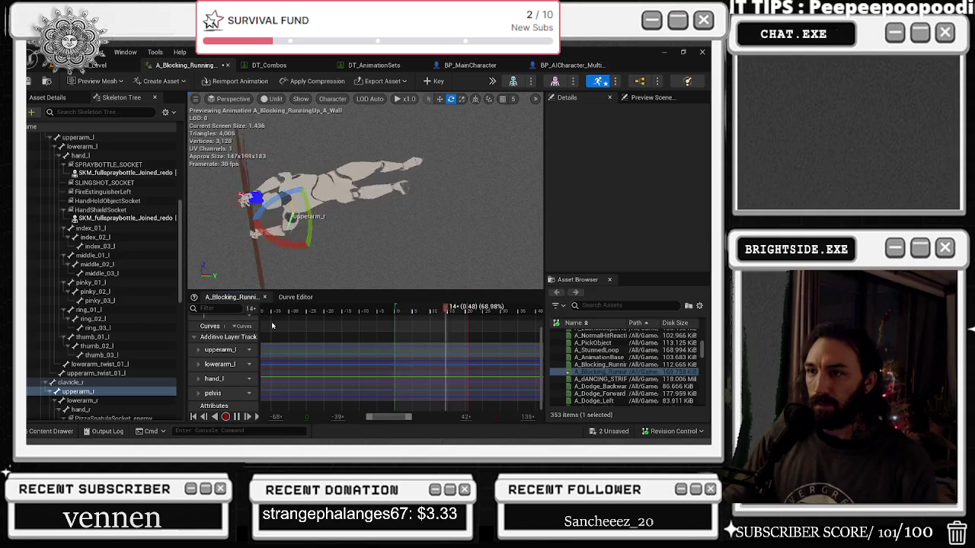
left_click(220, 350)
left_click(217, 365, "shift")
key("Delete")
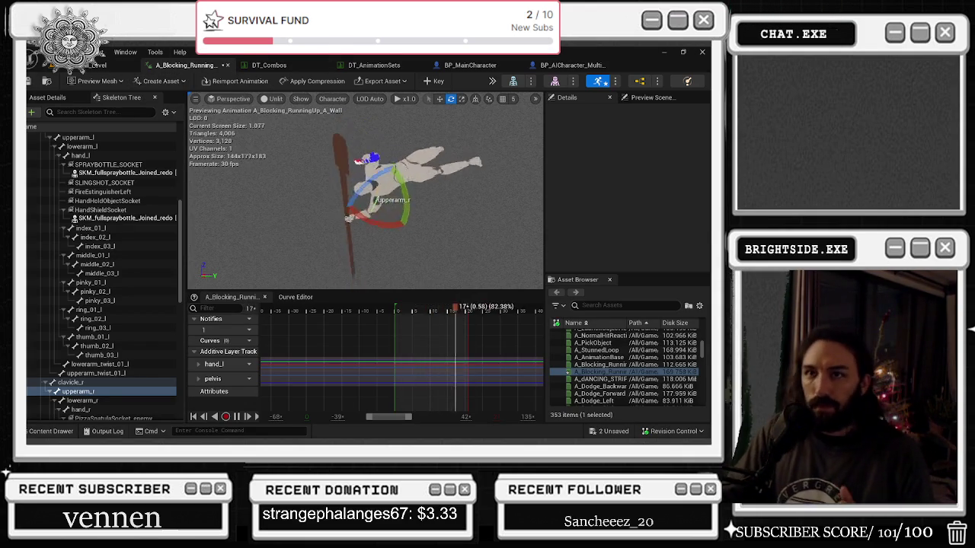
Save the edited animation and the remaining unsaved montage
key("ctrl+s")
left_click(613, 431)
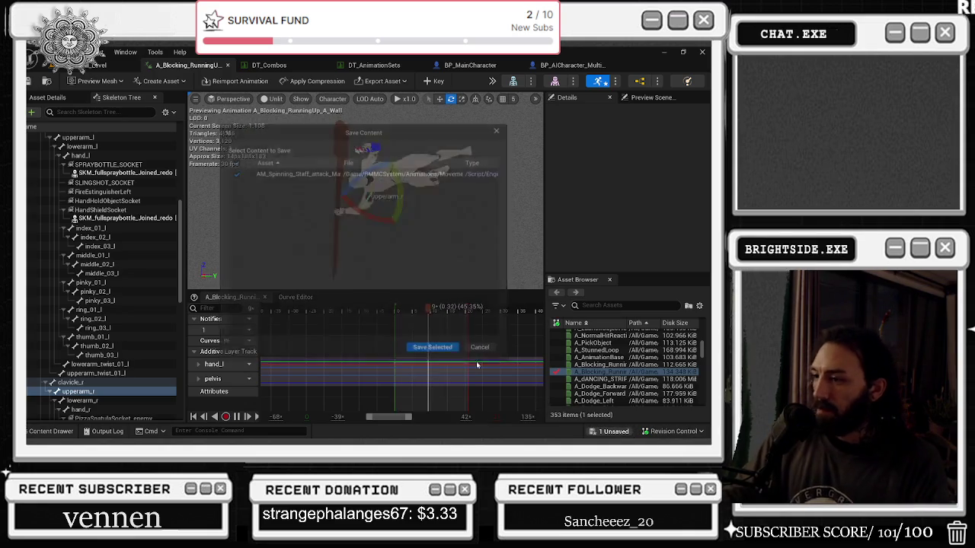
left_click(420, 348)
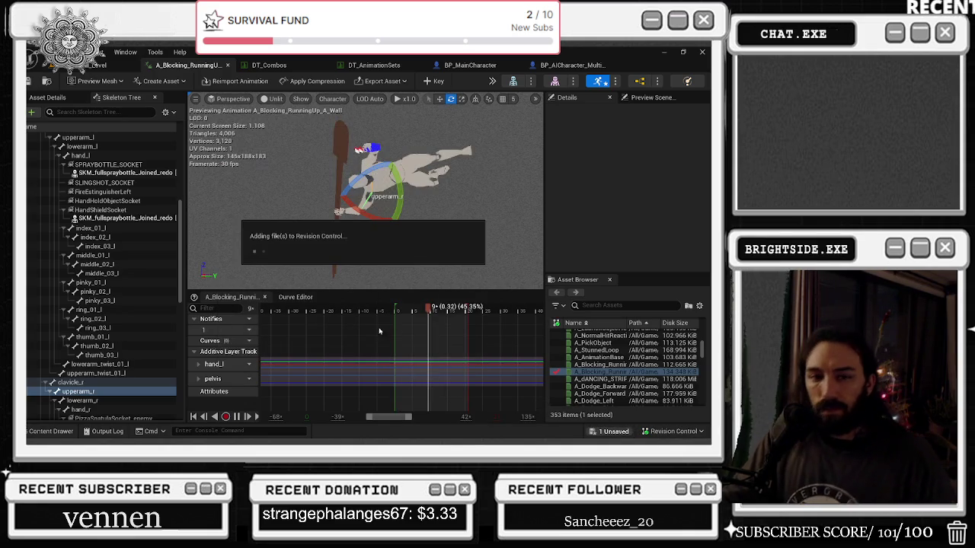
Open AM_Spinning_Staff_attack_Matrix from File > Recent AnimSequence Assets
left_click(67, 52)
mouse_move(44, 52)
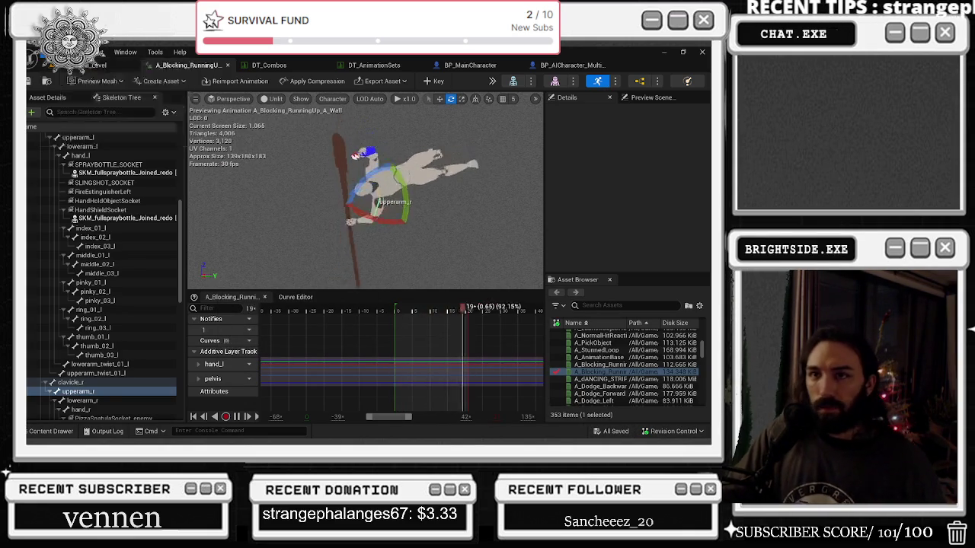
mouse_move(115, 86)
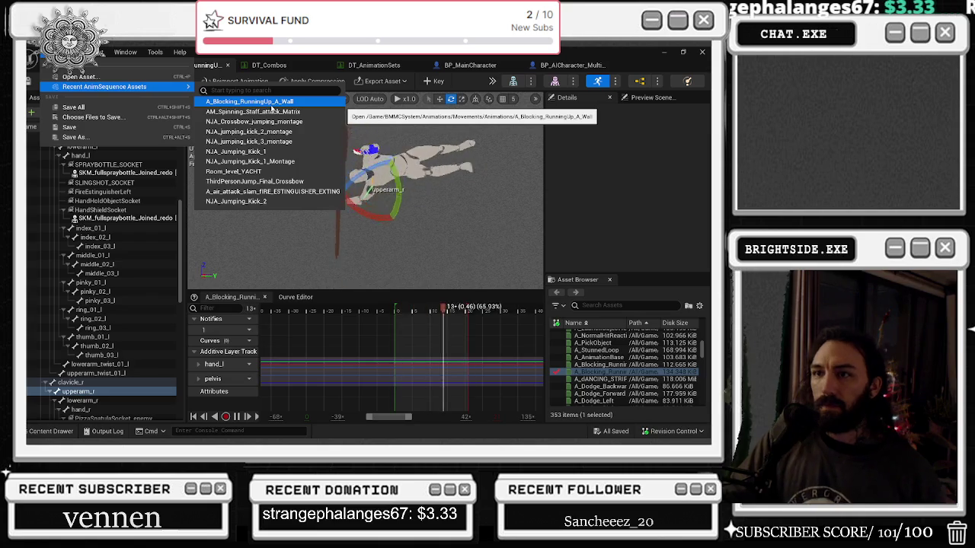
left_click(272, 111)
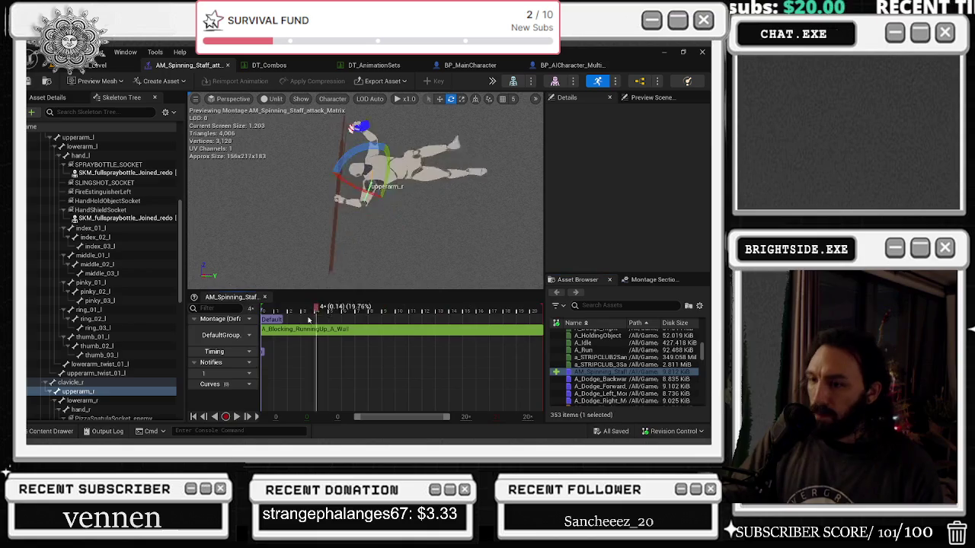
Pause the preview, undo the accidental arm bone rotation, and scrub to frame 15
key("space")
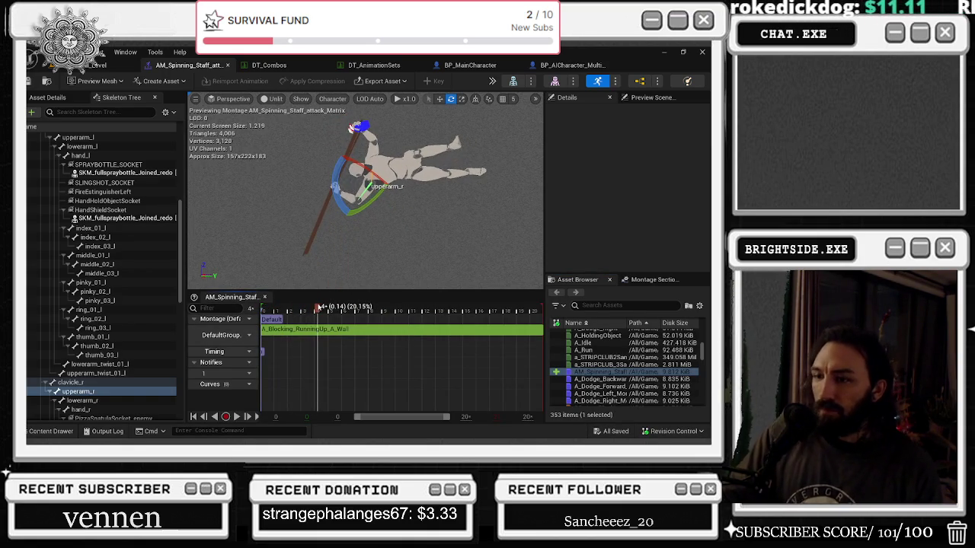
key("ctrl+z")
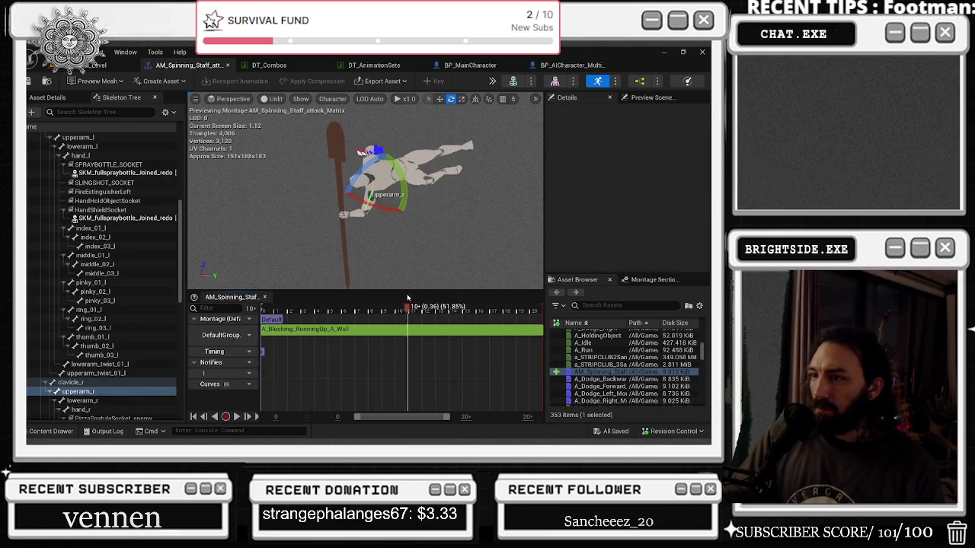
left_click_drag(430, 290, 473, 288)
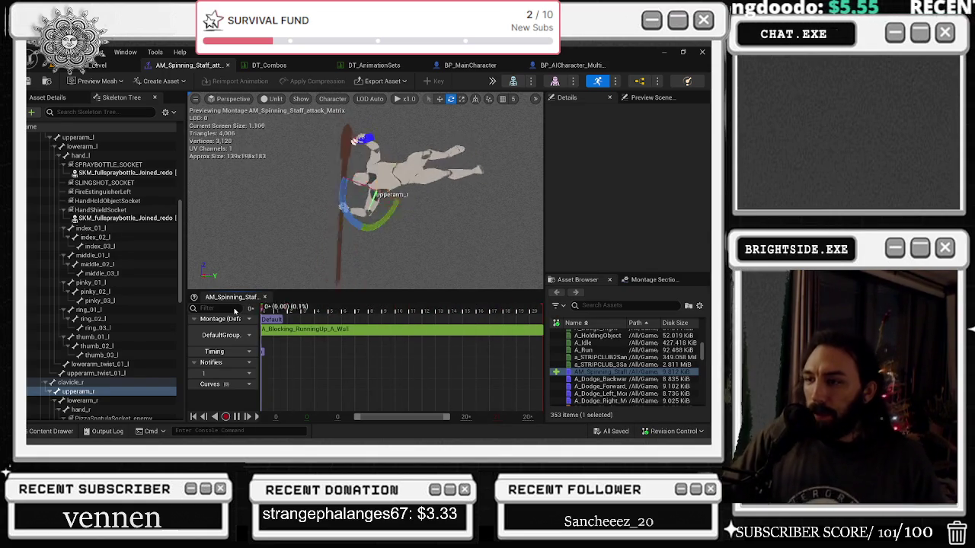
scroll(400, 353, "down", 5)
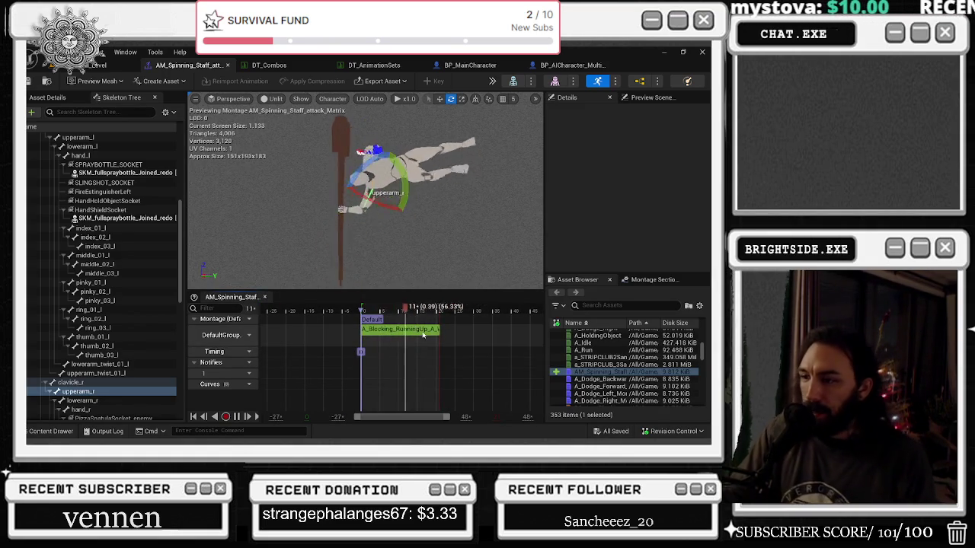
Select the montage's animation segment and enter 0.75 as its Play Rate in Details
left_click(423, 335)
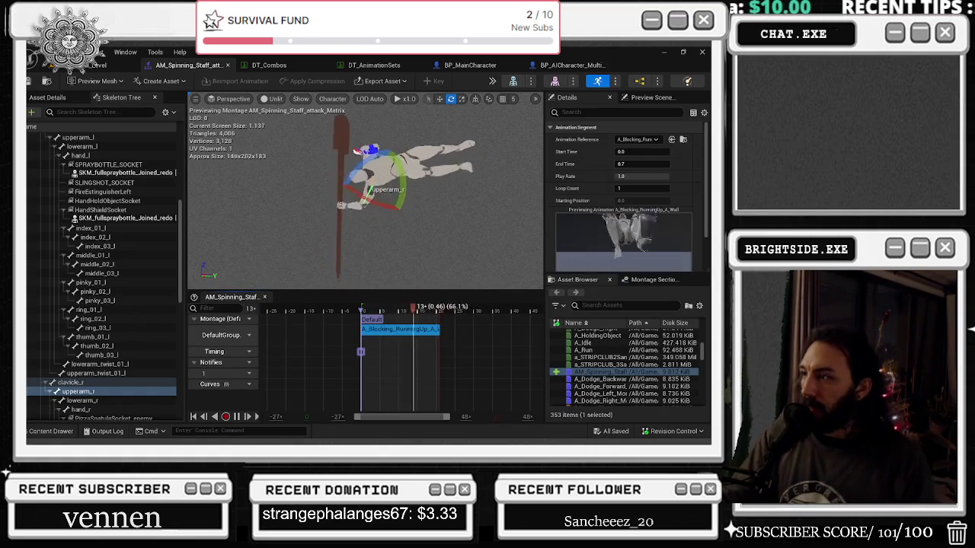
left_click(639, 176)
type("0.")
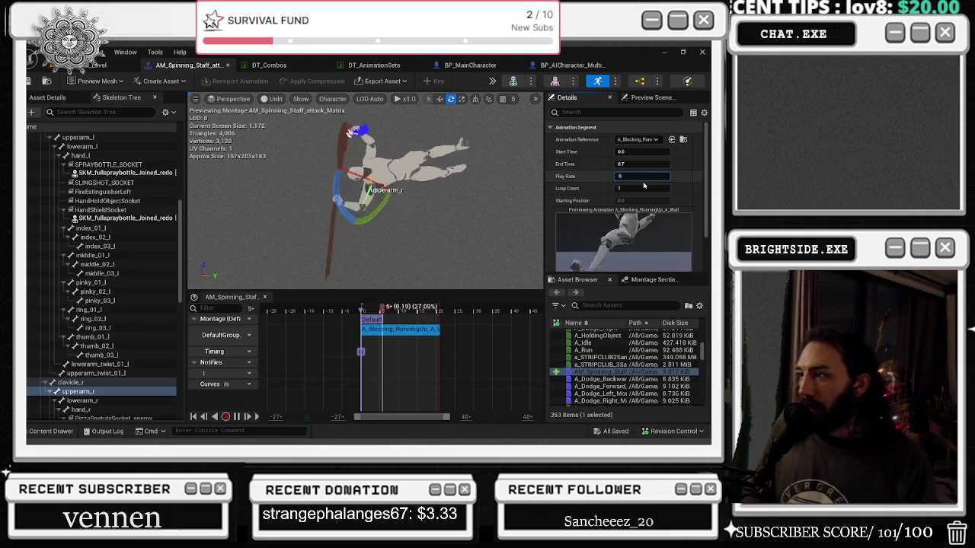
type("75")
key("Return")
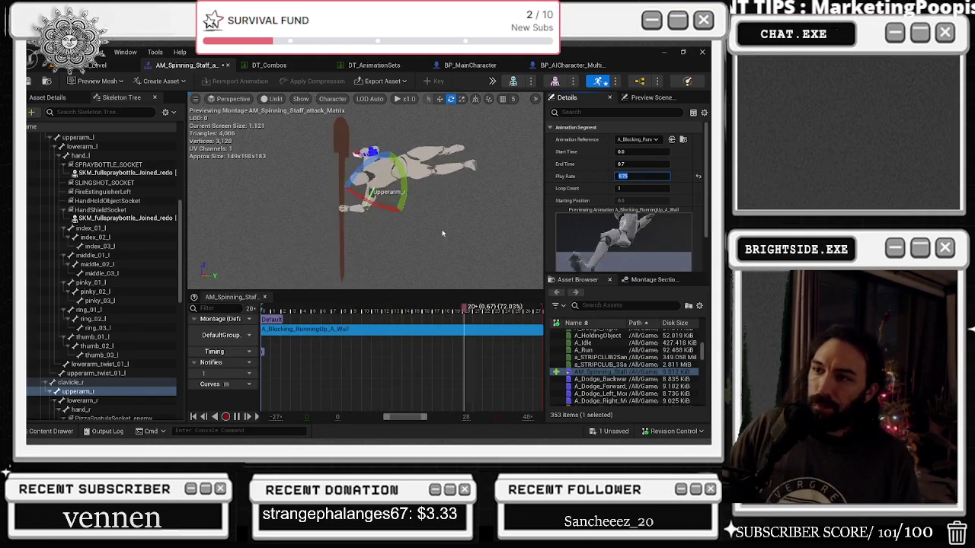
key("Return")
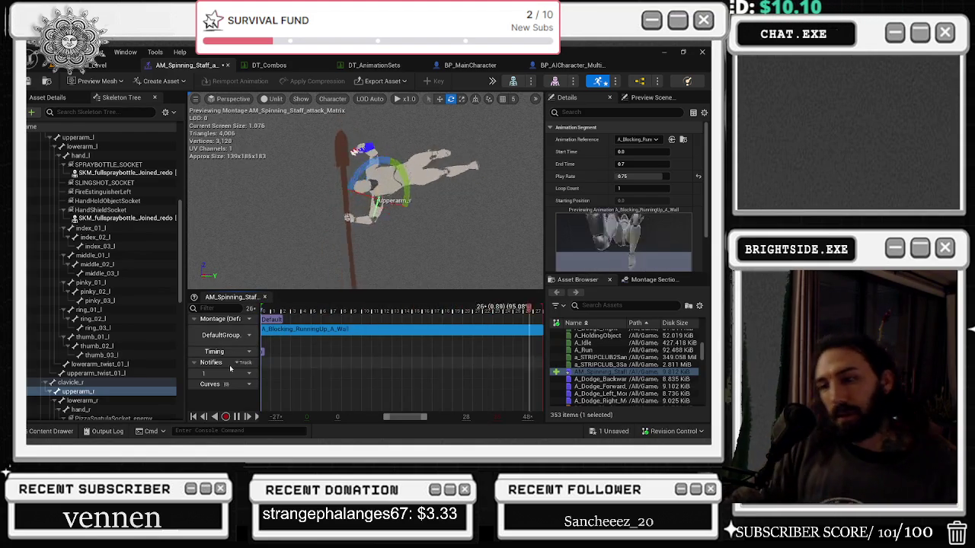
scroll(122, 226, "up", 6)
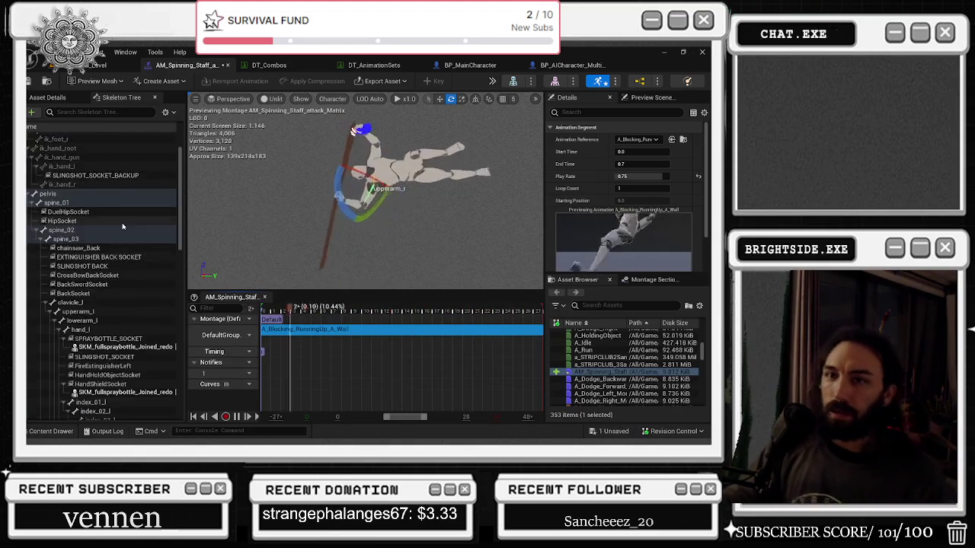
scroll(121, 226, "up", 2)
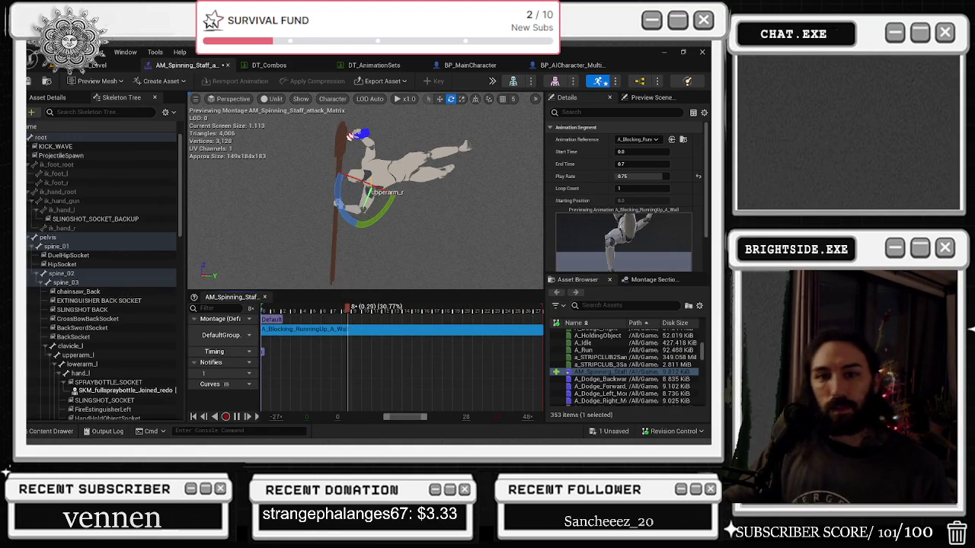
left_click(53, 237)
mouse_move(346, 313)
left_mouse_down()
mouse_move(424, 312)
mouse_move(239, 309)
left_mouse_up()
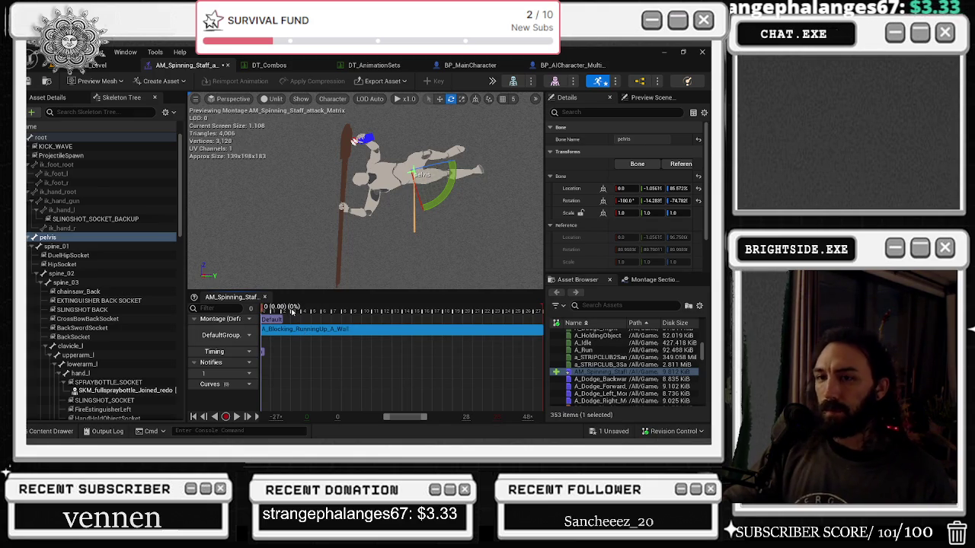
left_click(263, 308)
mouse_move(265, 308)
left_mouse_down()
mouse_move(321, 308)
mouse_move(263, 308)
left_mouse_up()
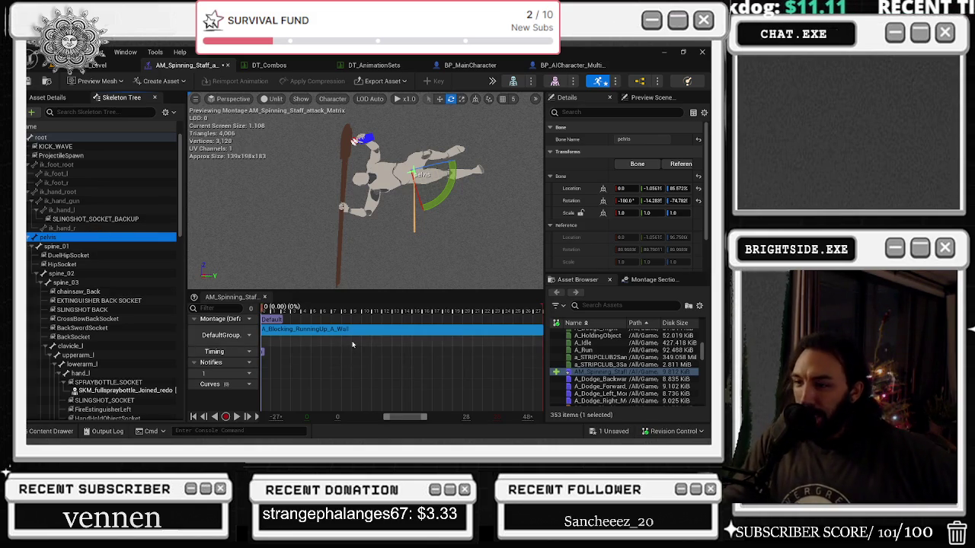
left_click(272, 320)
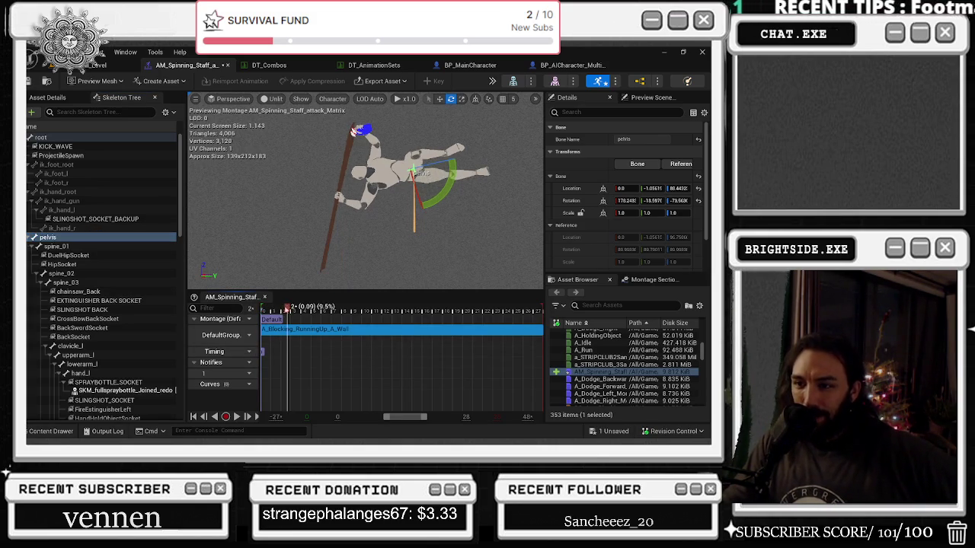
right_click(282, 326)
left_click(273, 321)
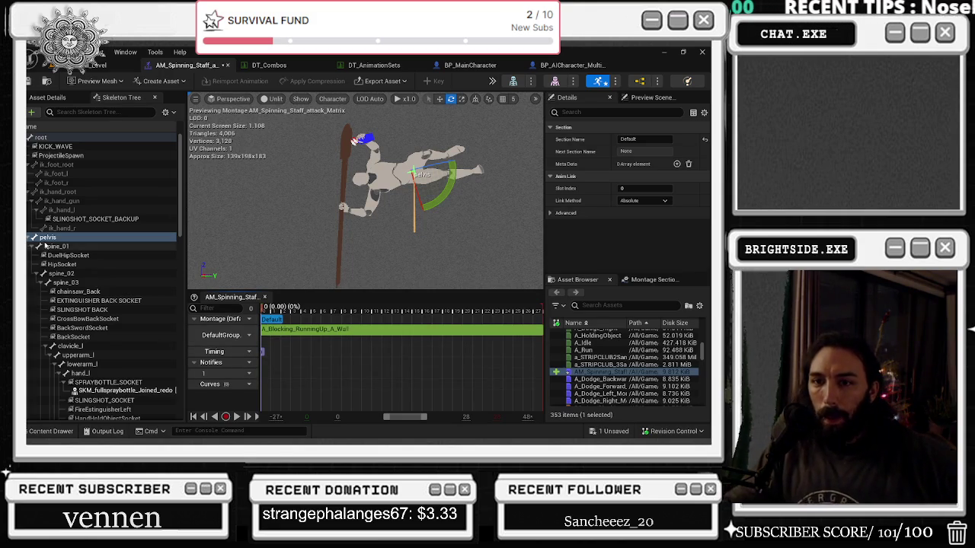
left_click(270, 333)
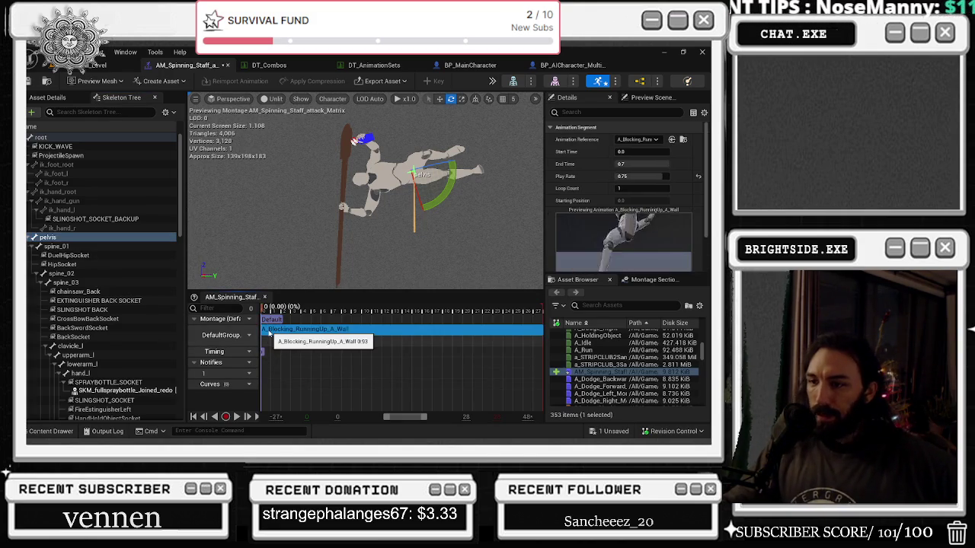
right_click(271, 333)
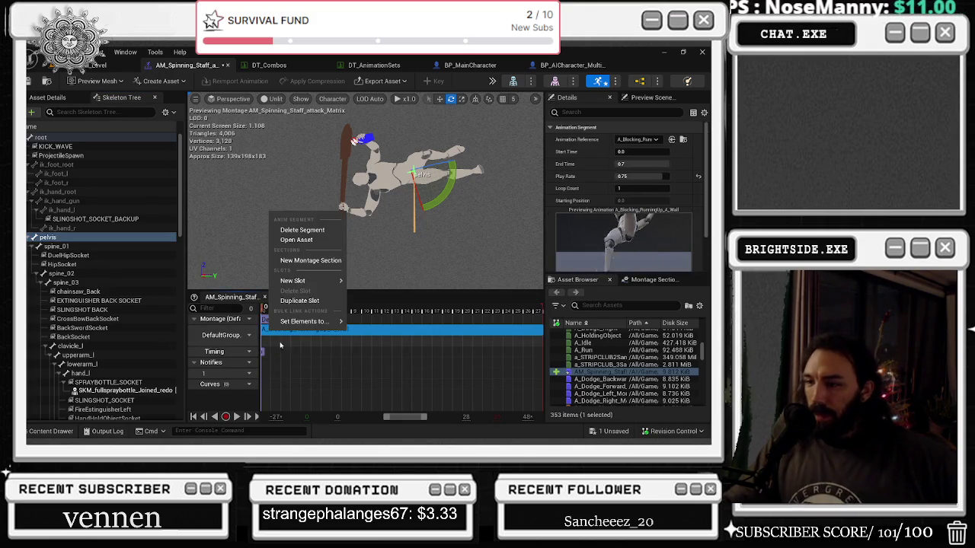
Open the A_Blocking_RunningUp_A_Wall animation, scrub to frame 15 and resume playback
left_click(301, 240)
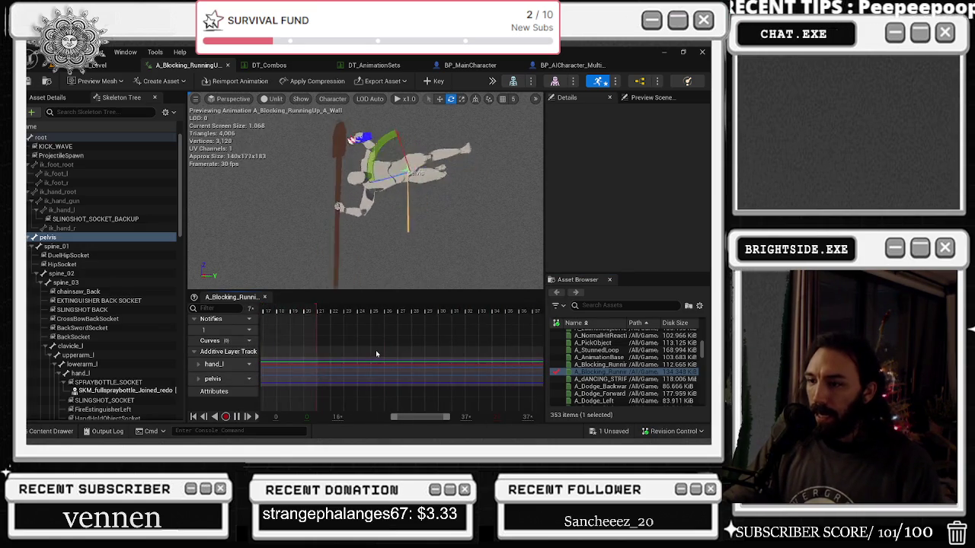
scroll(347, 345, "down", 2)
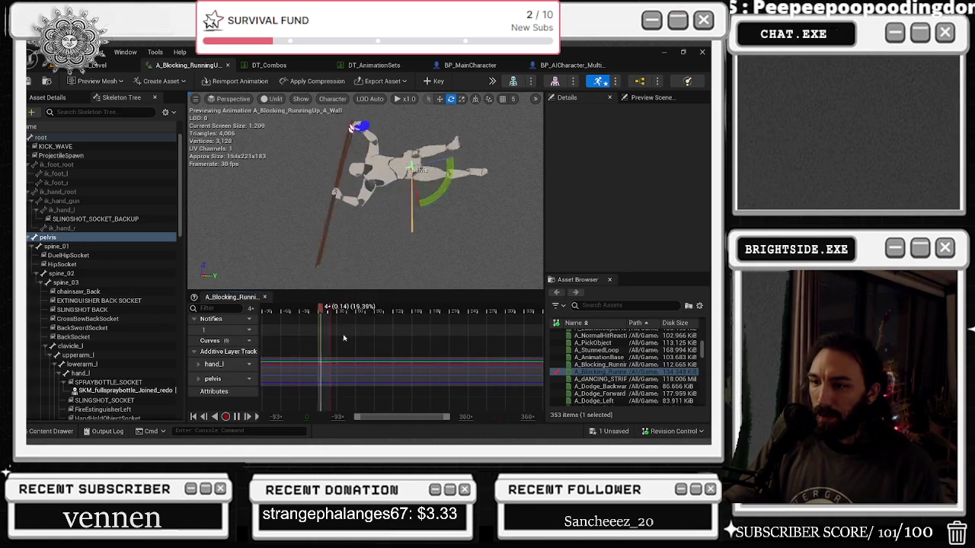
left_click_drag(323, 313, 329, 314)
key("space")
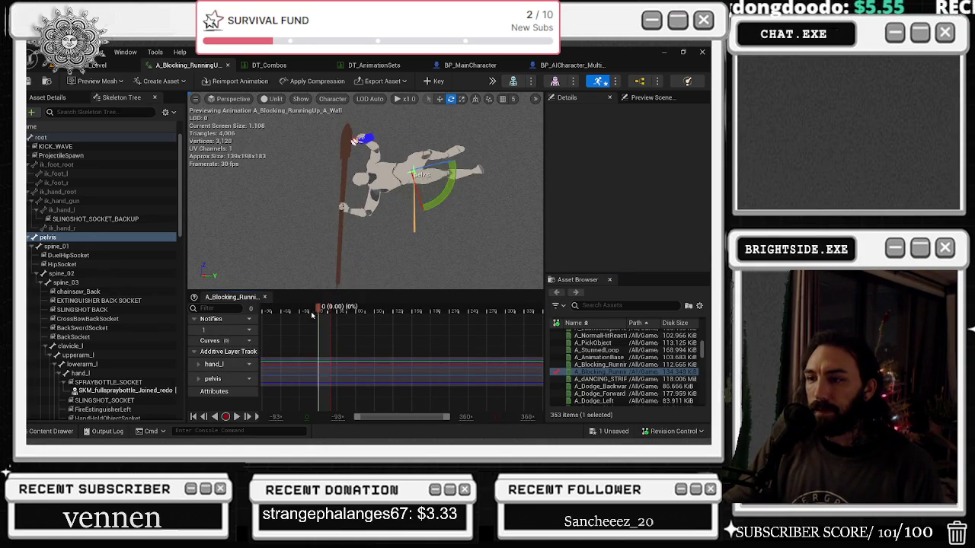
left_click(655, 98)
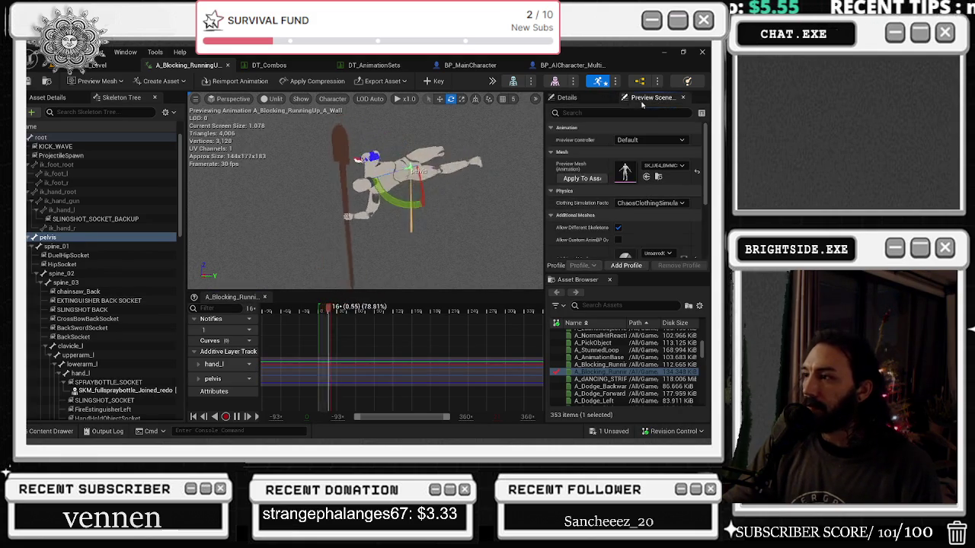
left_click(573, 98)
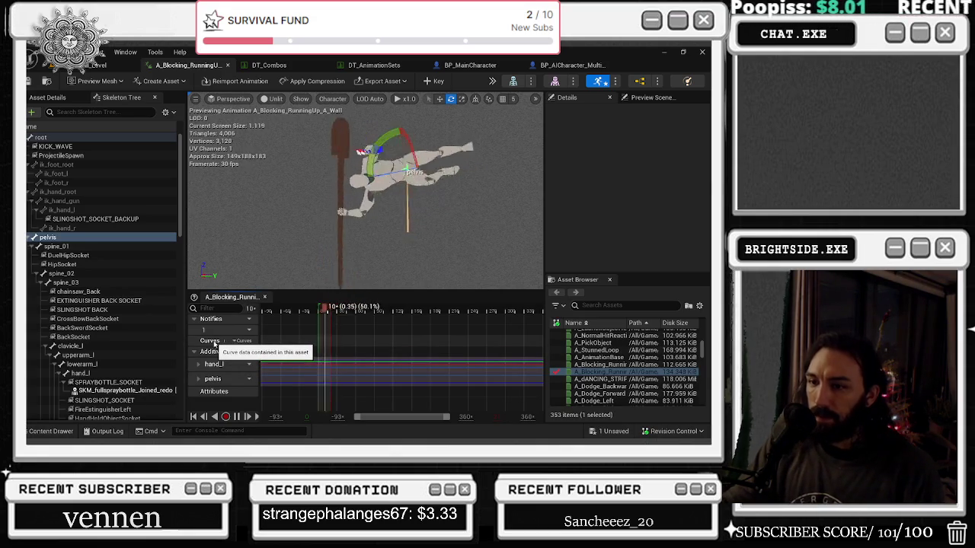
Open the animation's Curves options and close them without adding a curve
left_click(239, 342)
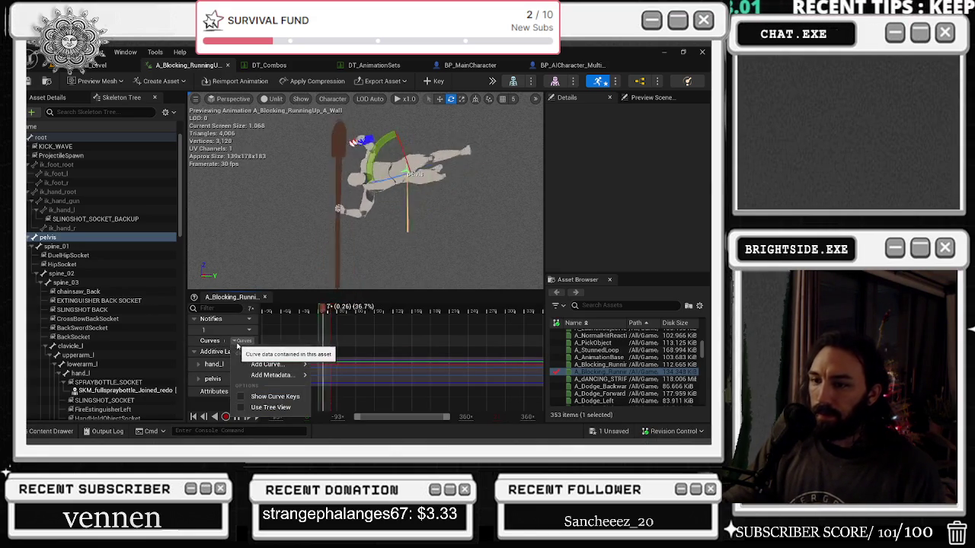
mouse_move(286, 366)
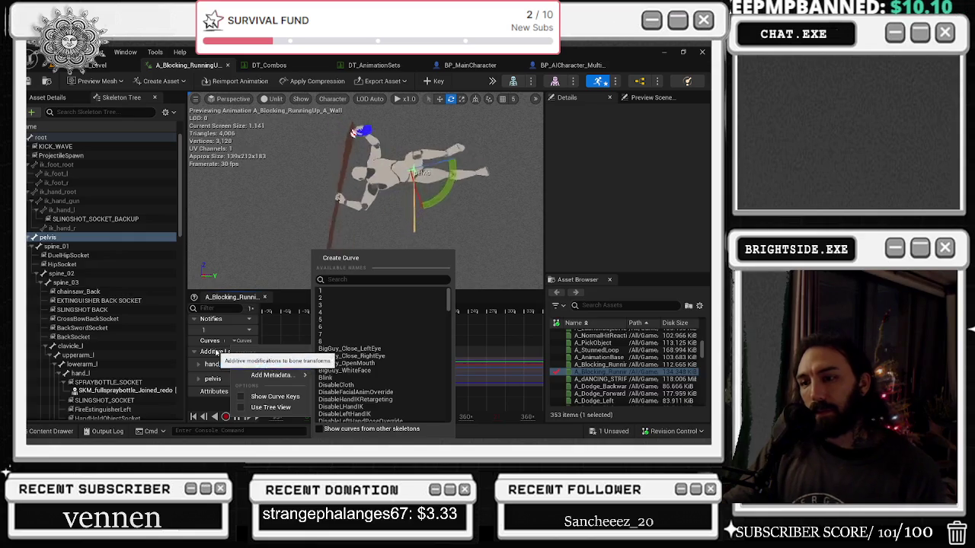
mouse_move(259, 374)
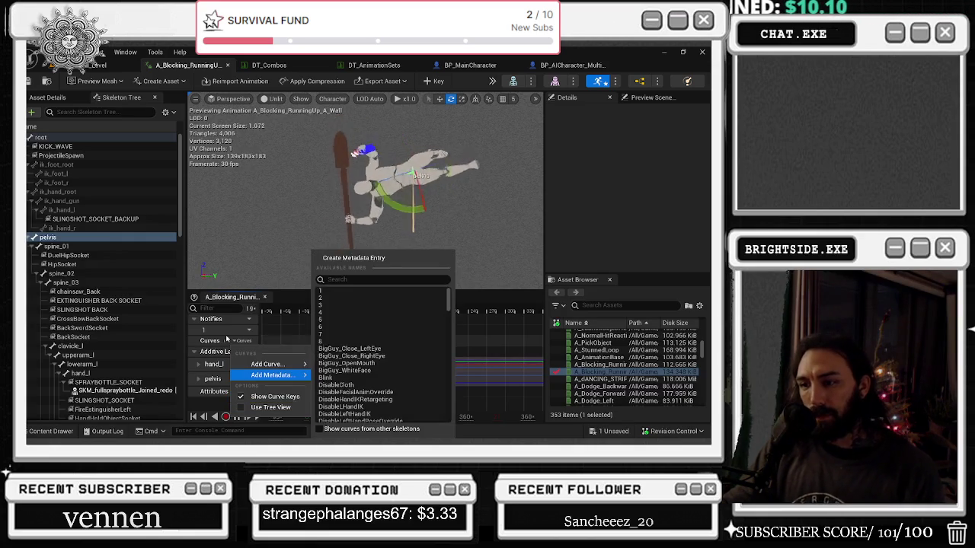
left_click(213, 340)
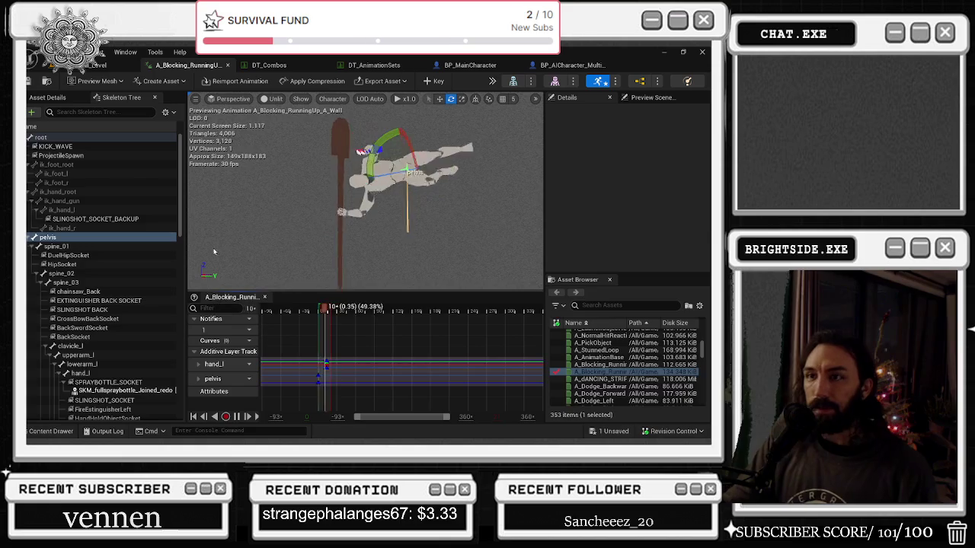
Check the pose at frame 19, then key upperarm_r's current pose at frame 0
left_click(125, 51)
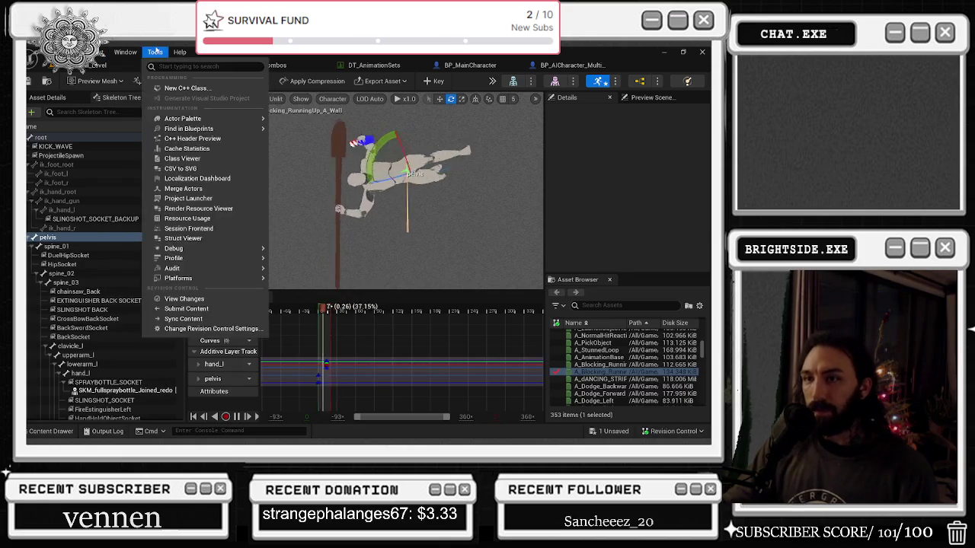
left_click(331, 305)
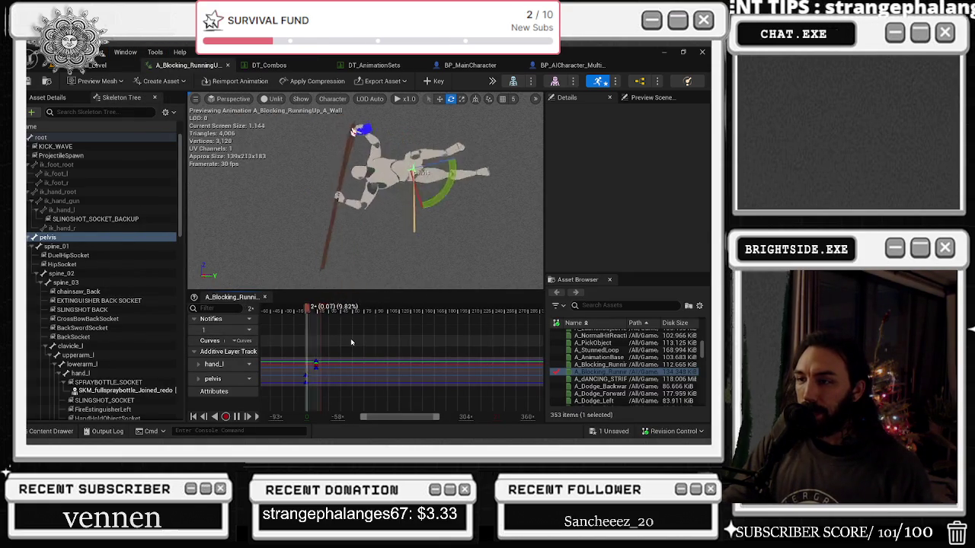
scroll(349, 338, "up", 2)
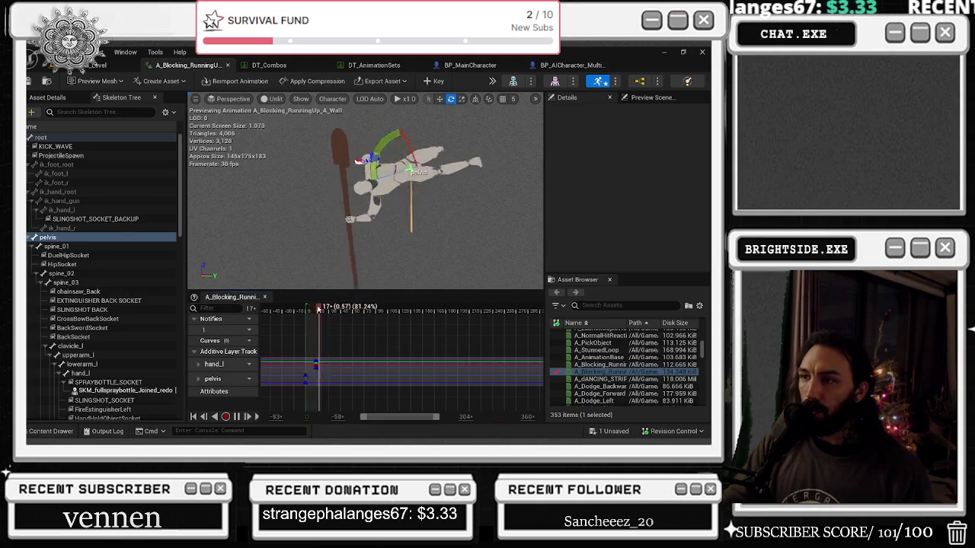
left_click(307, 310)
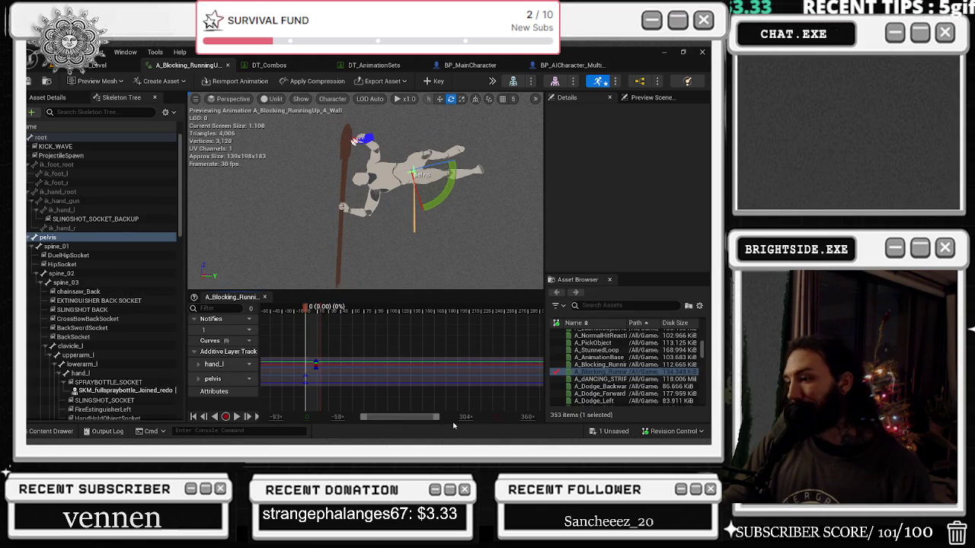
left_click_drag(307, 308, 319, 307)
key("space")
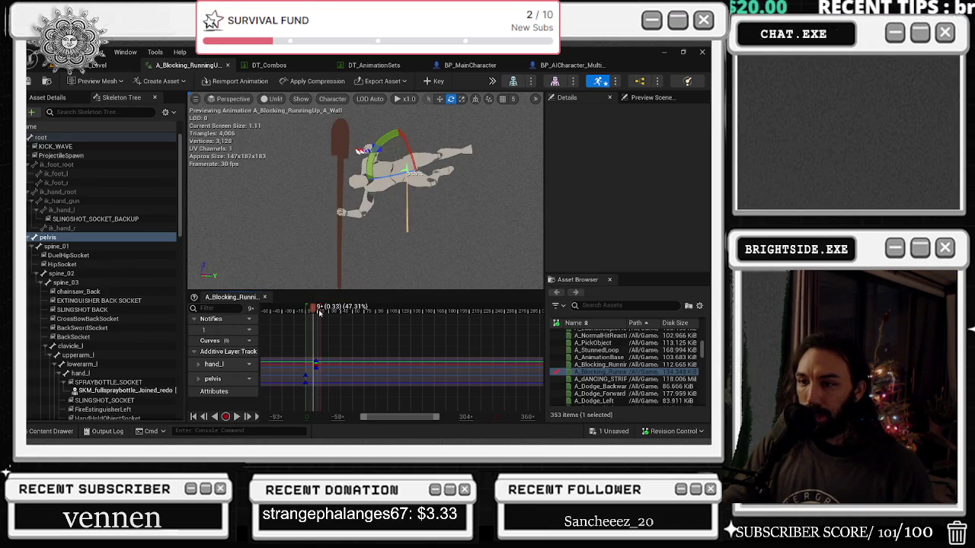
key("space")
left_click(429, 81)
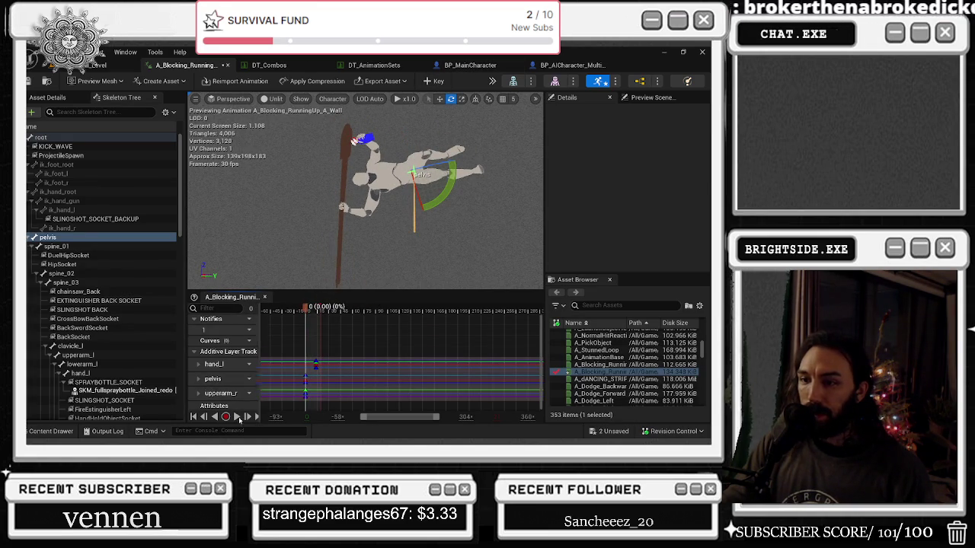
Open the pelvis curves and frame the graph on a single pelvis.Rotation curve
double_click(217, 381)
left_click(215, 387)
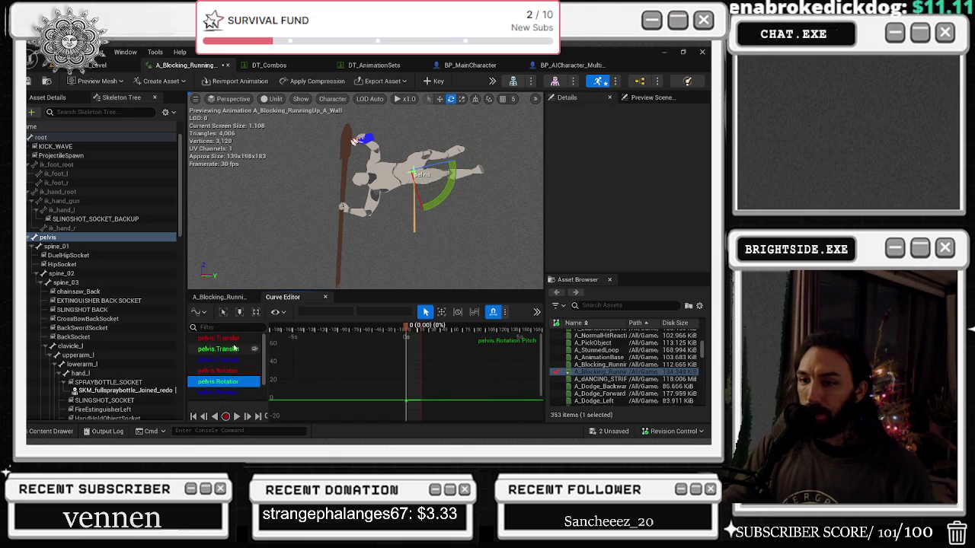
scroll(217, 381, "down", 1)
left_click(225, 372)
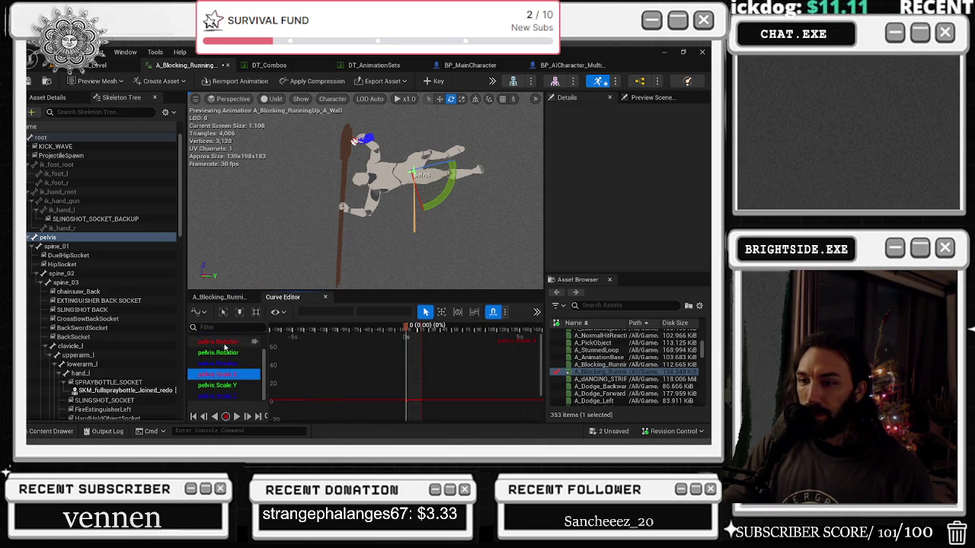
left_click_drag(225, 347, 224, 364)
key("f")
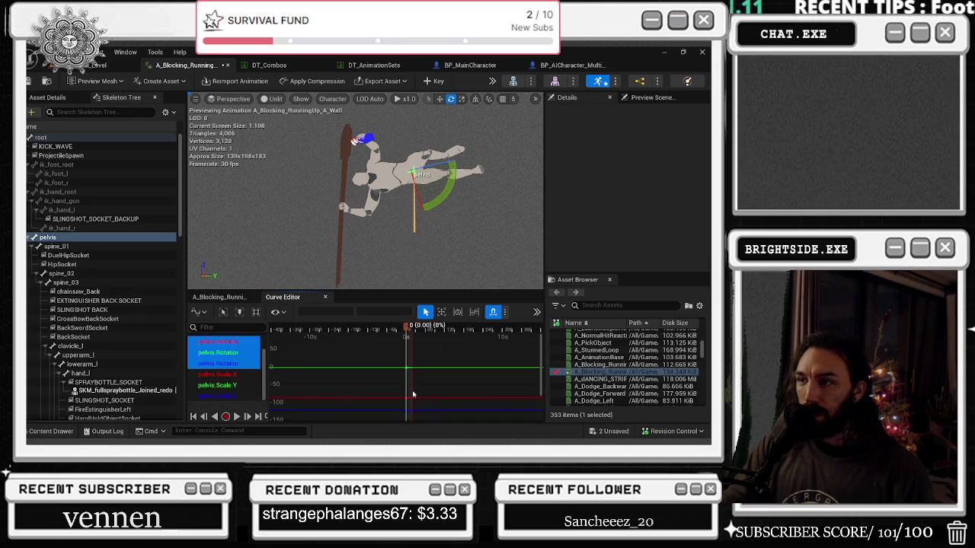
left_click(221, 364)
key("f")
scroll(380, 396, "up", 3)
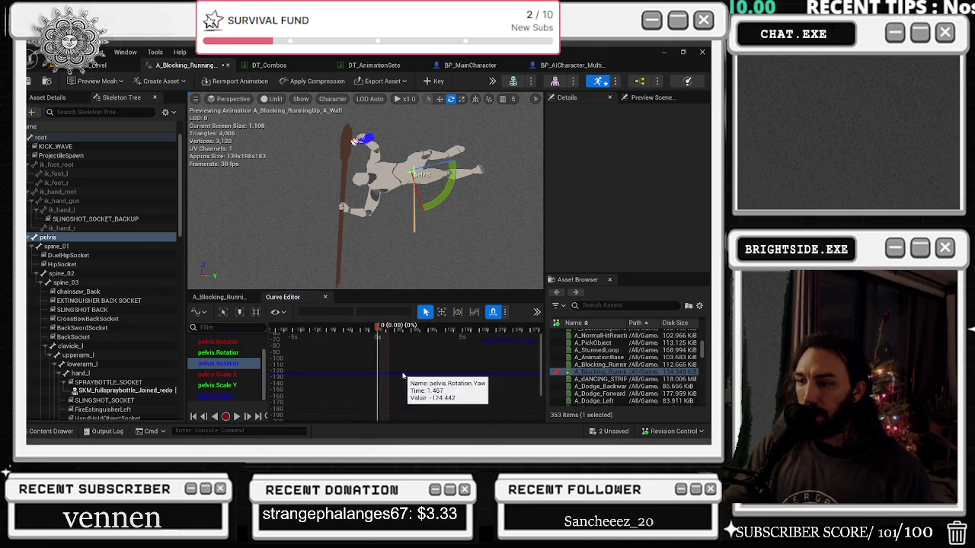
Select the pelvis Rotation Yaw key, try a value of 360, then undo it
left_click(388, 373)
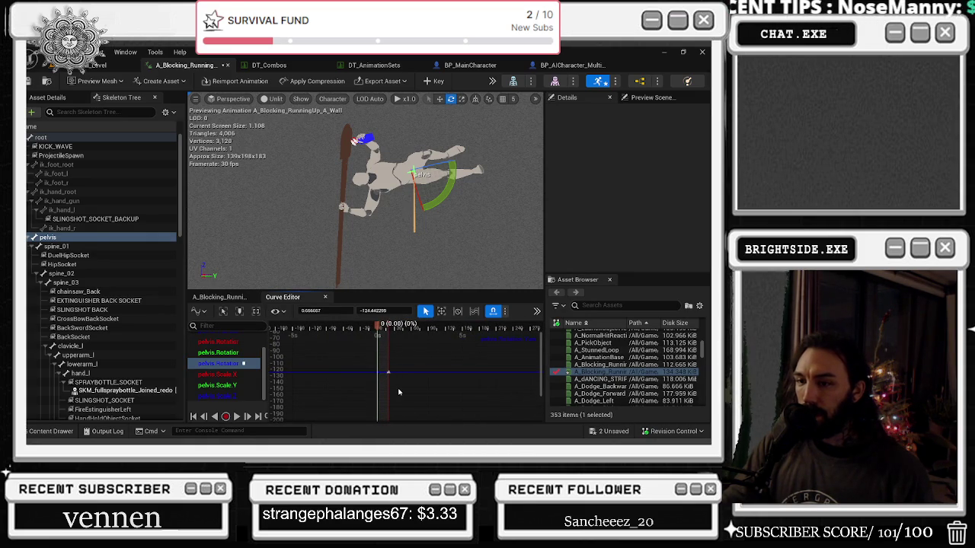
left_click(373, 310)
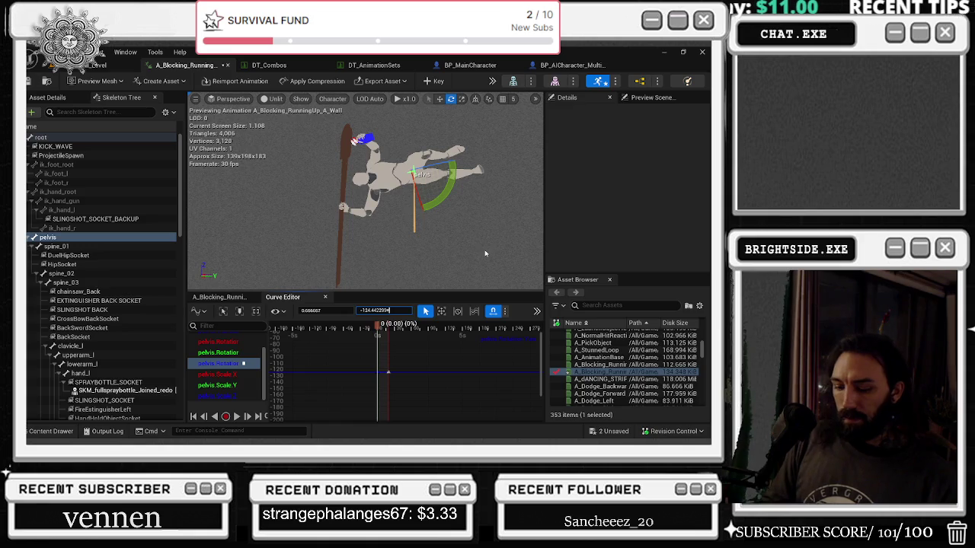
type("360")
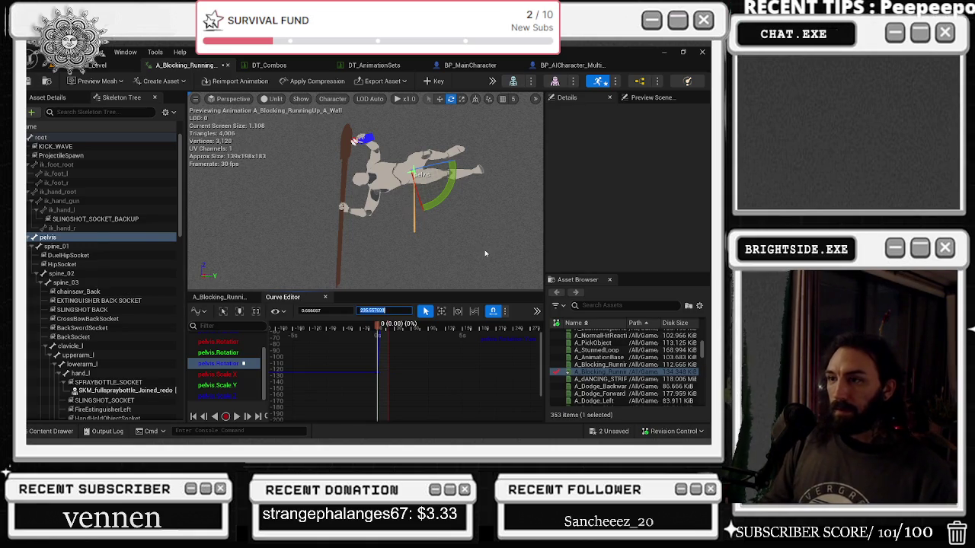
left_click_drag(376, 333, 384, 333)
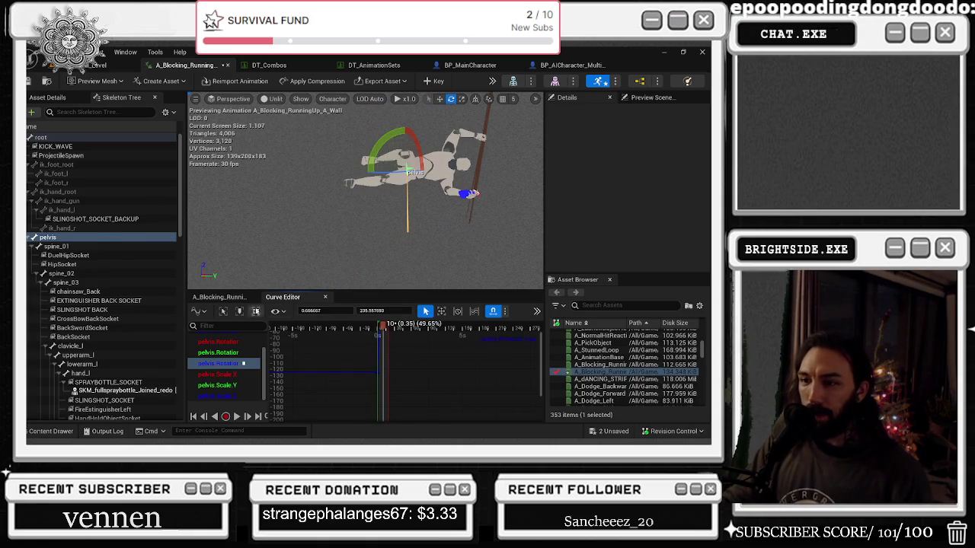
left_click(257, 312)
scroll(405, 363, "down", 3)
key("ctrl+z")
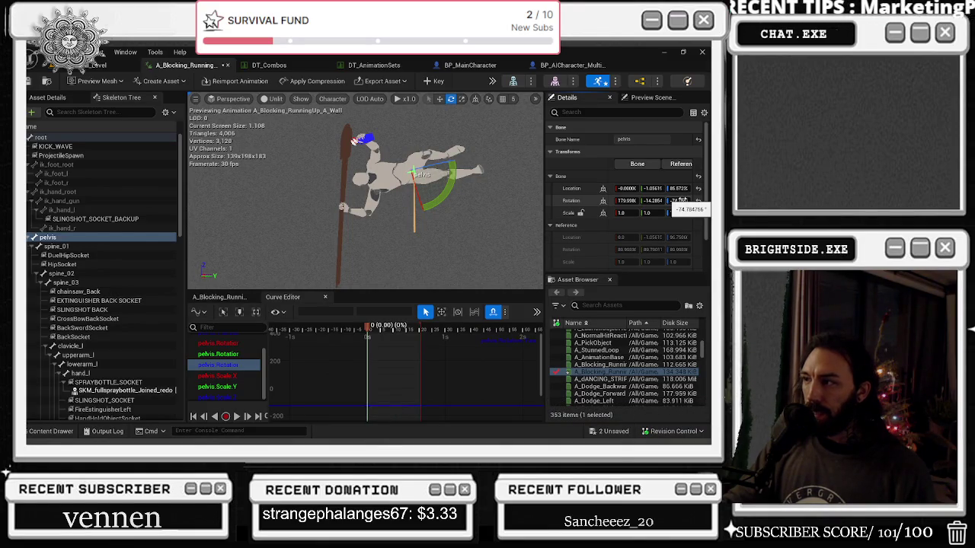
Try setting the pelvis yaw key at frame 0 to -75, then undo the change
left_click(366, 404)
left_click(381, 310)
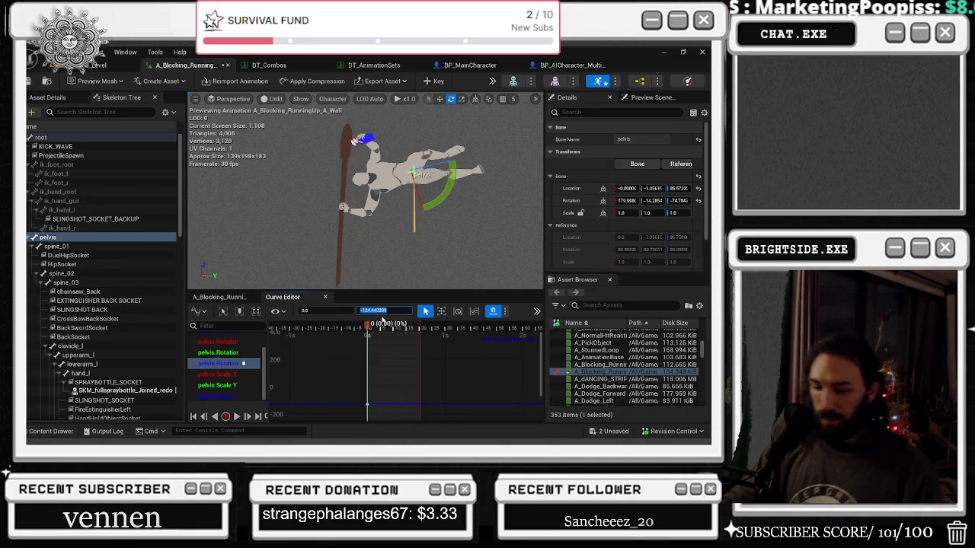
type("-75")
key("Return")
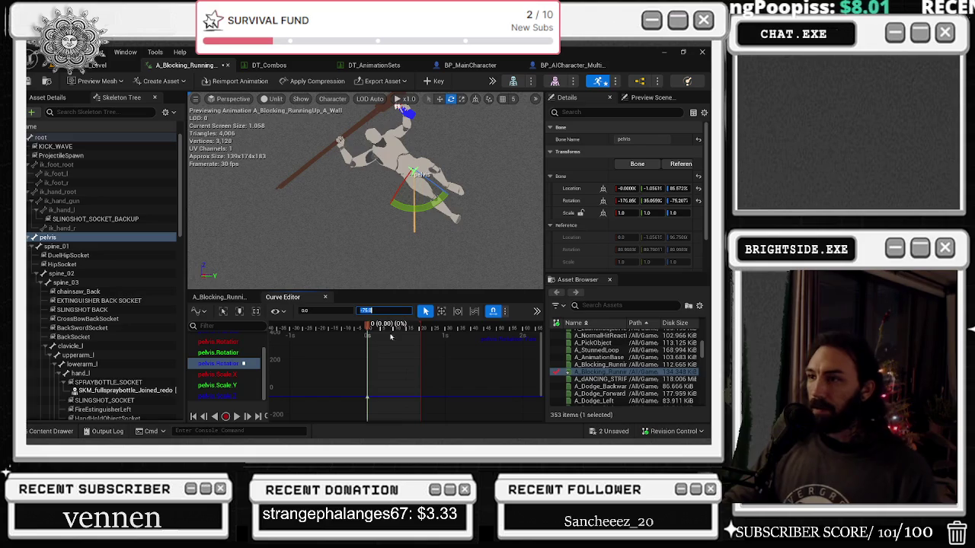
key("ctrl+z")
left_click(220, 353)
left_click(221, 365)
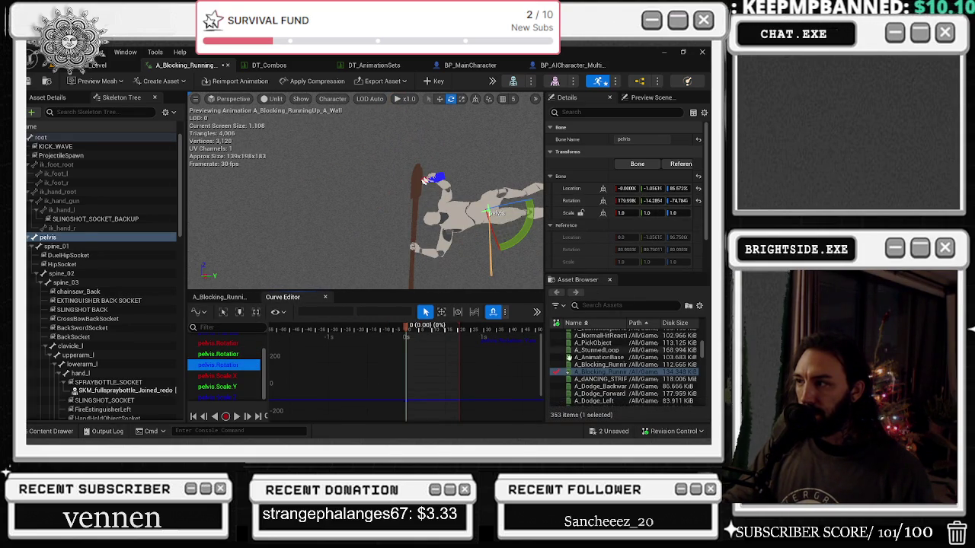
left_click(408, 394)
left_click(379, 310)
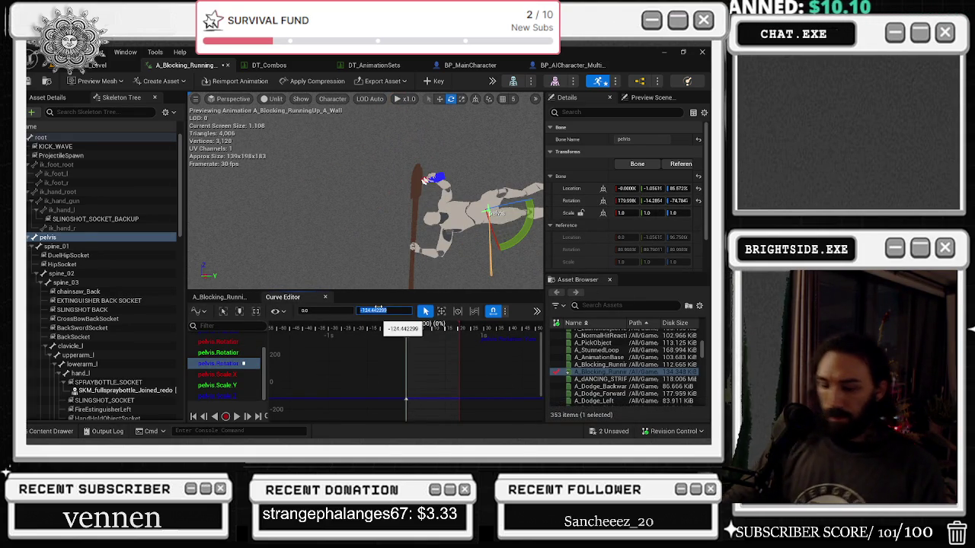
type("-75")
key("Return")
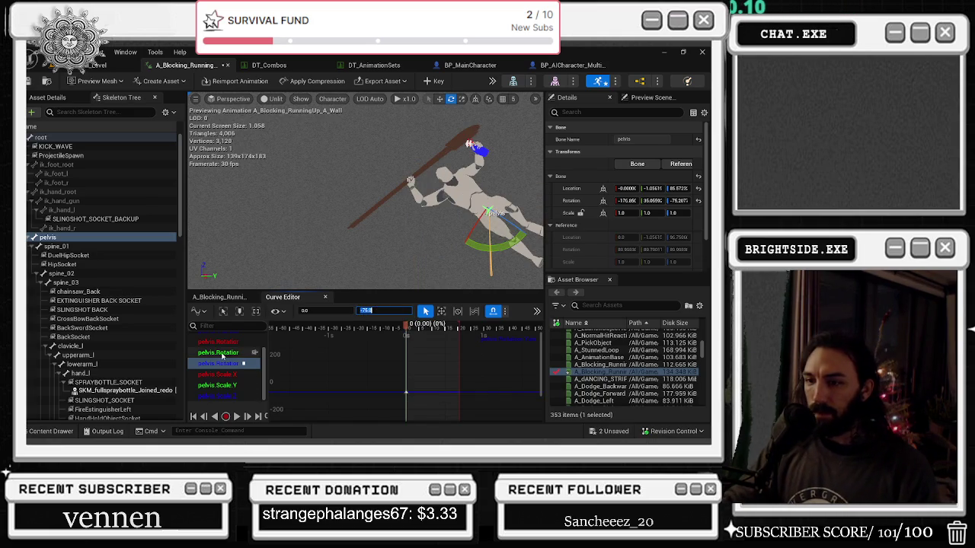
left_click(399, 378)
key("ctrl+z")
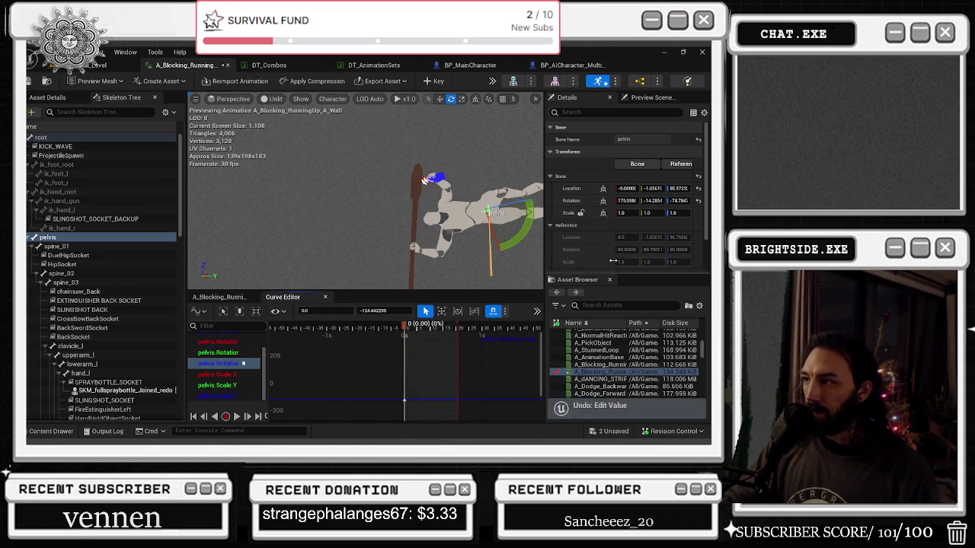
Set the pelvis rotation keys: red 179.998678, green about -14.8, blue yaw -74
left_click(218, 342)
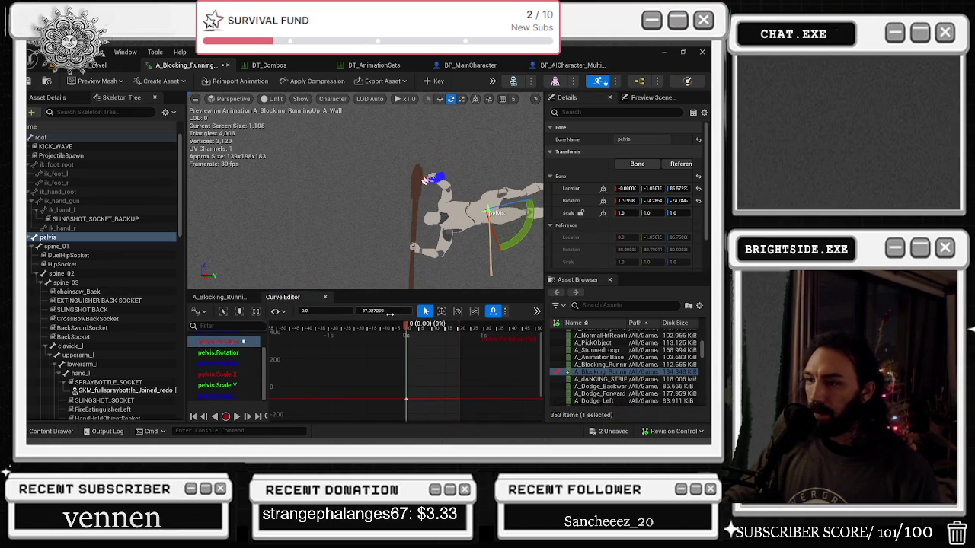
left_click(388, 311)
type("179.998678")
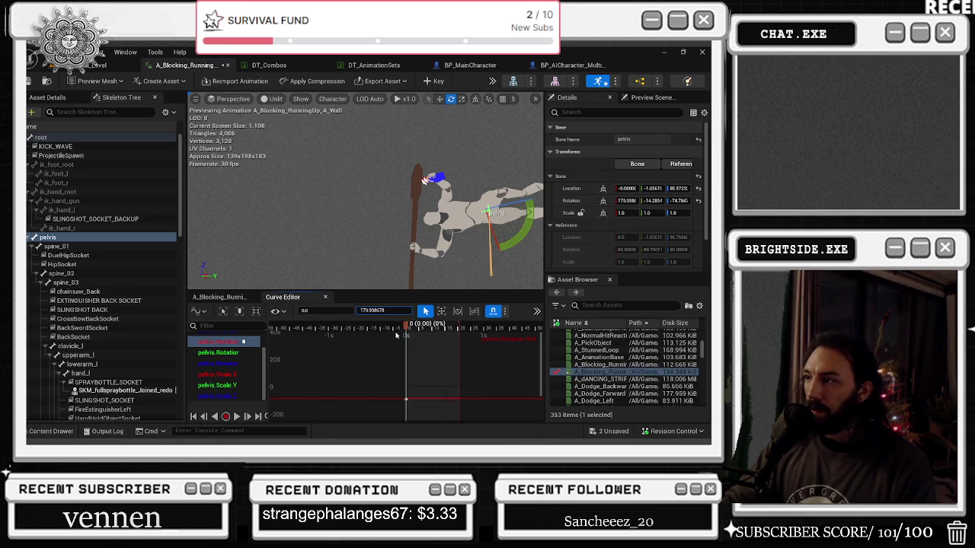
key("Return")
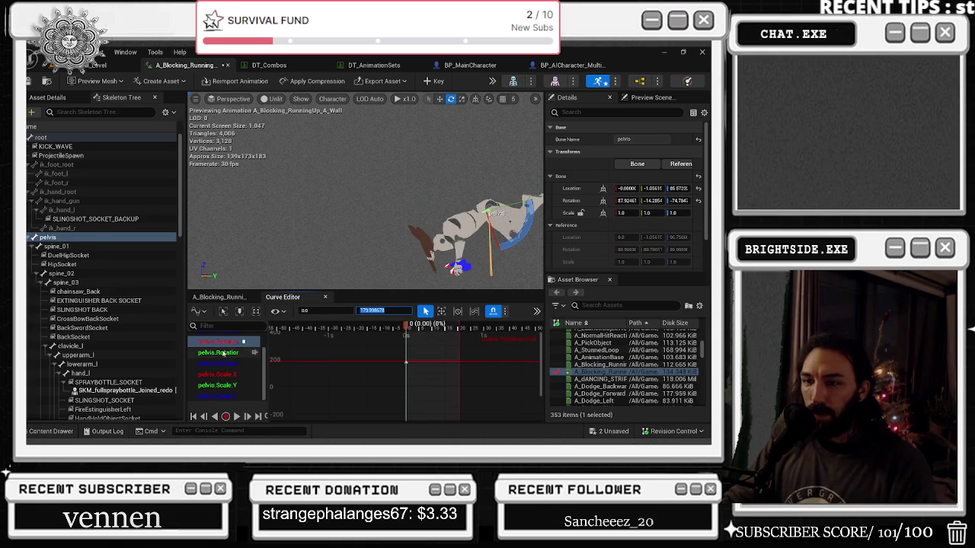
left_click(221, 353)
key("ctrl+v")
key("Return")
left_click(221, 365)
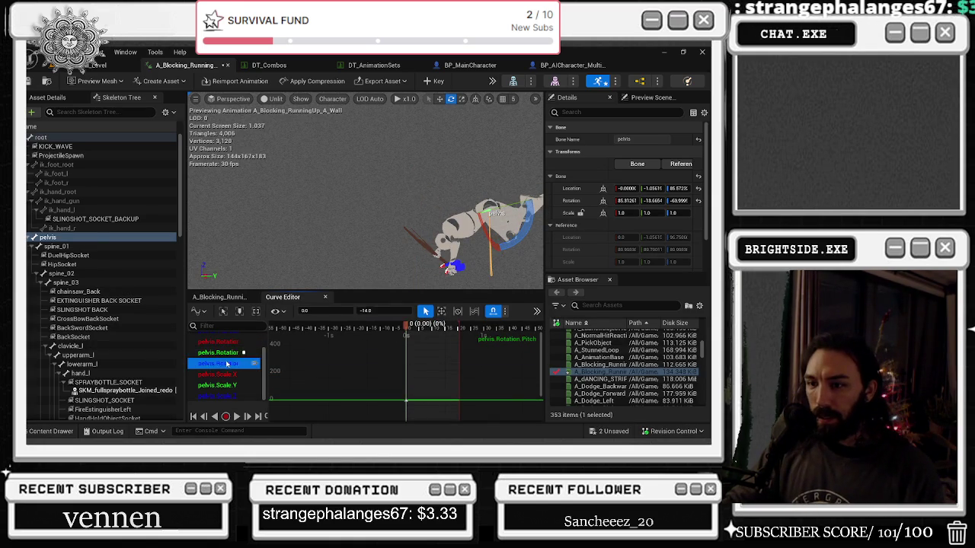
left_click(406, 399)
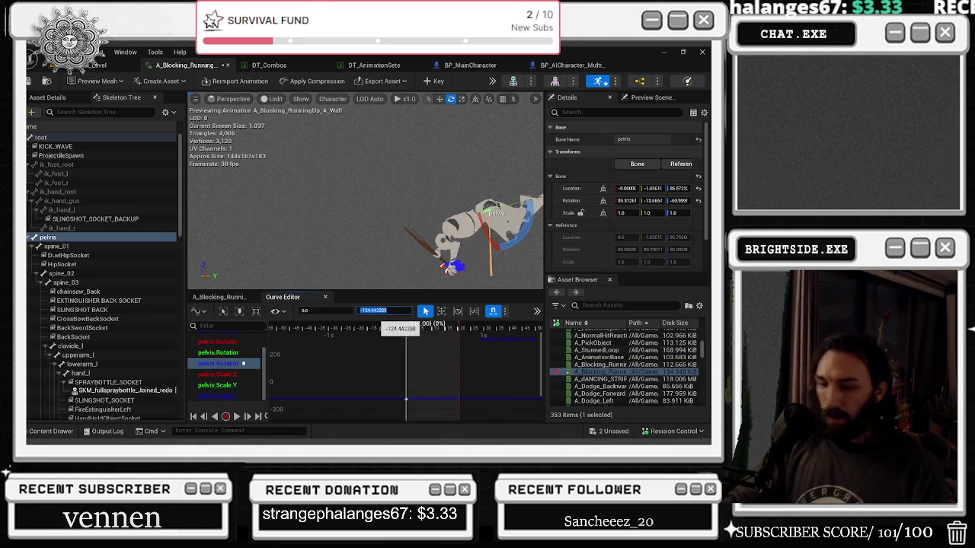
left_click(384, 311)
type("-74")
key("Return")
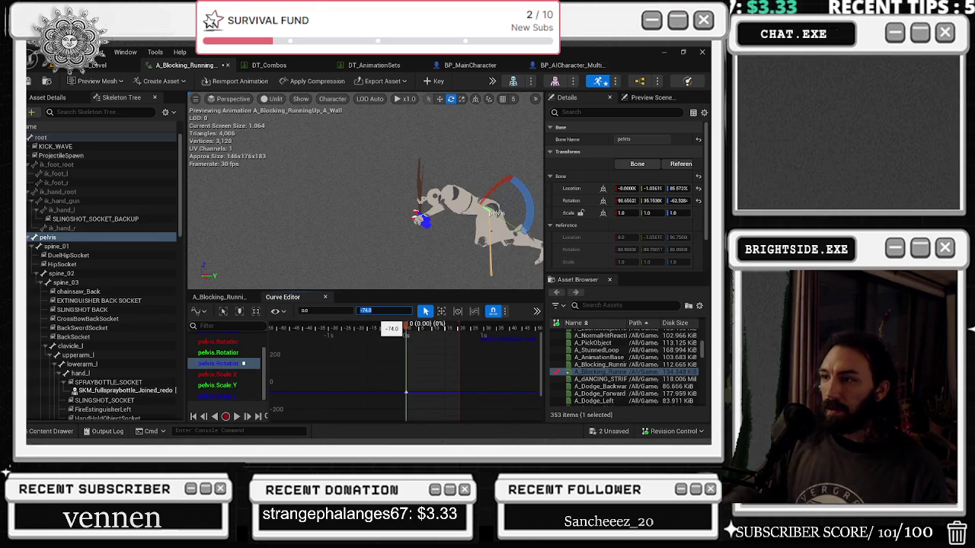
Scrub and play the animation to preview the pelvis pose, then stop at frame 0
left_click_drag(414, 329, 477, 329)
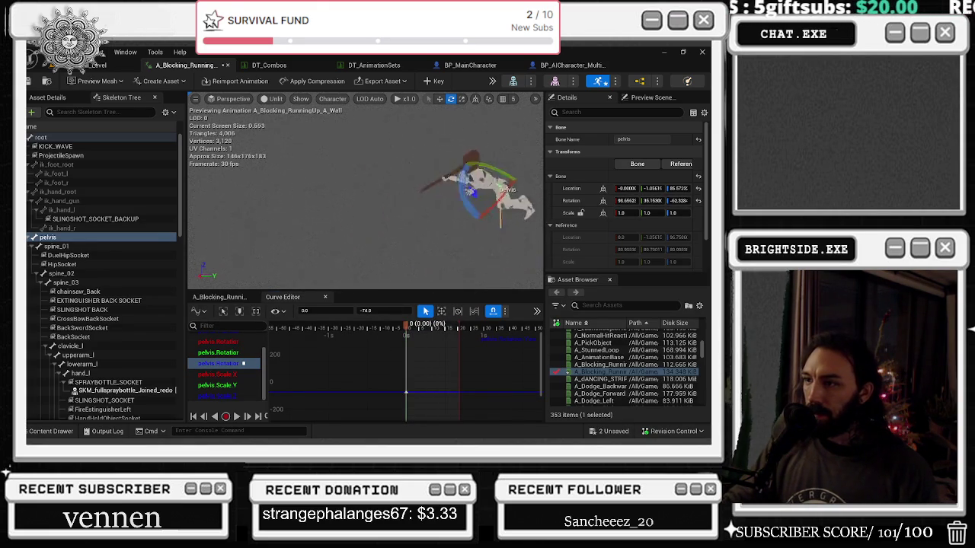
key("r")
key("space")
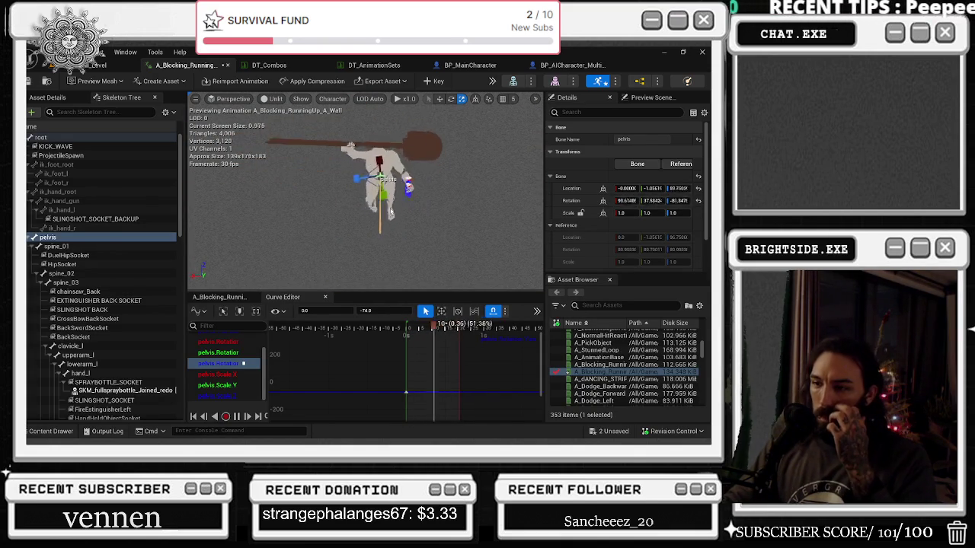
left_click(399, 328)
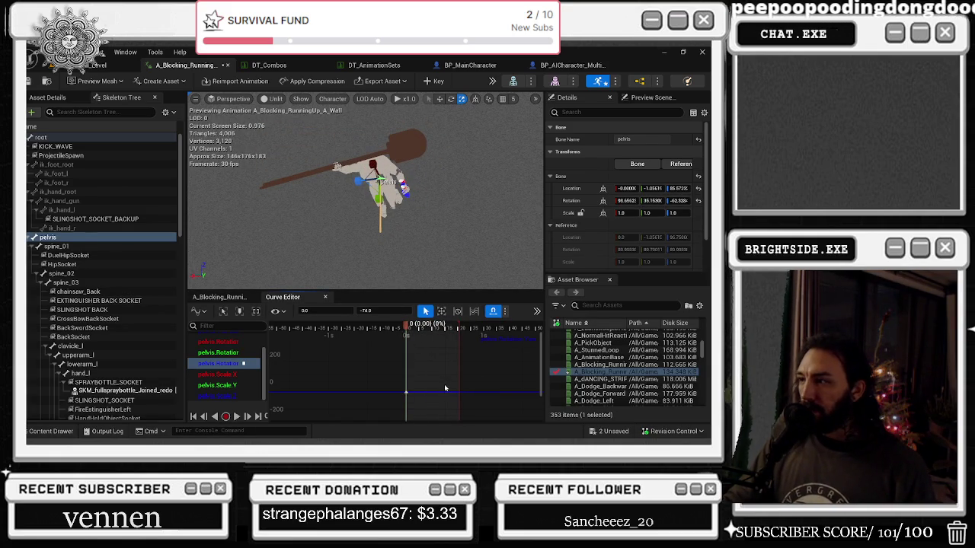
Undo the pelvis key edits, move to frame 19, and show the Pitch curve
key("ctrl+z")
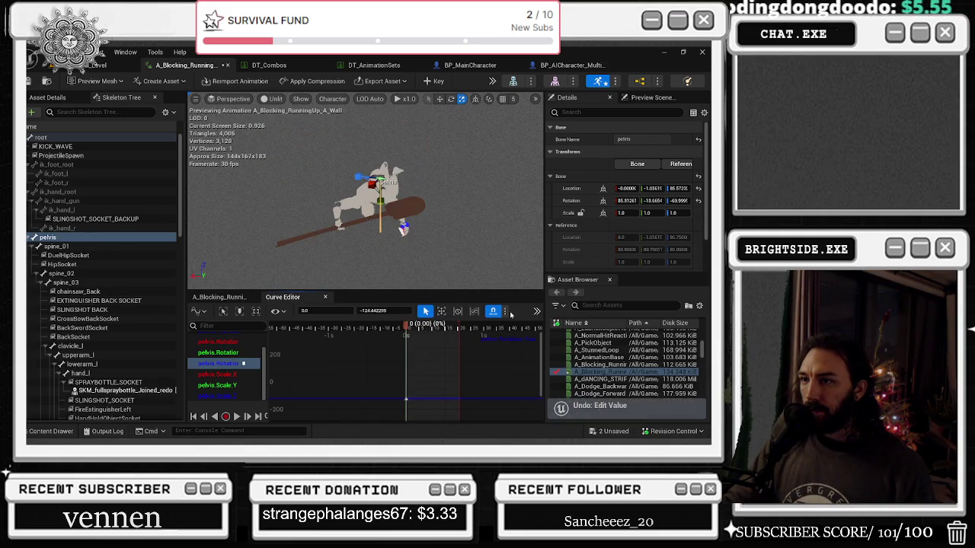
key("ctrl+z")
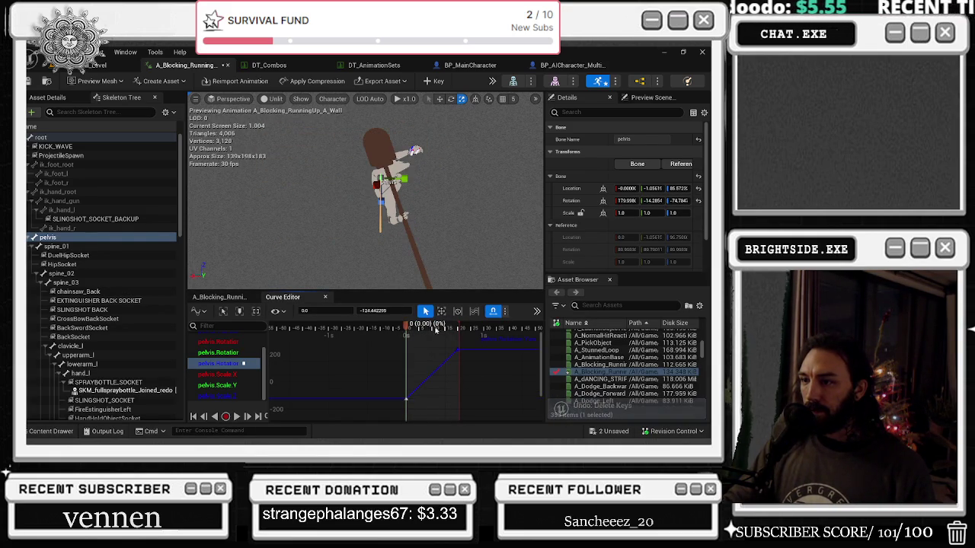
key("ctrl+z")
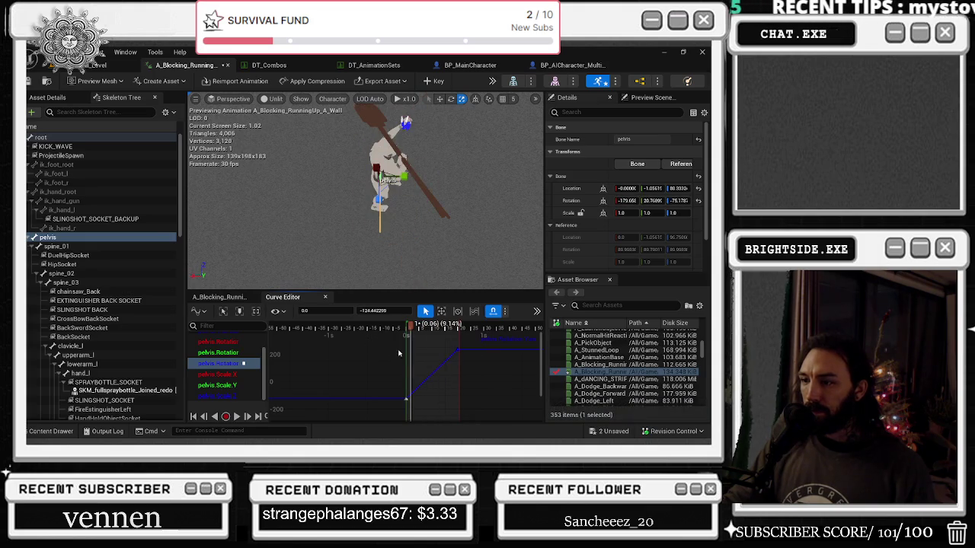
left_click_drag(424, 327, 457, 327)
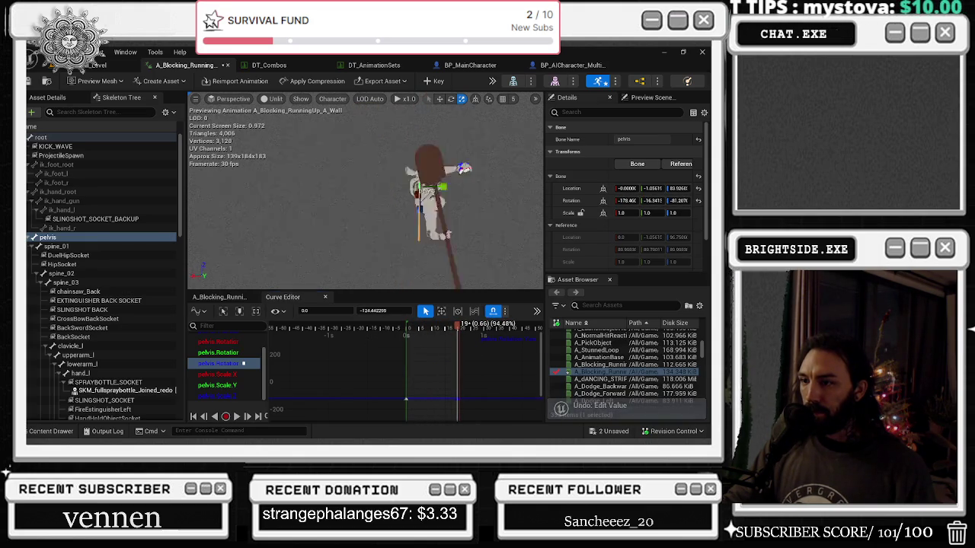
left_click(218, 354)
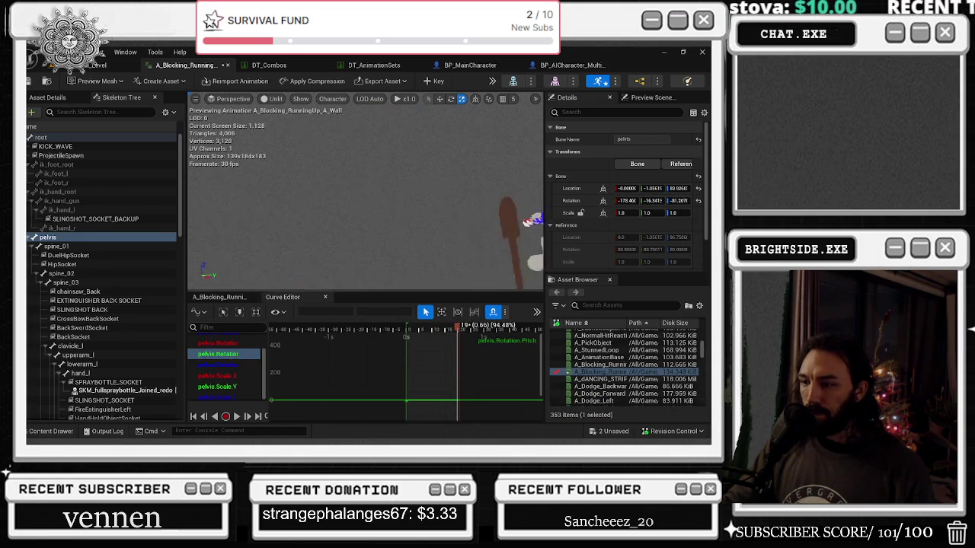
Add a pelvis Pitch key at frame 19, set it to 356.483398, and preview the spin
middle_click(459, 376)
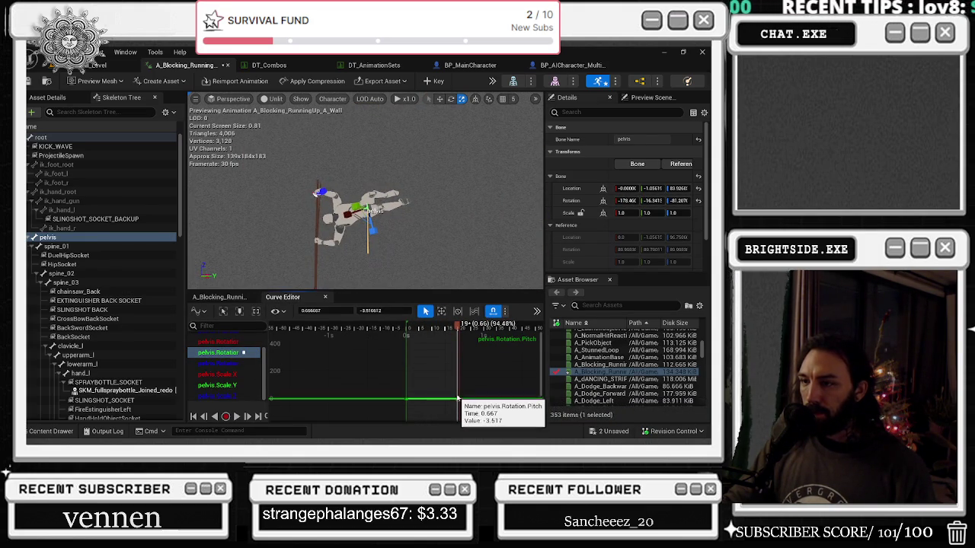
left_click_drag(460, 379, 463, 367)
key("space")
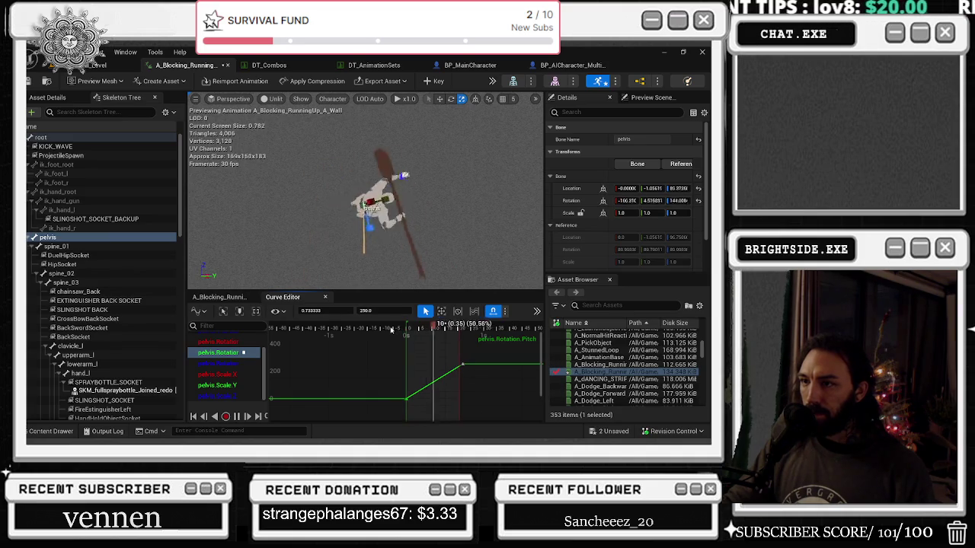
key("space")
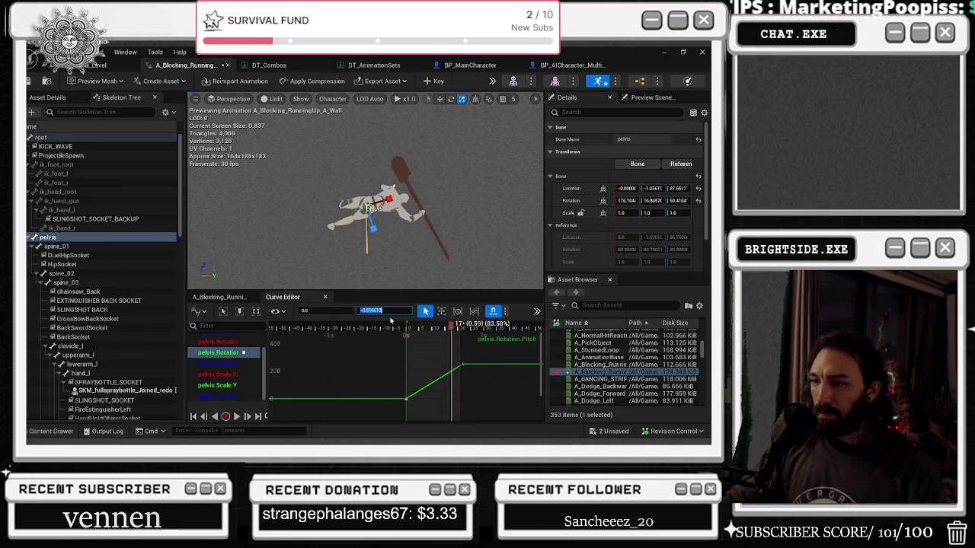
left_click(395, 310)
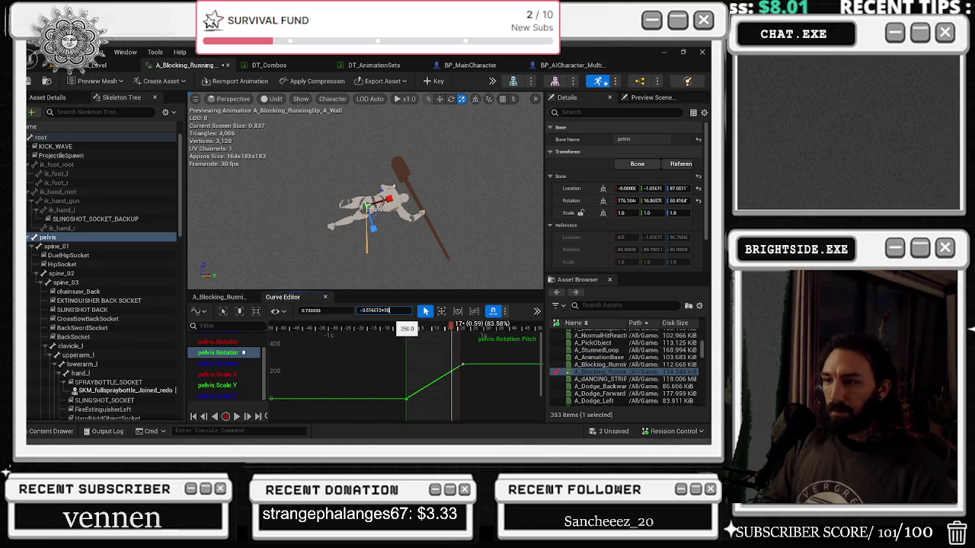
type("356.483398")
key("Return")
key("space")
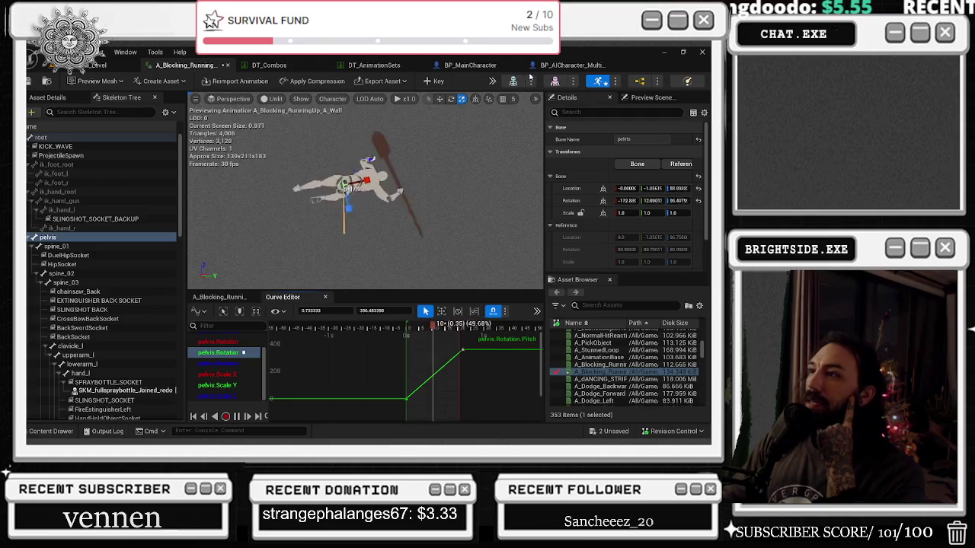
left_click(55, 52)
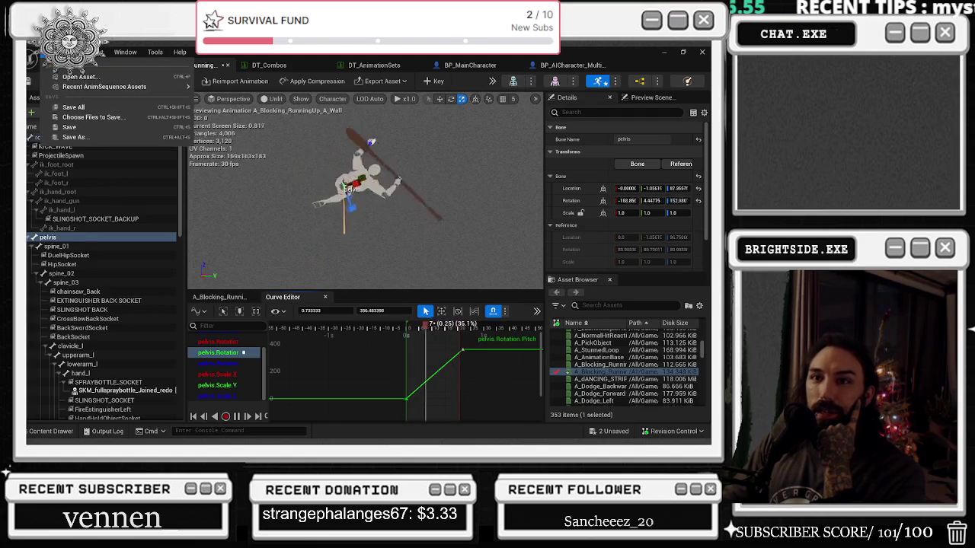
Open AM_Spinning_Staff_attack_Matrix from the recent animation assets list
mouse_move(73, 87)
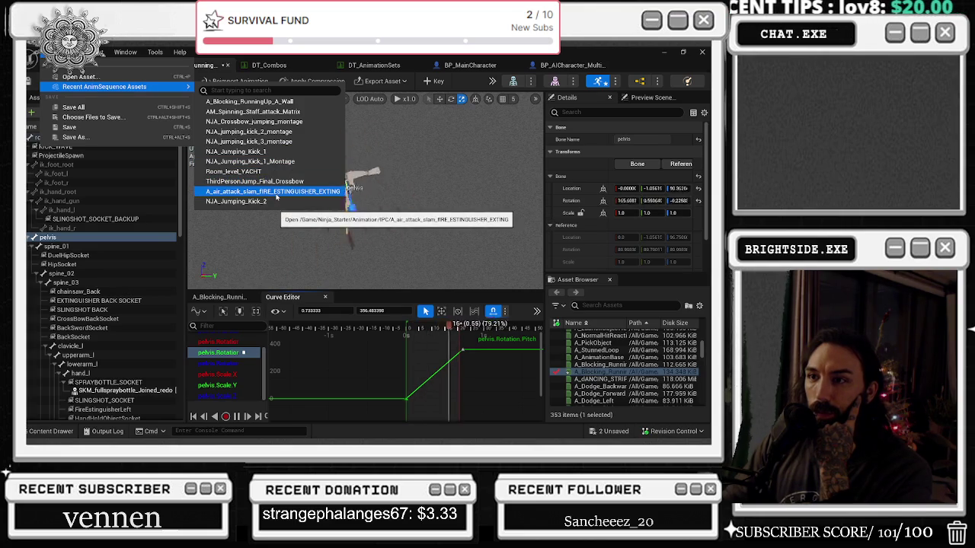
left_click(271, 107)
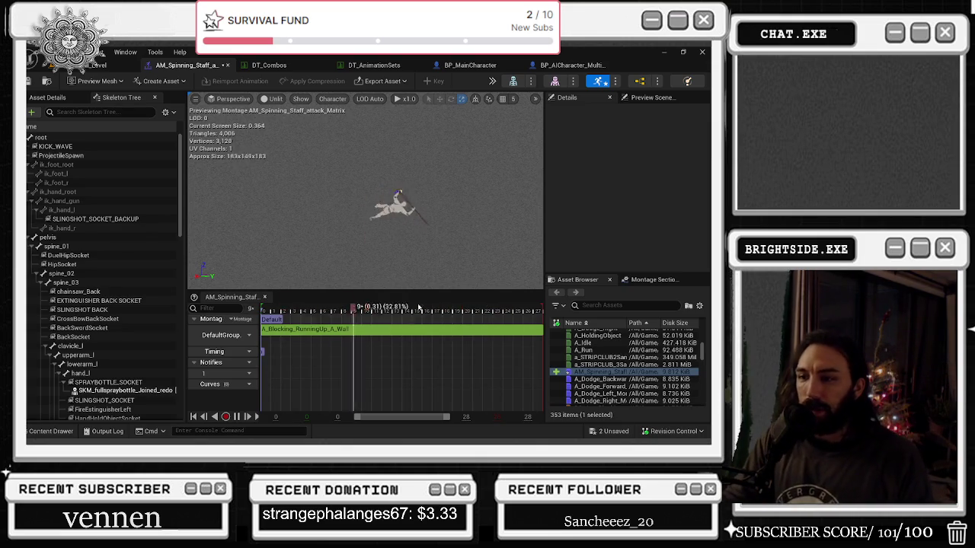
Open the montage's source animation, rotate spine_02 to twist the torso, and preview it
right_click(316, 330)
left_click(338, 237)
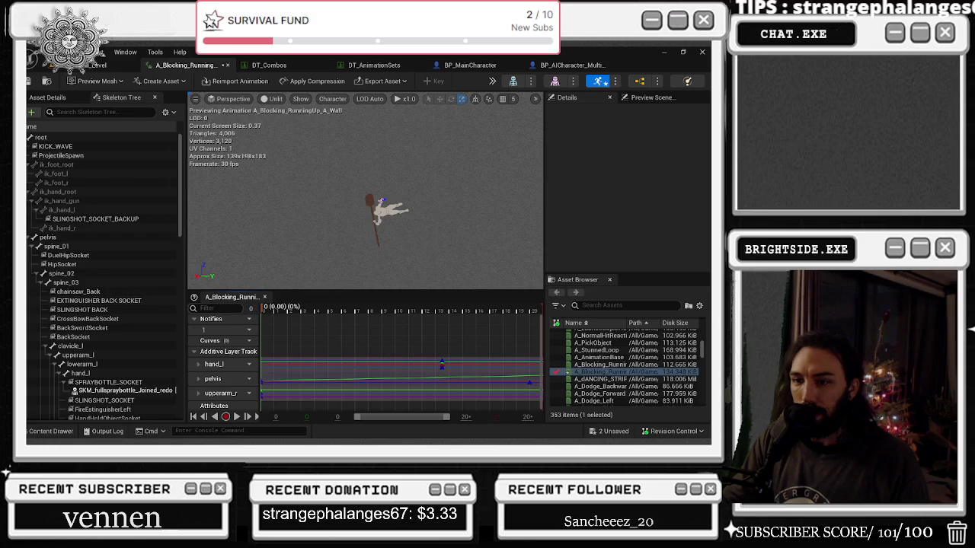
left_click(62, 274)
key("w")
key("f")
left_click_drag(332, 192, 373, 156)
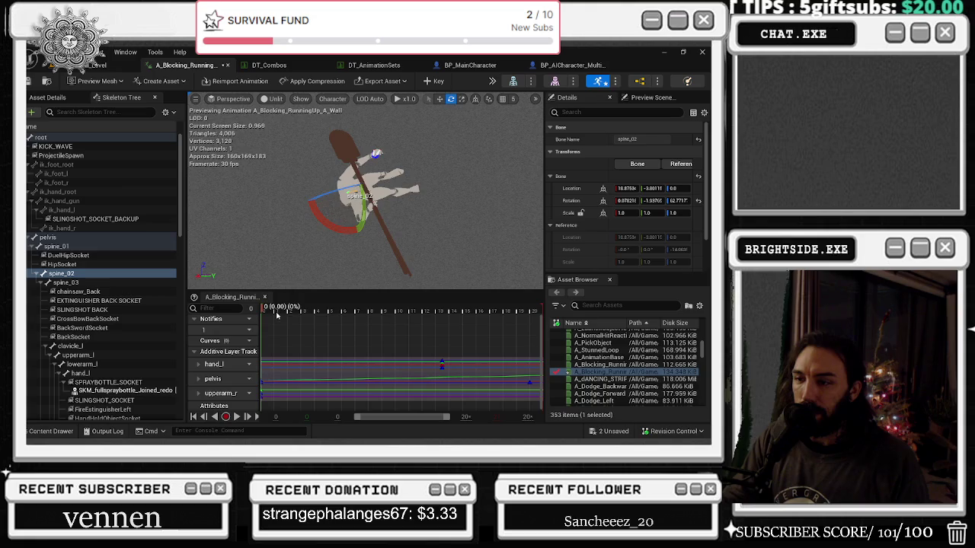
key("space")
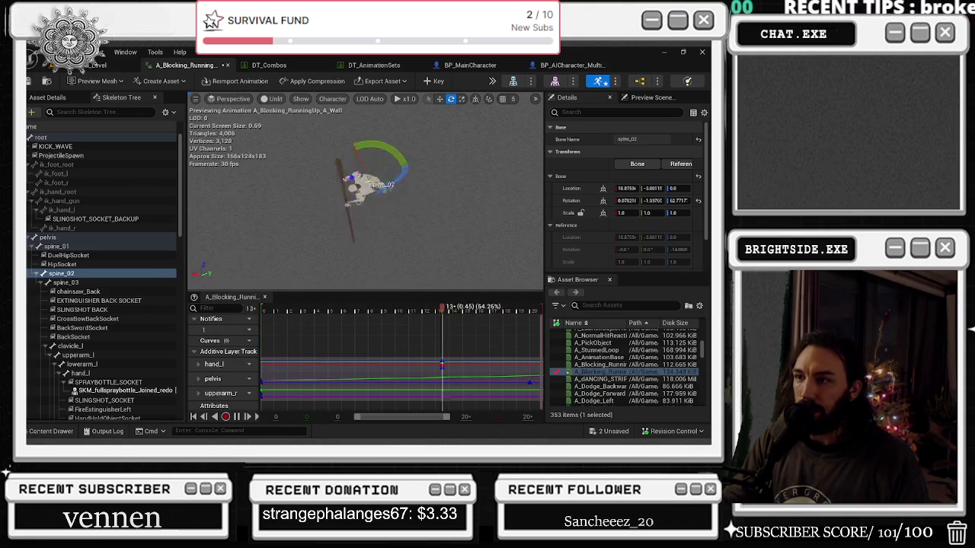
key("Escape")
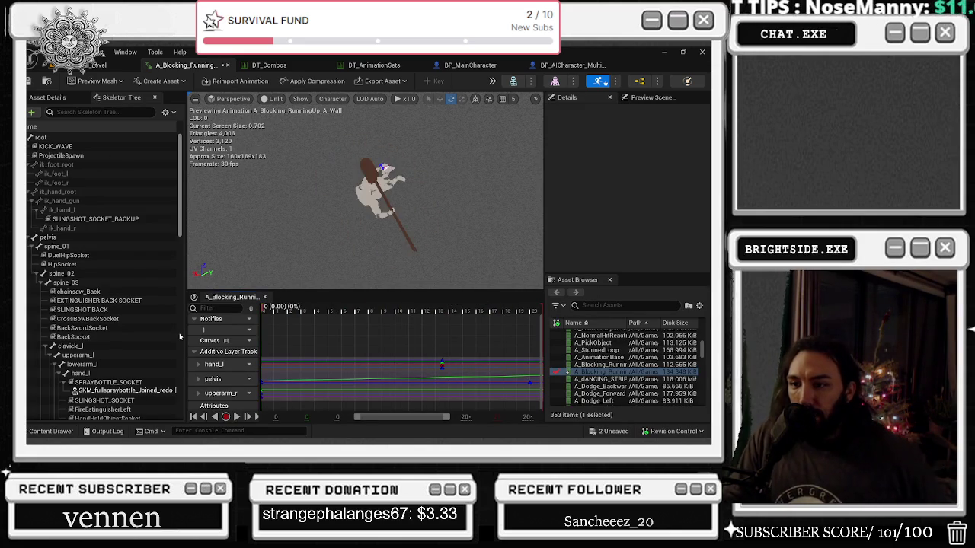
key("alt+Tab")
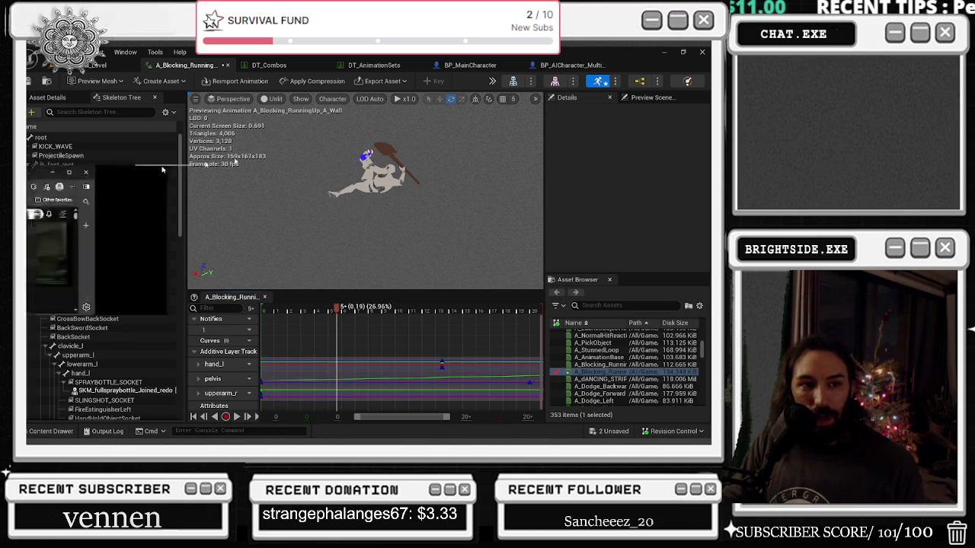
Watch the 'Matrix Reloaded: Neo vs Agente Smith' clip full-screen, then minimize the browser
key("alt+Tab")
left_click(492, 112)
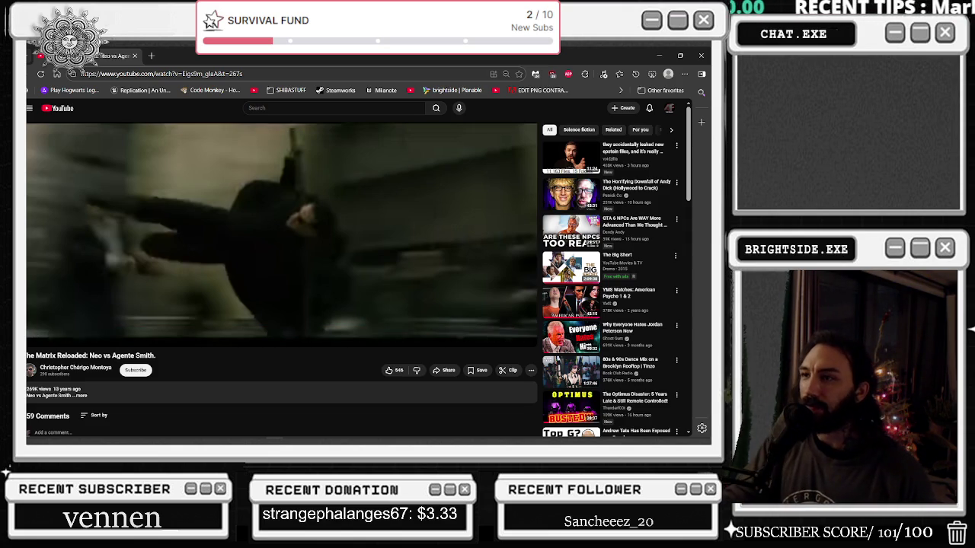
left_click(661, 55)
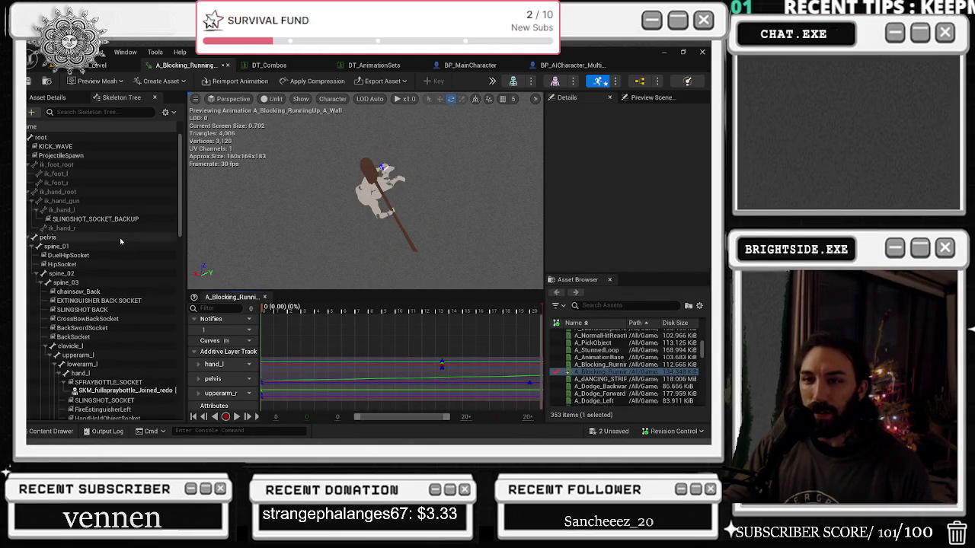
Show the pelvis curves in the Curve Editor, then return to the tracks and select upperarm_r
left_click(249, 379)
left_click(228, 396)
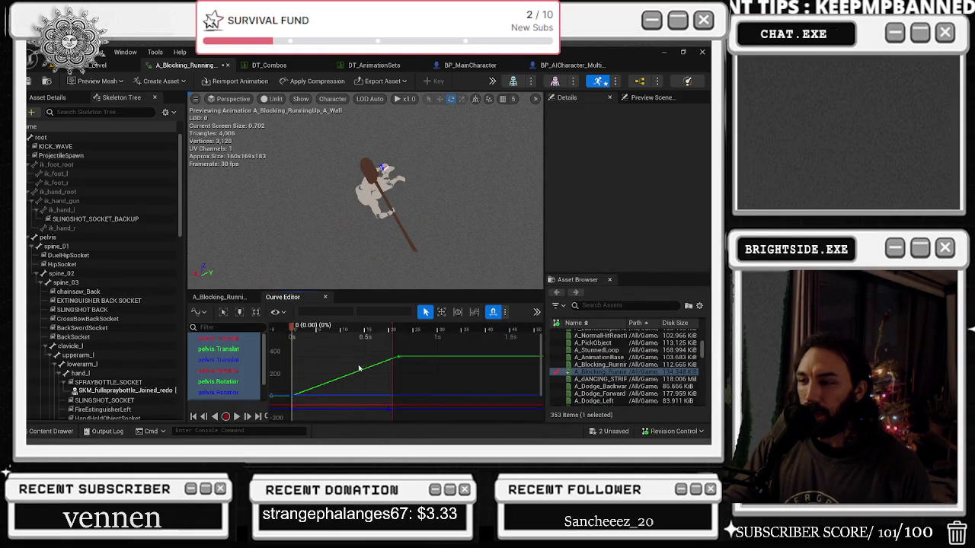
scroll(241, 394, "down", 2)
scroll(324, 356, "down", 2)
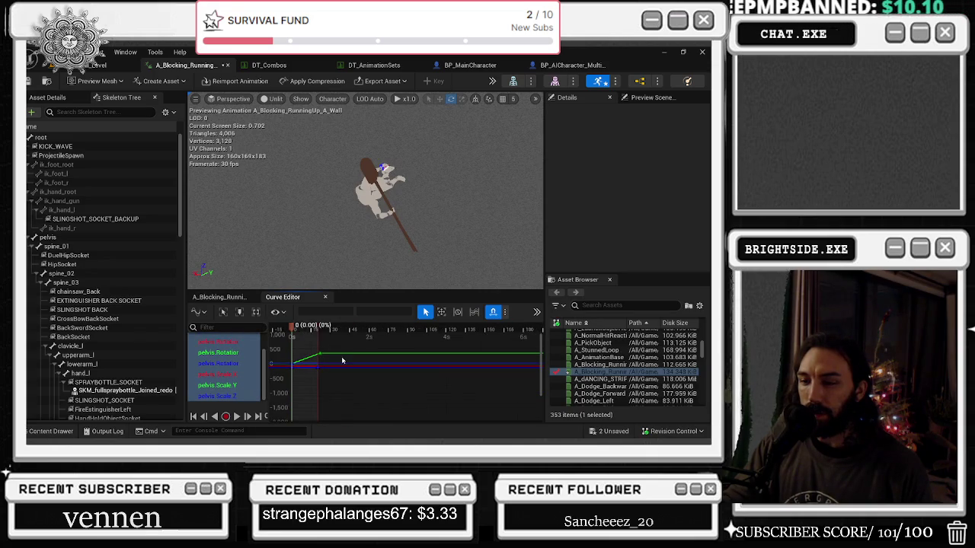
scroll(327, 349, "down", 2)
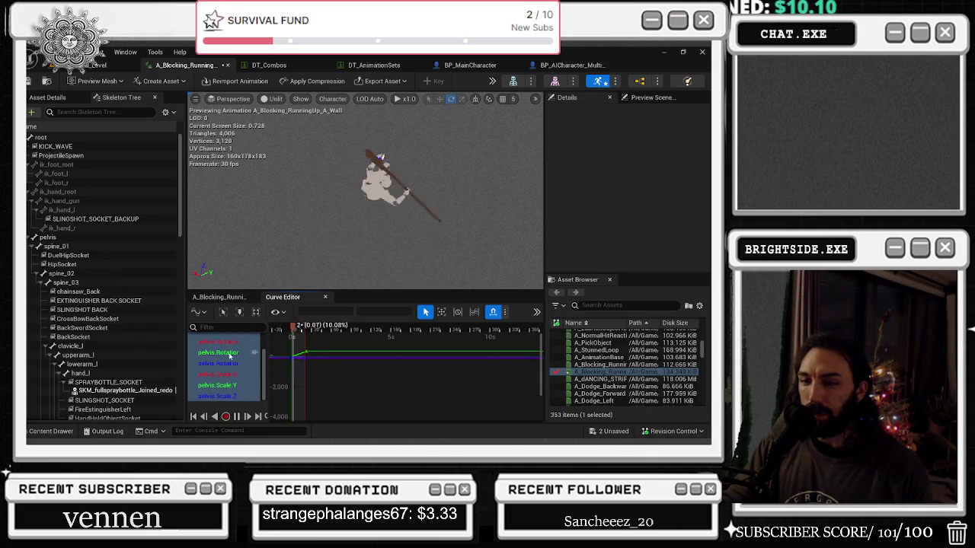
left_click(219, 297)
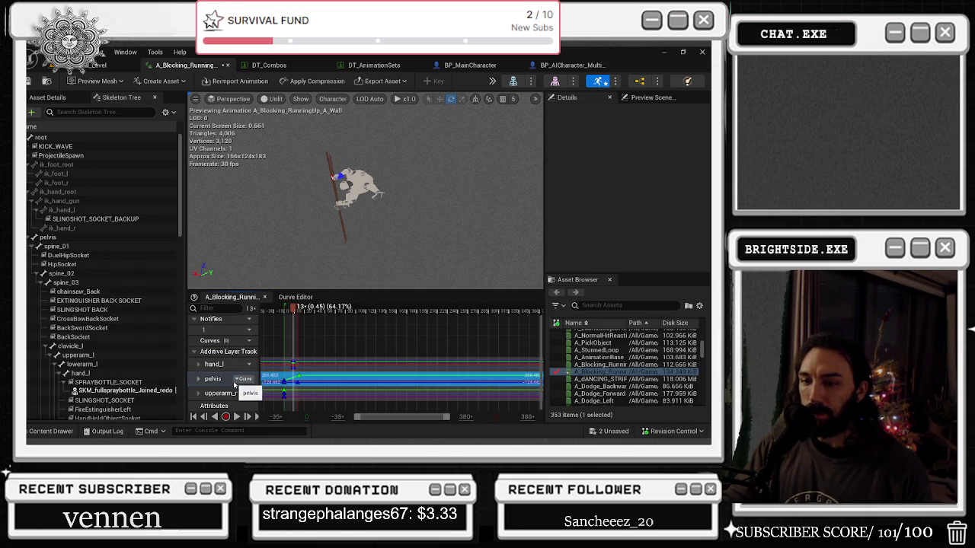
left_click(219, 392)
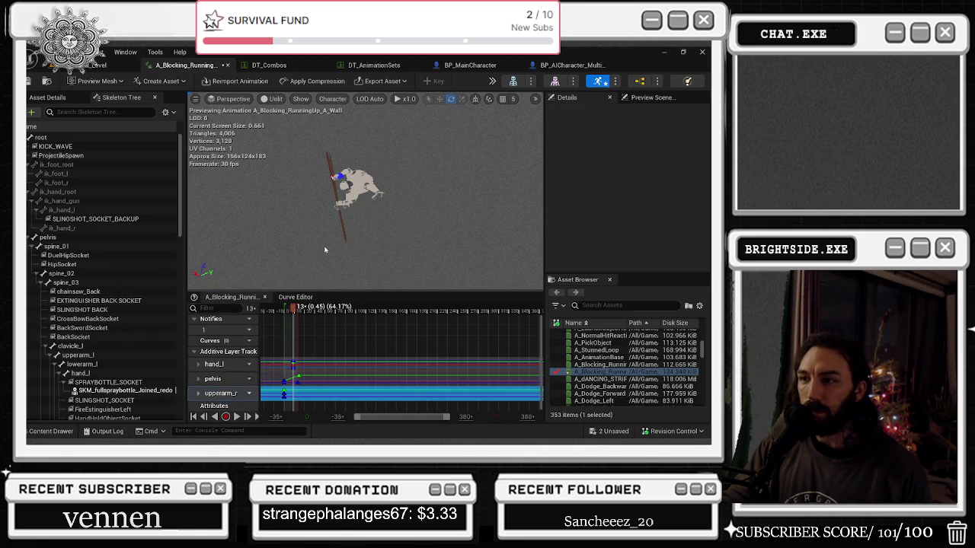
Undo the last key move, reopen the pelvis curves at frame 0, and select the pelvis bone
key("ctrl+z")
key("space")
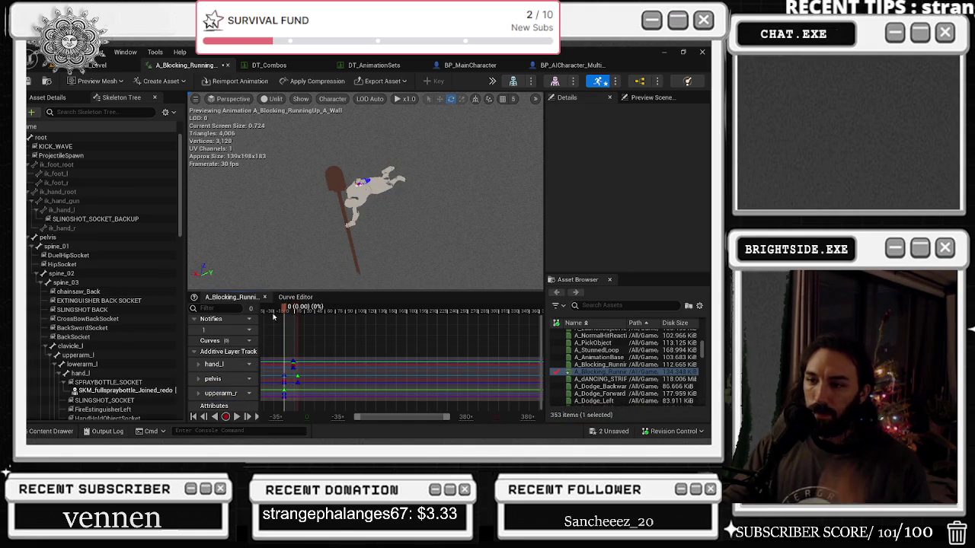
left_click(271, 318)
left_click(221, 379)
left_click(251, 379)
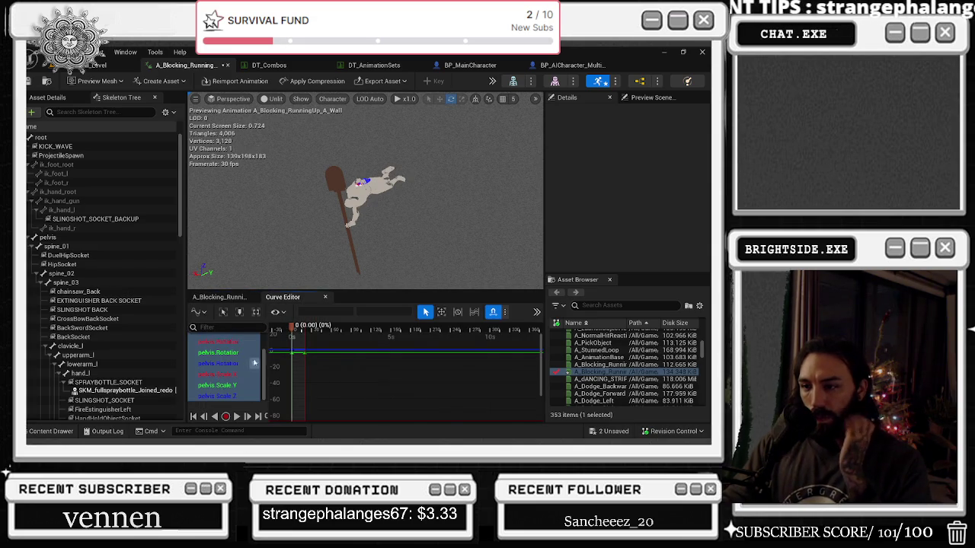
scroll(317, 367, "down", 3)
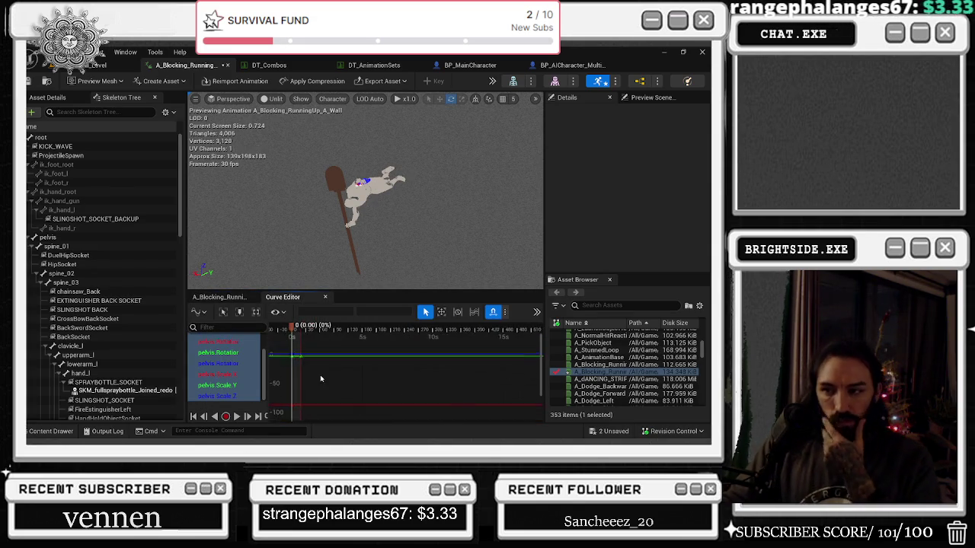
left_click(45, 138)
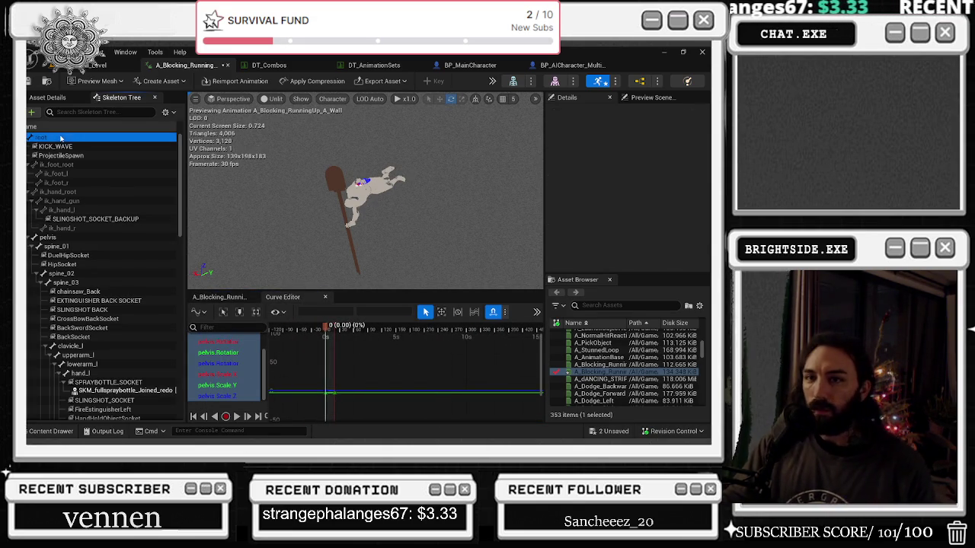
mouse_move(316, 212)
left_mouse_down()
mouse_move(328, 221)
mouse_move(289, 206)
mouse_move(274, 172)
mouse_move(354, 181)
mouse_move(373, 204)
mouse_move(341, 221)
mouse_move(272, 218)
mouse_move(290, 172)
mouse_move(356, 183)
mouse_move(334, 162)
mouse_move(286, 191)
mouse_move(309, 185)
mouse_move(327, 220)
left_mouse_up()
left_click(109, 237)
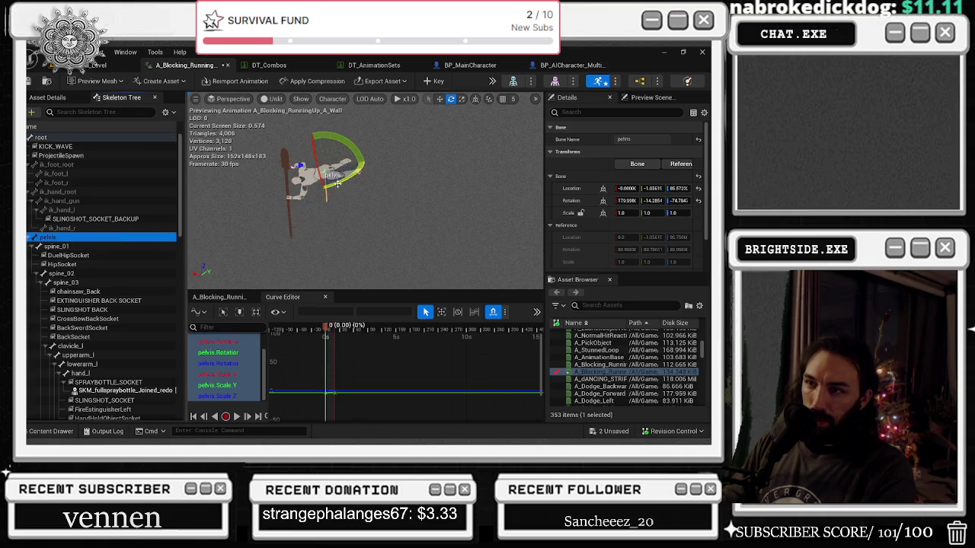
Move the pelvis bone, then trial-delete the pelvis rotation keys and undo the deletion
mouse_move(339, 164)
left_mouse_down()
mouse_move(335, 156)
mouse_move(346, 191)
mouse_move(380, 183)
mouse_move(390, 196)
mouse_move(373, 170)
left_mouse_up()
key("w")
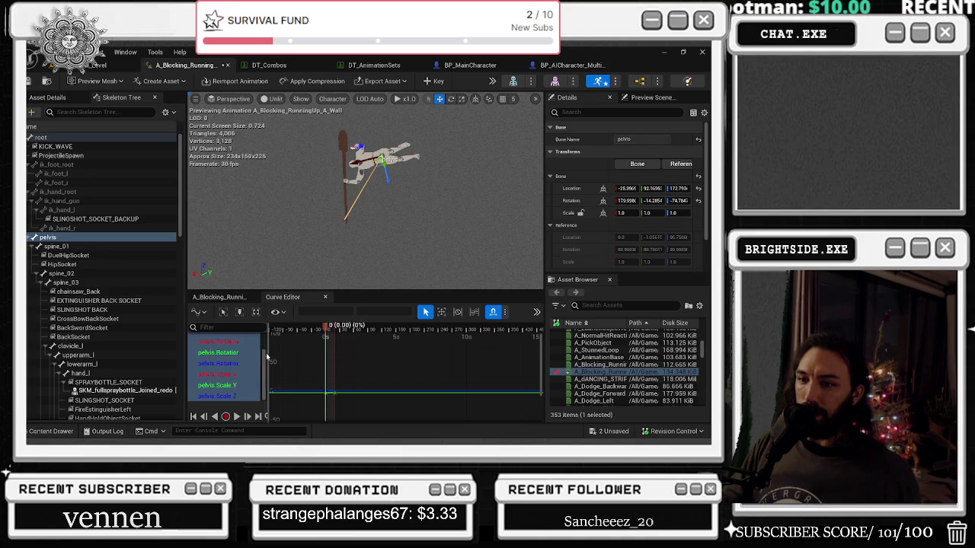
left_click(227, 364)
scroll(225, 368, "up", 1)
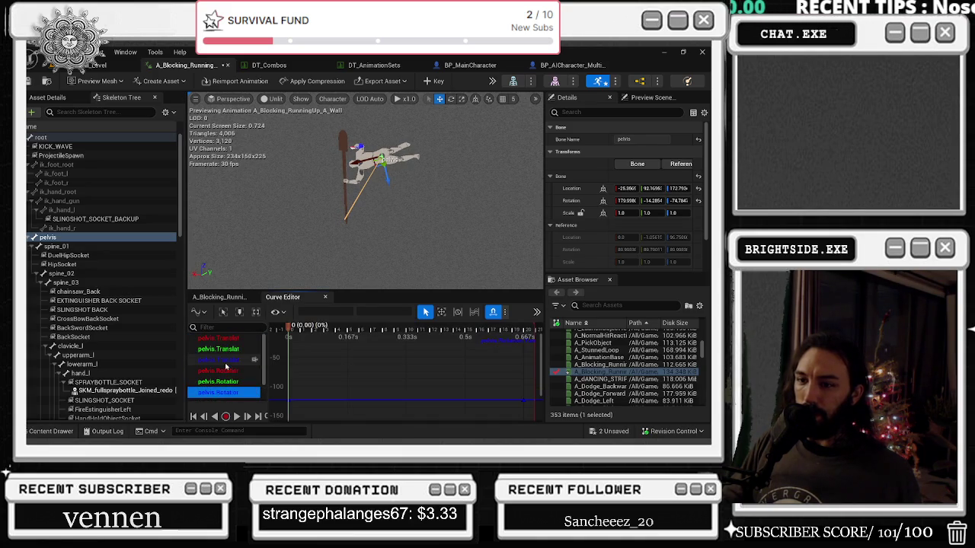
key("ctrl+a")
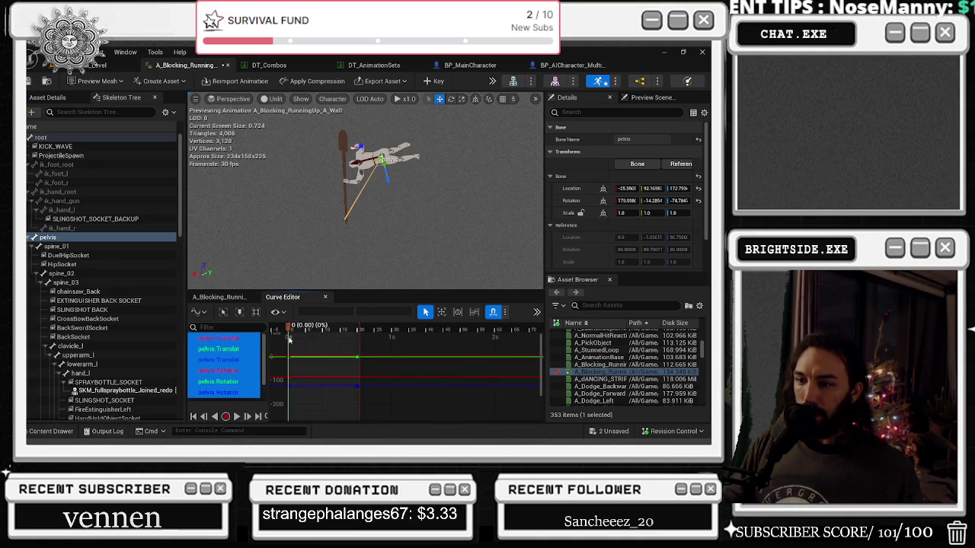
left_click_drag(283, 343, 365, 404)
key("Delete")
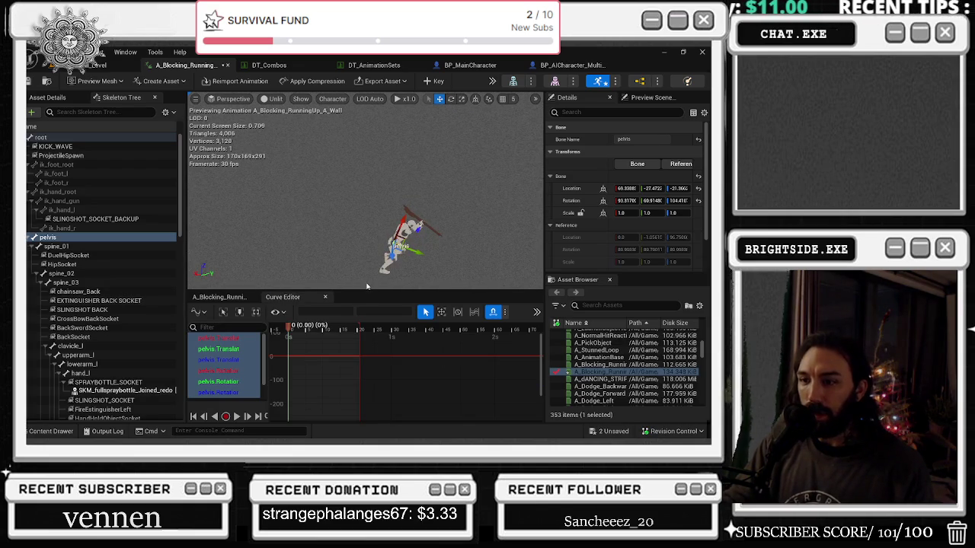
key("ctrl+z")
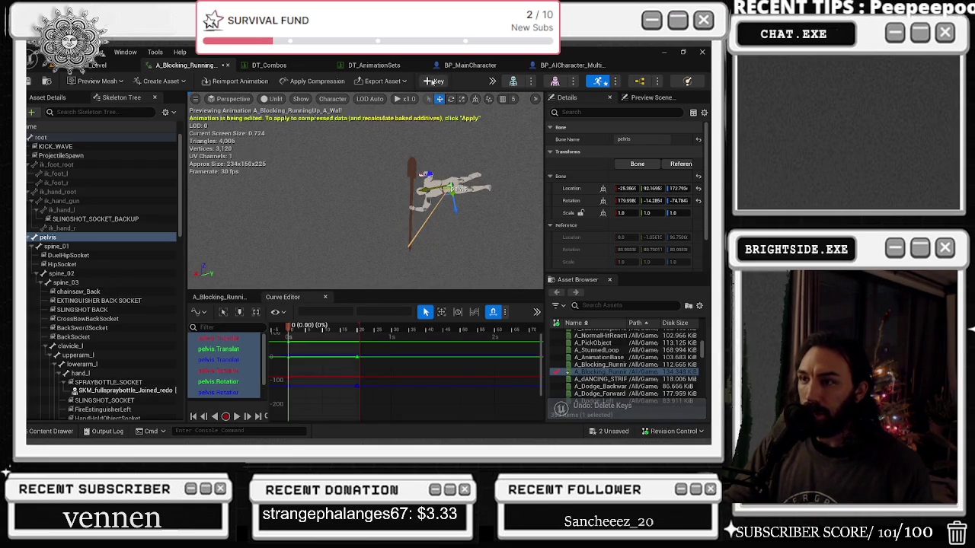
left_click_drag(314, 351, 367, 407)
left_click(367, 406)
key("space")
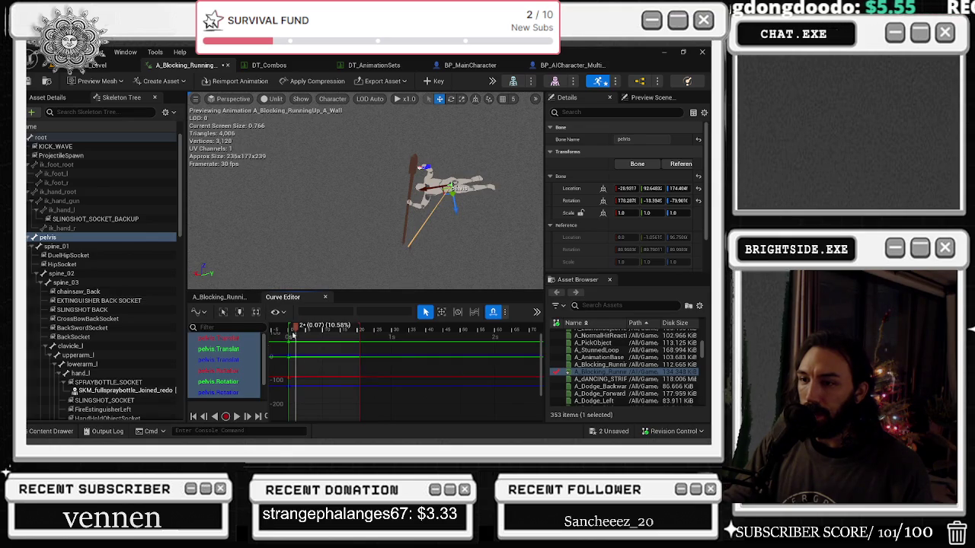
Select the root bone and open its translation and rotation curves, framed, at frame 21
left_click(39, 138)
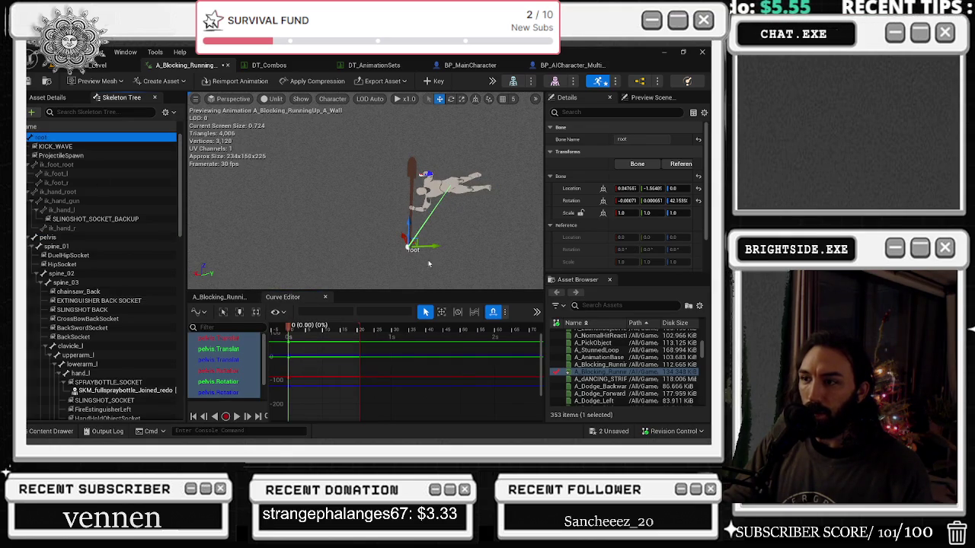
left_click(220, 297)
scroll(224, 381, "down", 3)
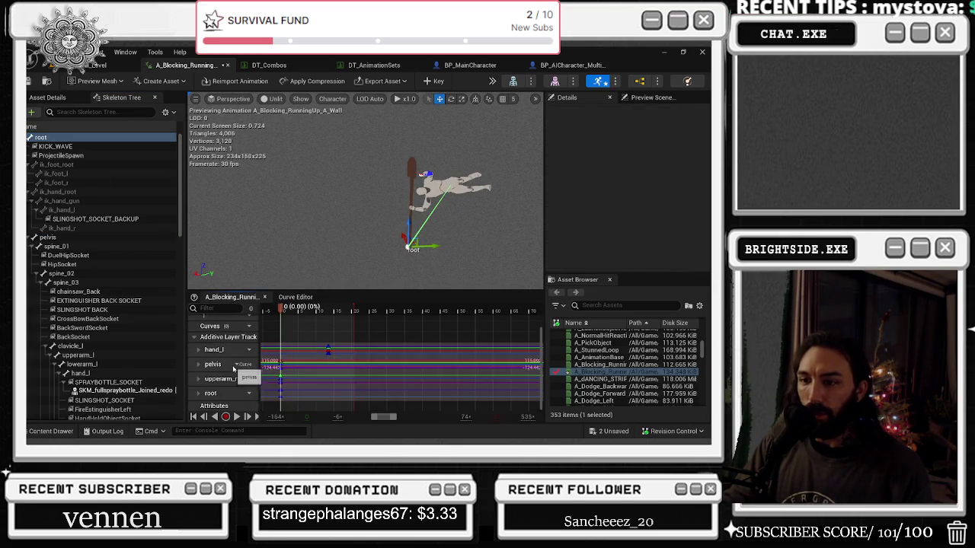
double_click(222, 402)
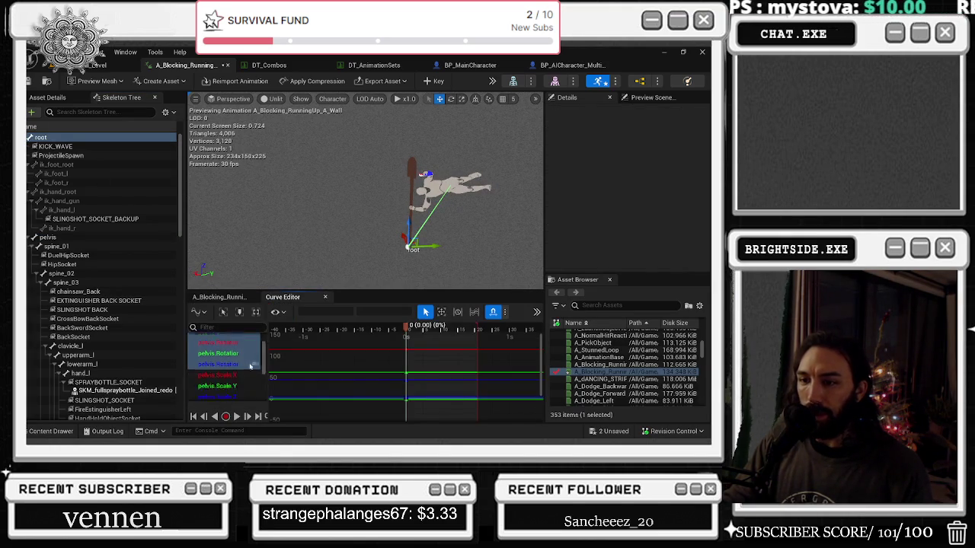
scroll(222, 372, "up", 2)
left_click_drag(218, 369, 218, 393)
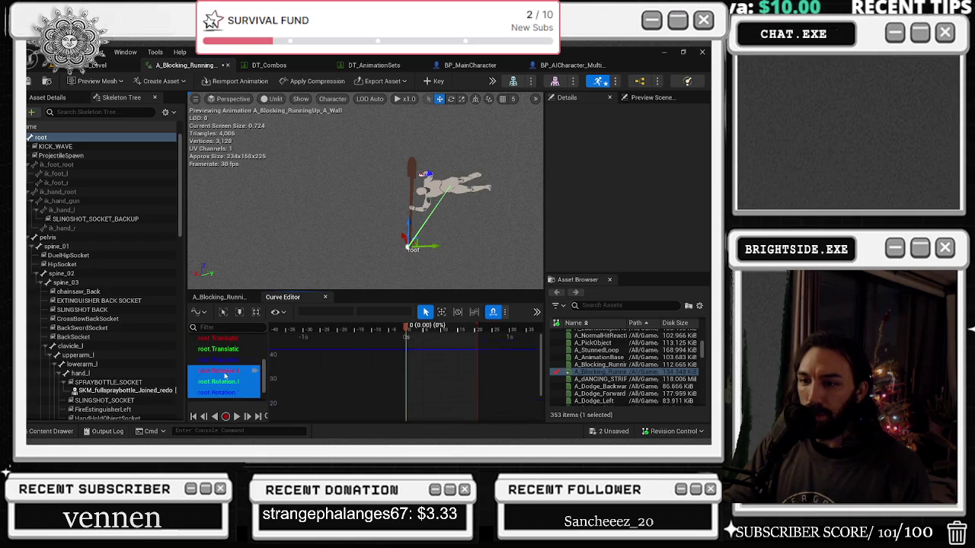
key("f")
key("space")
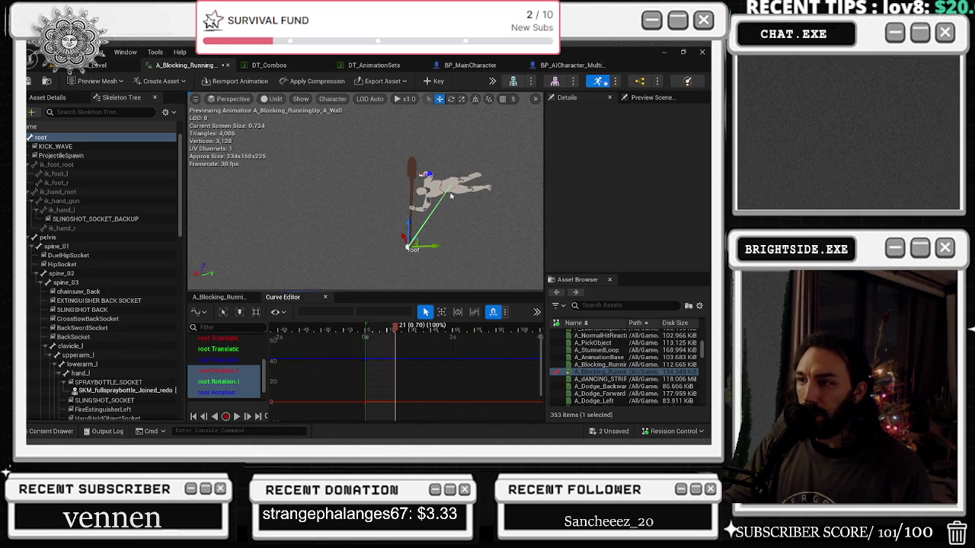
Test-add and adjust a root Rotation key at frame 21, then undo both edits
left_click(219, 381)
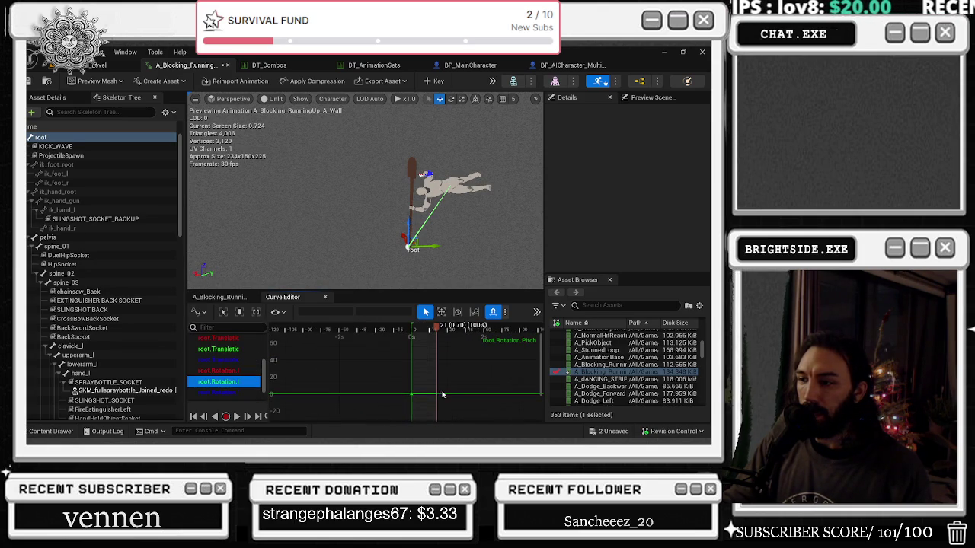
right_click(435, 395)
left_click(448, 311)
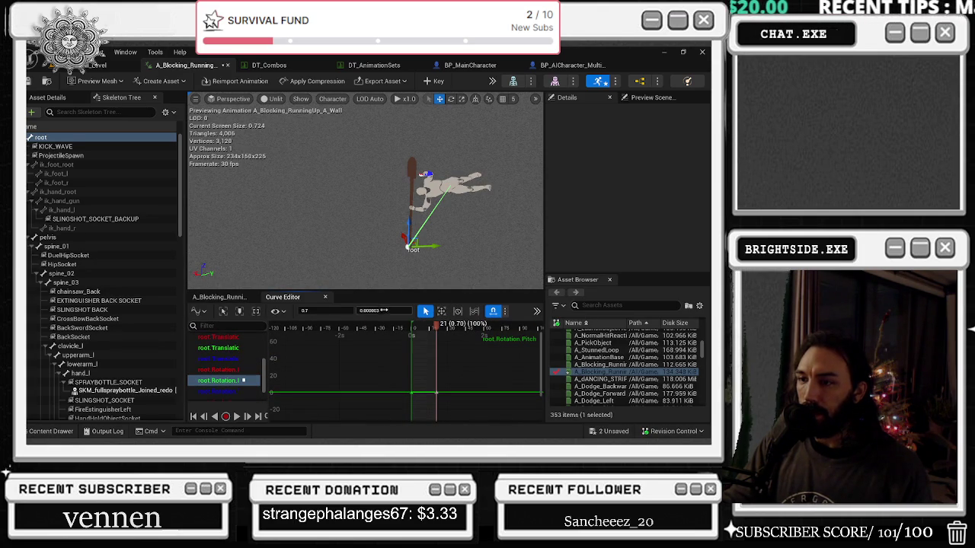
left_click_drag(436, 393, 436, 409)
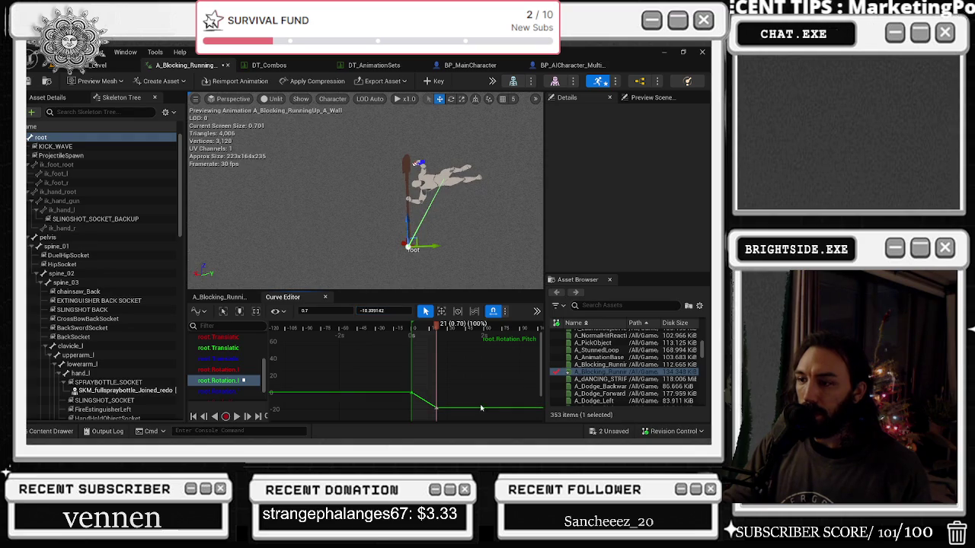
key("ctrl+z")
key("ctrl+z")
key("ctrl+z")
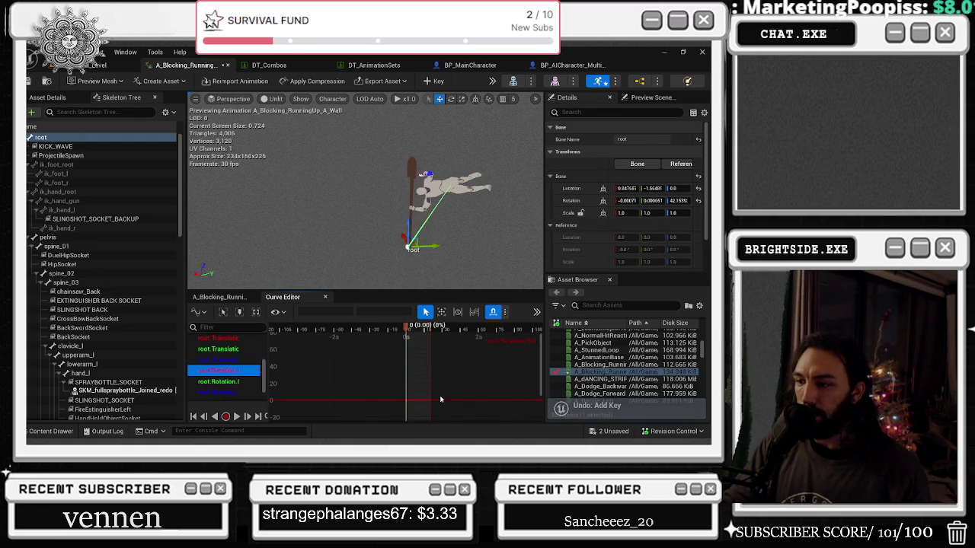
mouse_move(381, 311)
left_mouse_down()
mouse_move(358, 311)
mouse_move(429, 342)
left_mouse_up()
key("ctrl+z")
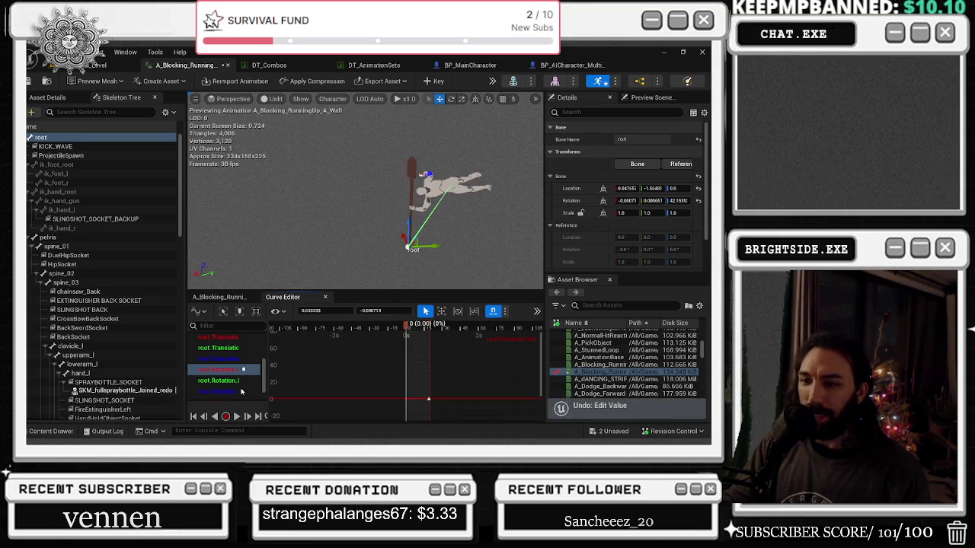
Set the root Rotation key at 0.57 s to 360 and play back the full spin
left_click(228, 393)
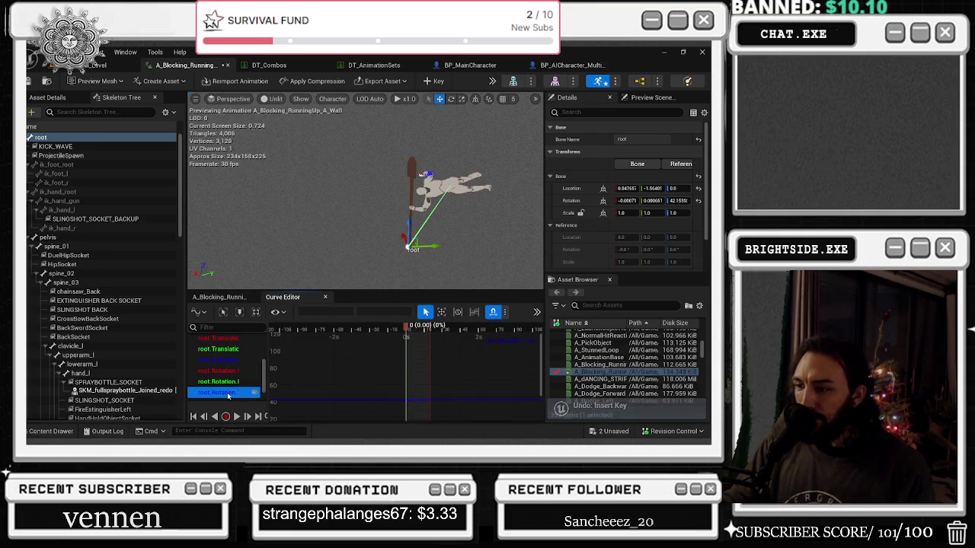
left_click(423, 394)
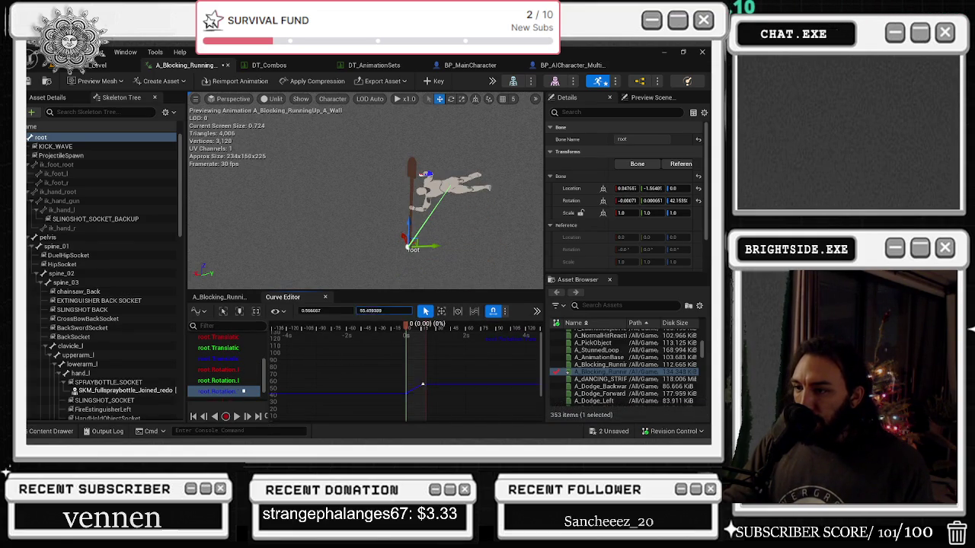
key("space")
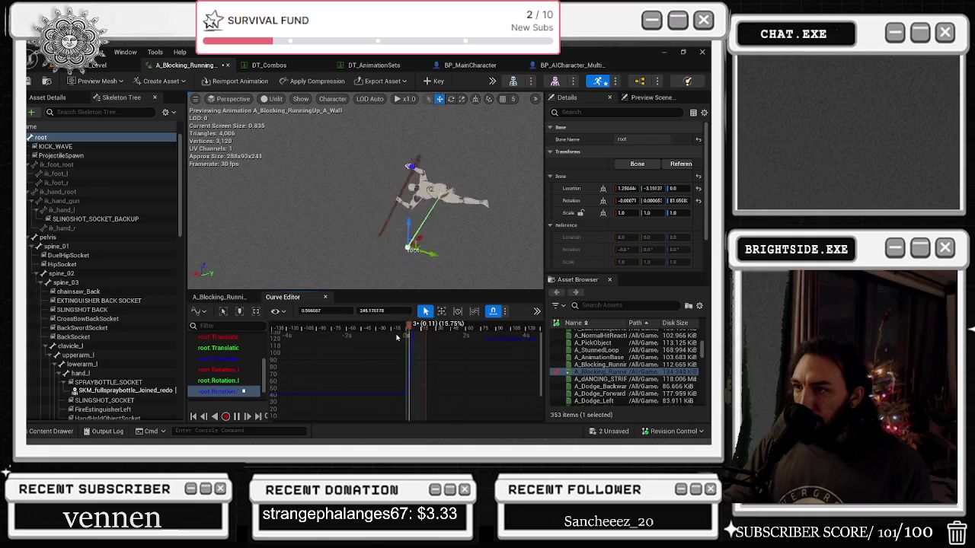
key("space")
left_click(383, 311)
type("360")
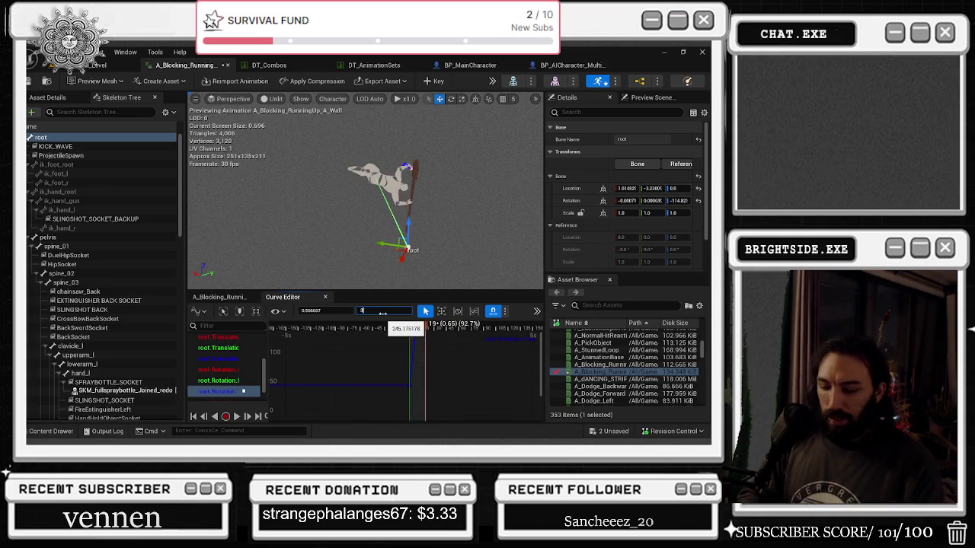
key("Return")
key("space")
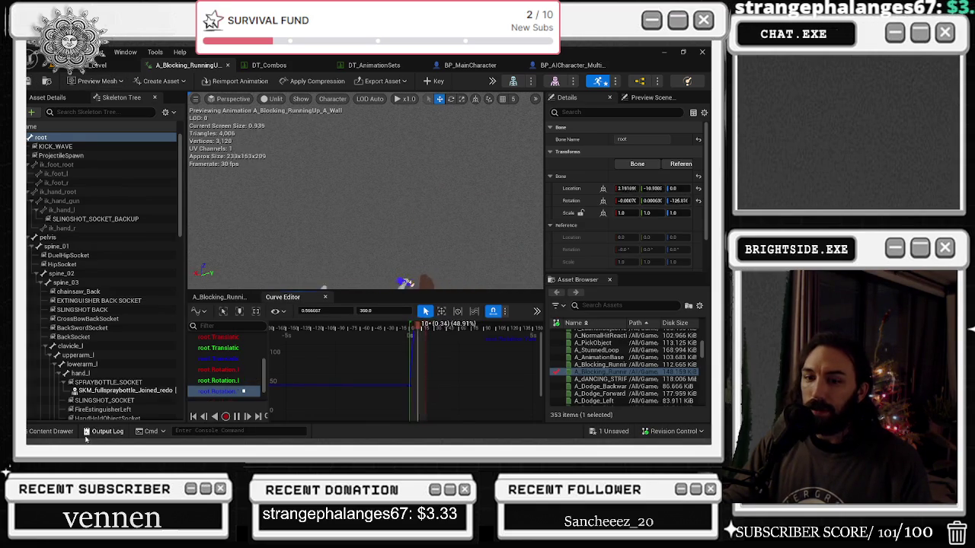
Open the AM_Spinning_Staff montage from the content drawer, then return to A_Blocking_RunningUp_A_Wall
key("ctrl+space")
right_click(241, 246)
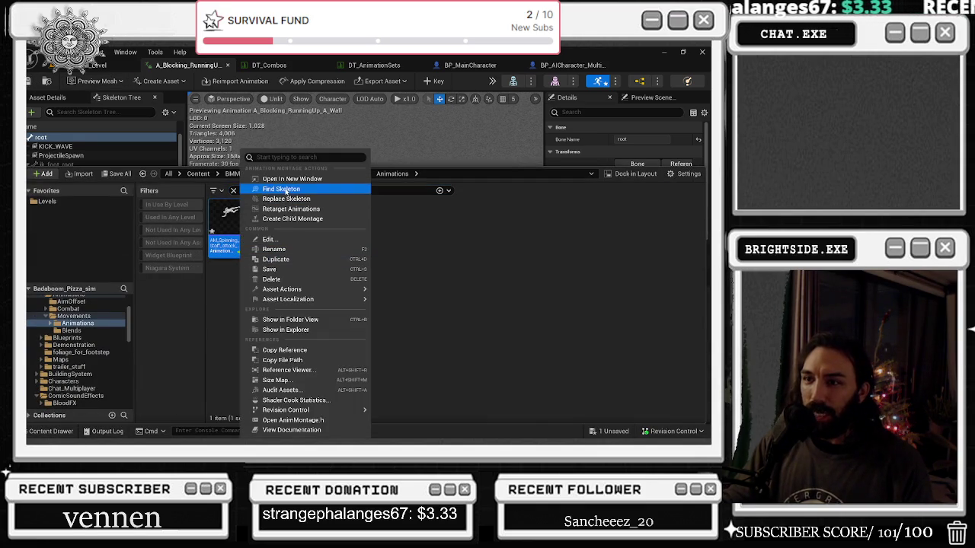
left_click(292, 180)
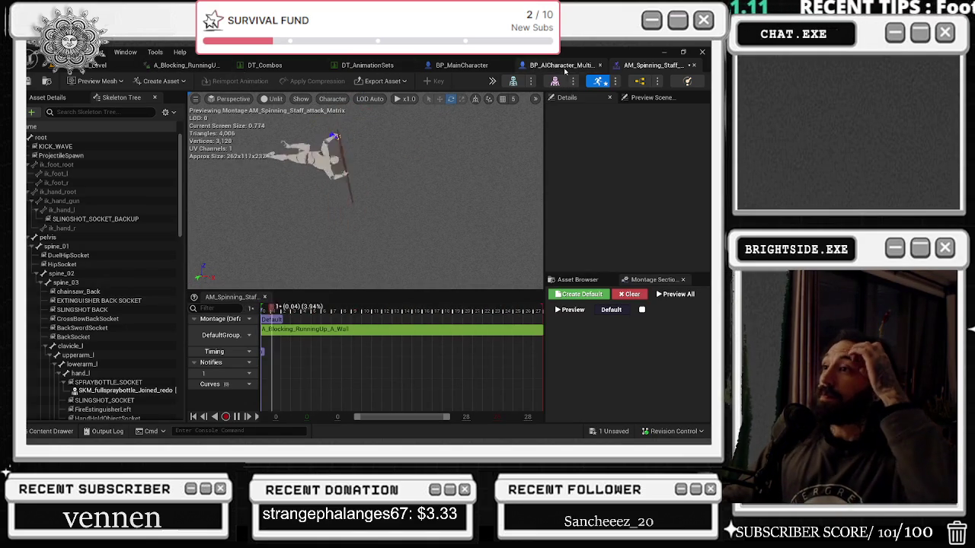
left_click(183, 65)
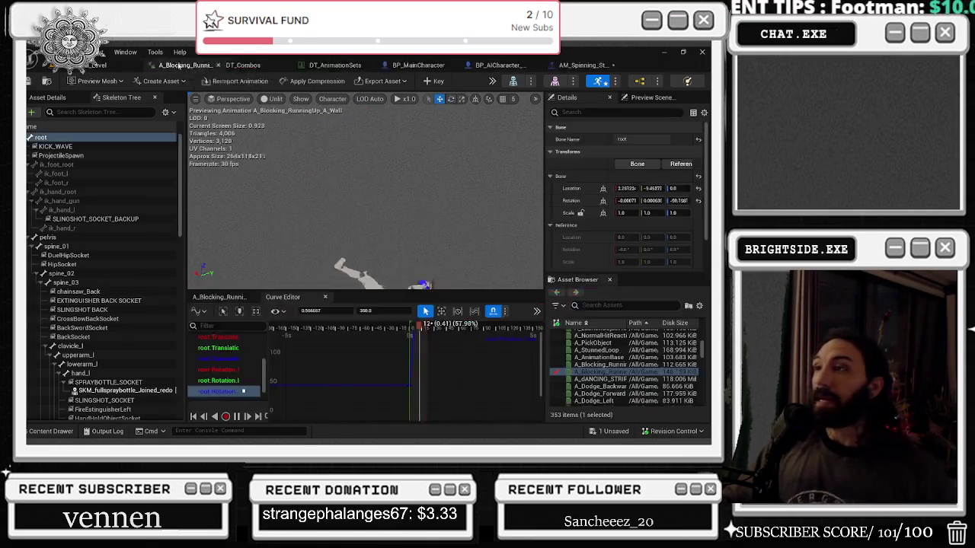
Save A_Blocking_RunningUp_A_Wall and widen the preview viewport to watch the root spin
left_click(613, 431)
key("Escape")
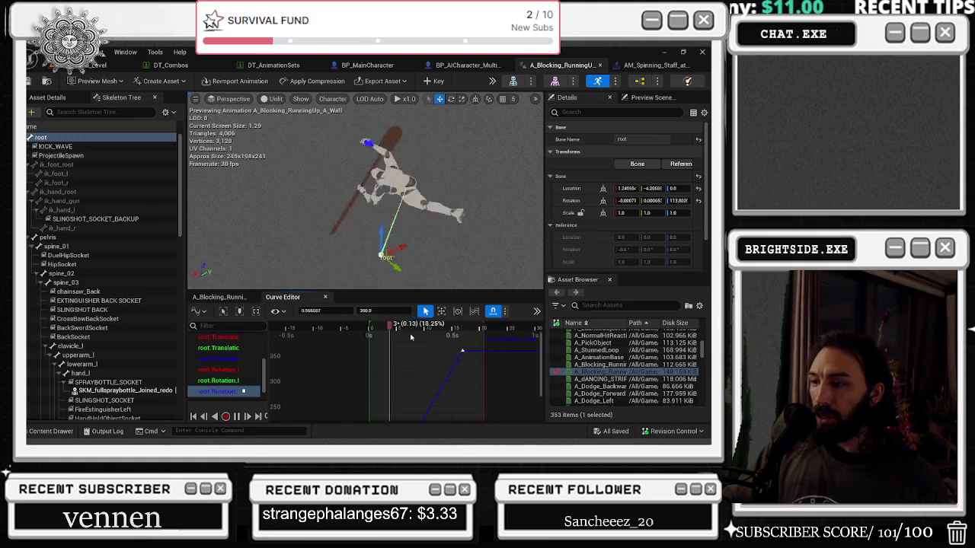
left_click_drag(546, 279, 562, 280)
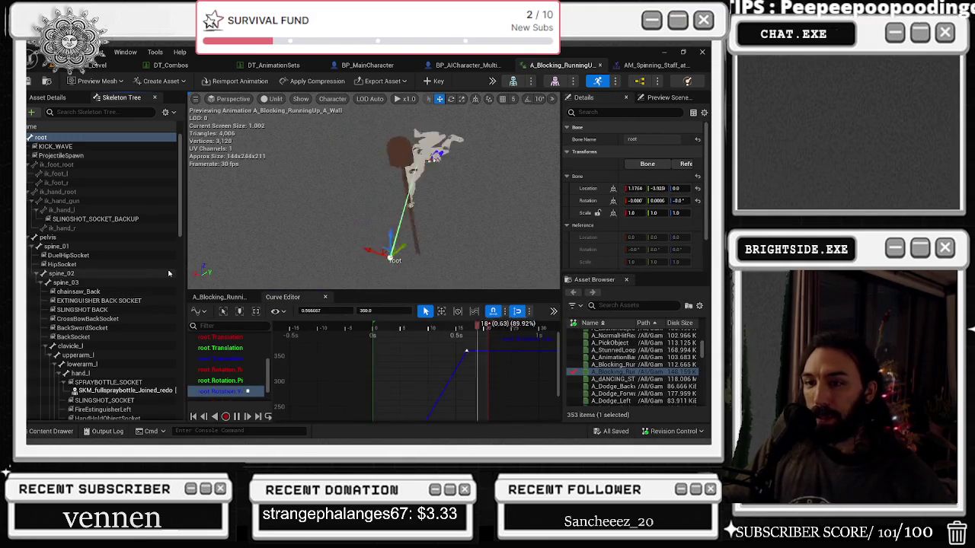
left_click_drag(186, 269, 152, 269)
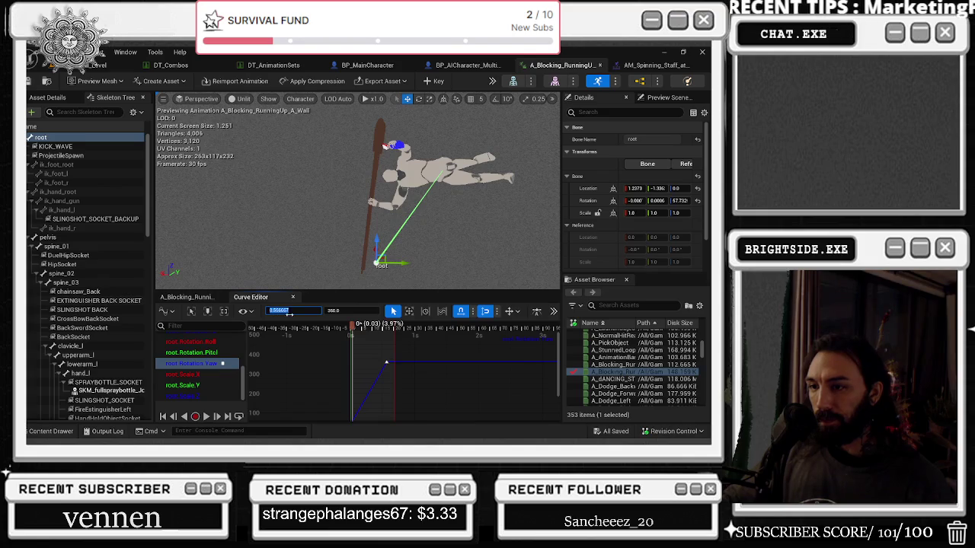
key("alt+Tab")
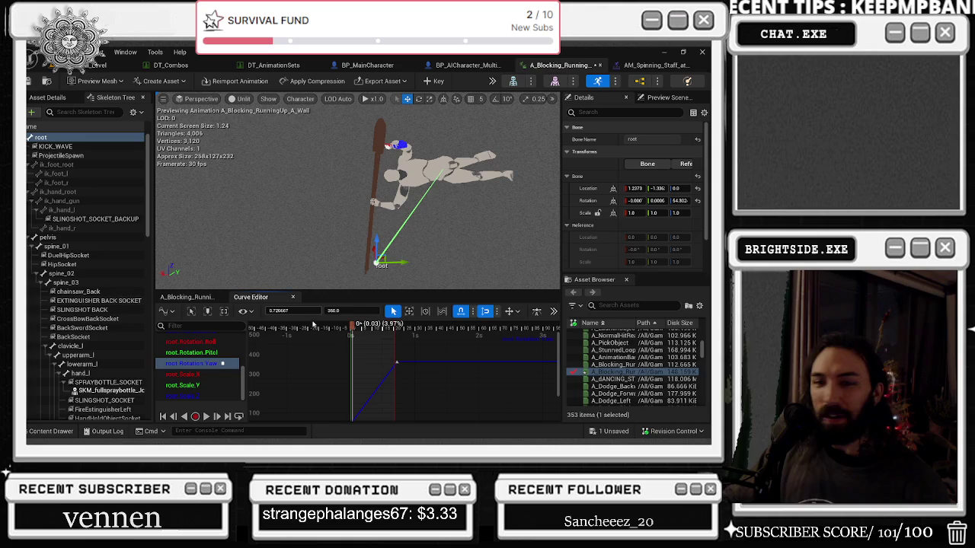
Show the root Rotation Pitch, Roll and Translation.Y curves, then return to the additive layer tracks
left_click(189, 353)
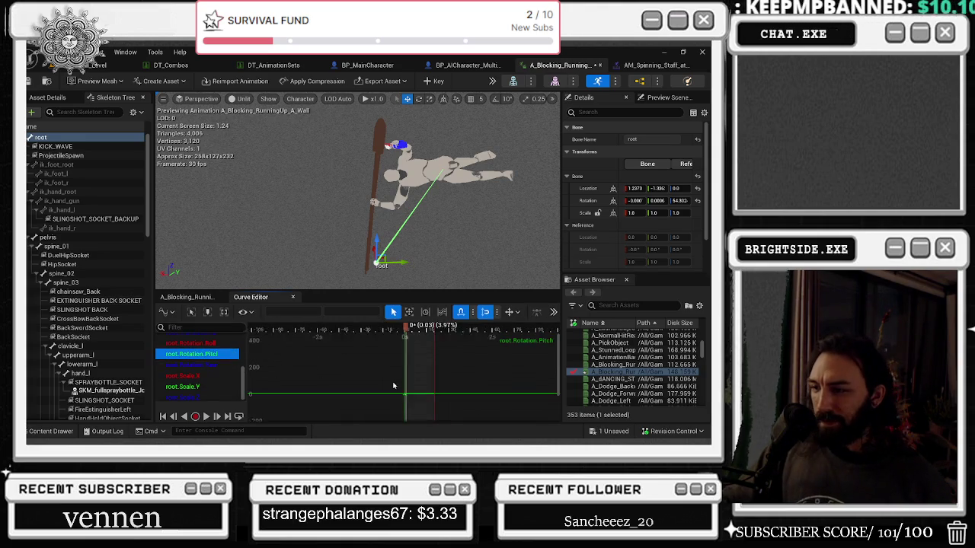
left_click(202, 343)
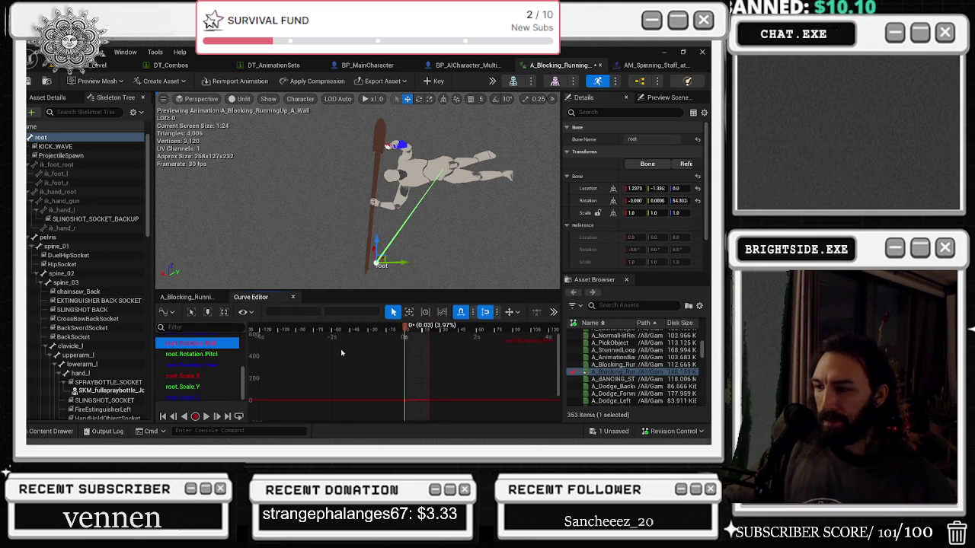
scroll(192, 366, "up", 2)
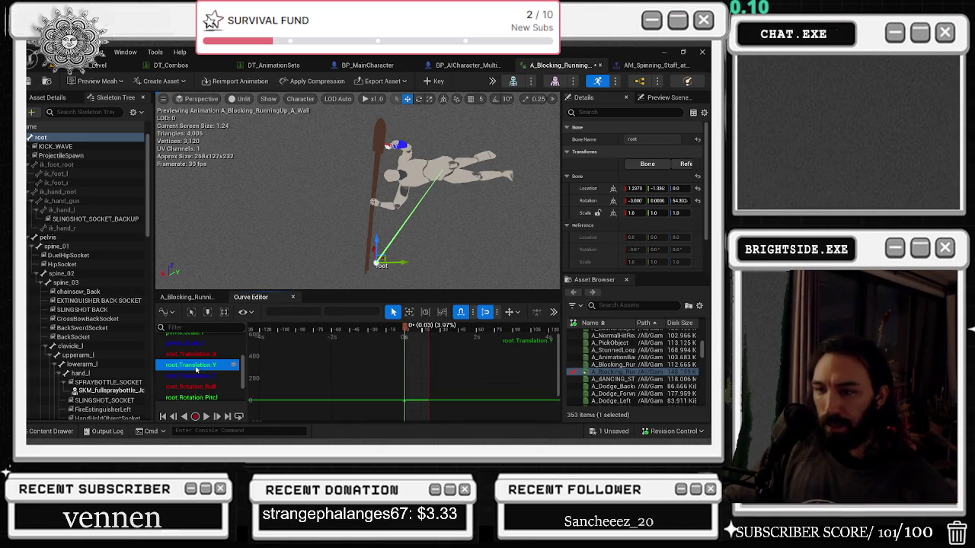
left_click(195, 355)
scroll(195, 362, "down", 4)
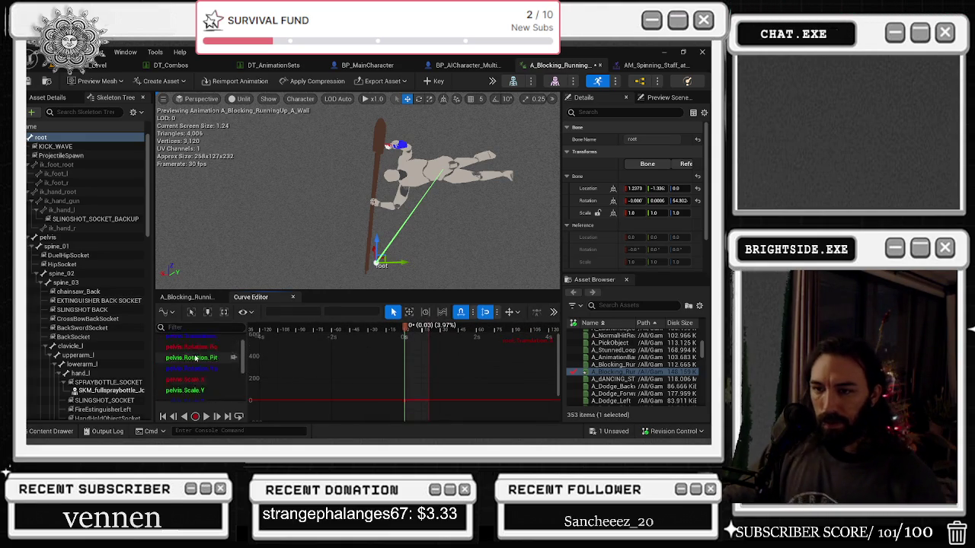
left_click(187, 297)
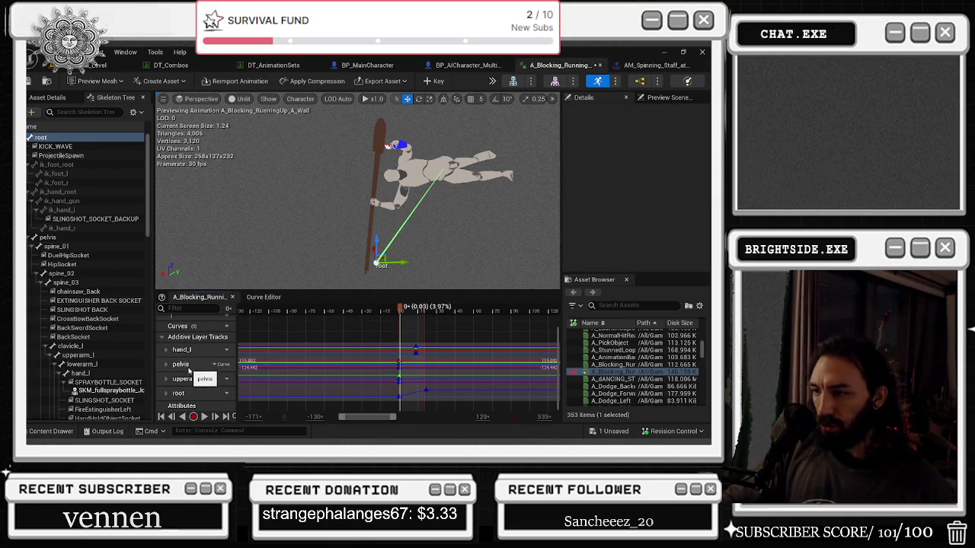
Open the pelvis curves, delete and restore the rotation keys, frame them, then select the translation curves
double_click(189, 370)
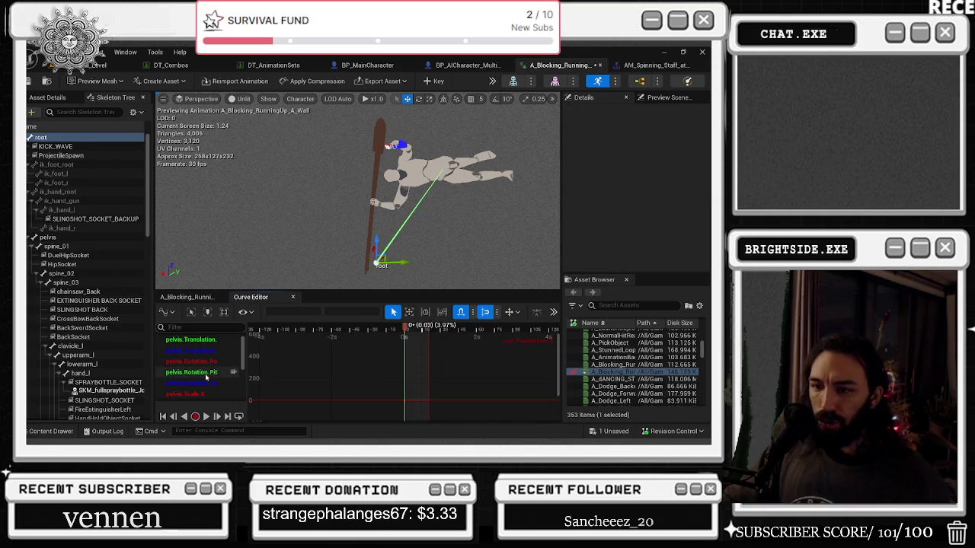
left_click(190, 361, "shift")
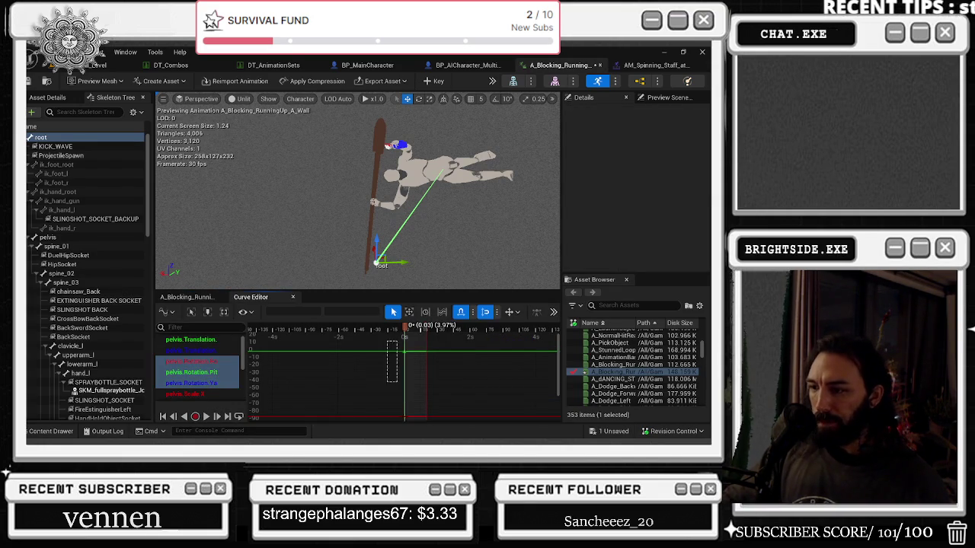
key("Delete")
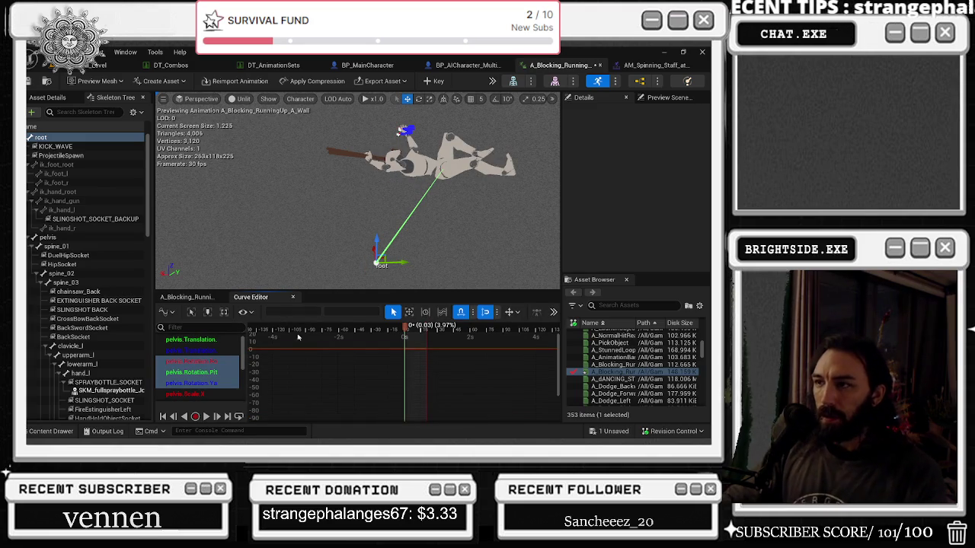
key("ctrl+z")
key("f")
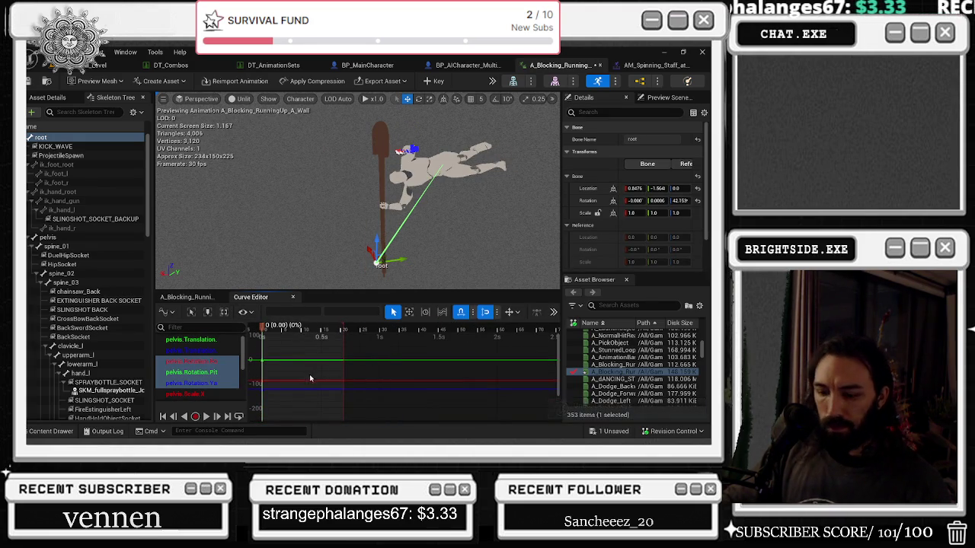
mouse_move(262, 328)
left_mouse_down()
mouse_move(332, 327)
mouse_move(248, 334)
left_mouse_up()
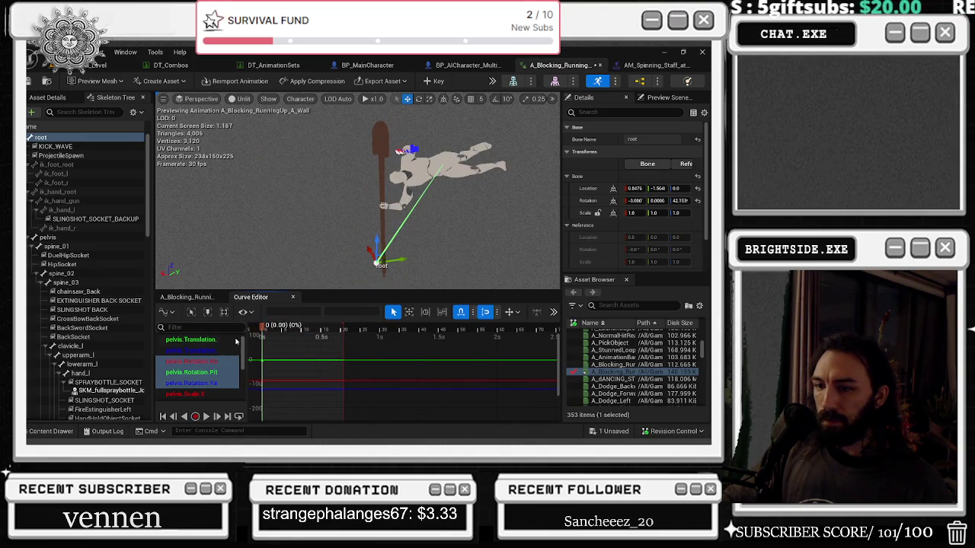
left_click(190, 351)
left_click(190, 338, "shift")
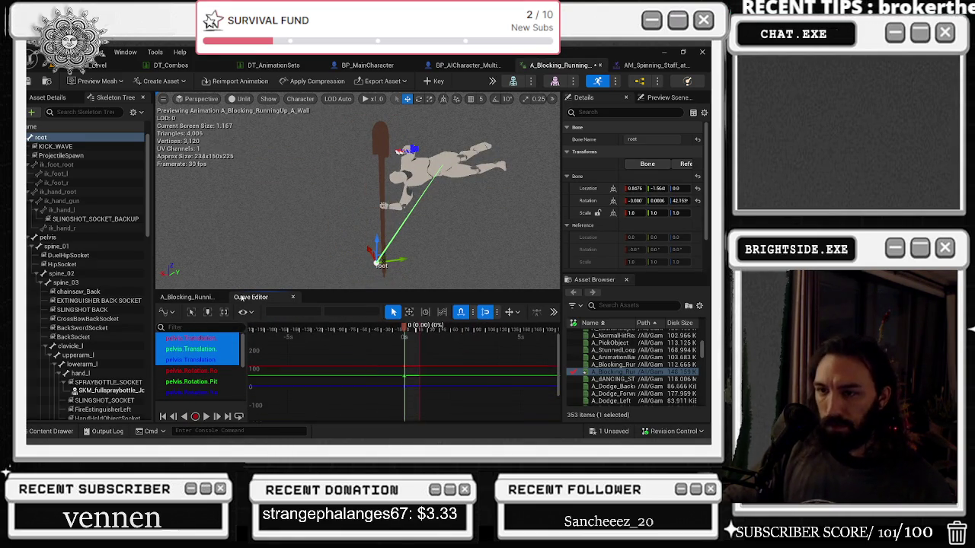
Select all upperarm_r curves and frame them to the 0–1 second playback range
left_click(198, 297)
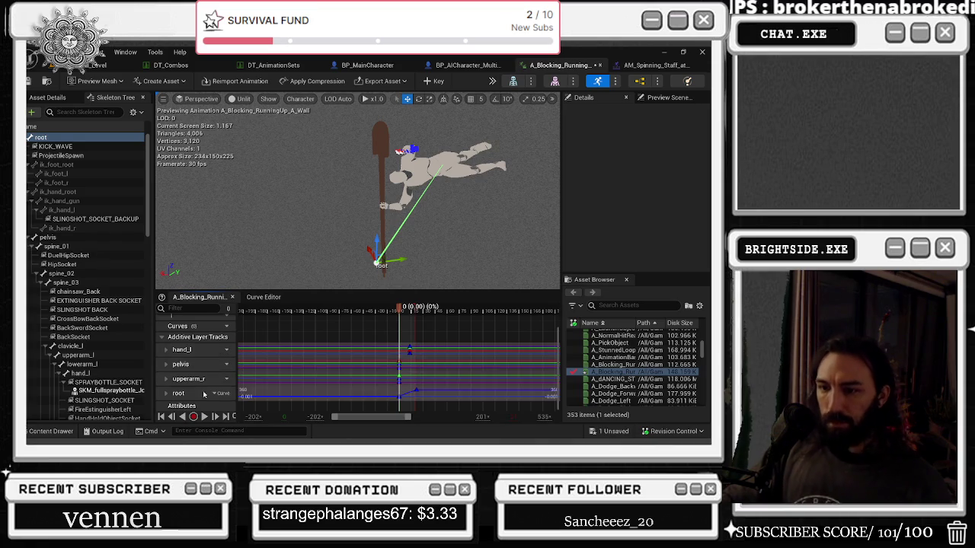
left_click(196, 379)
left_click(264, 297)
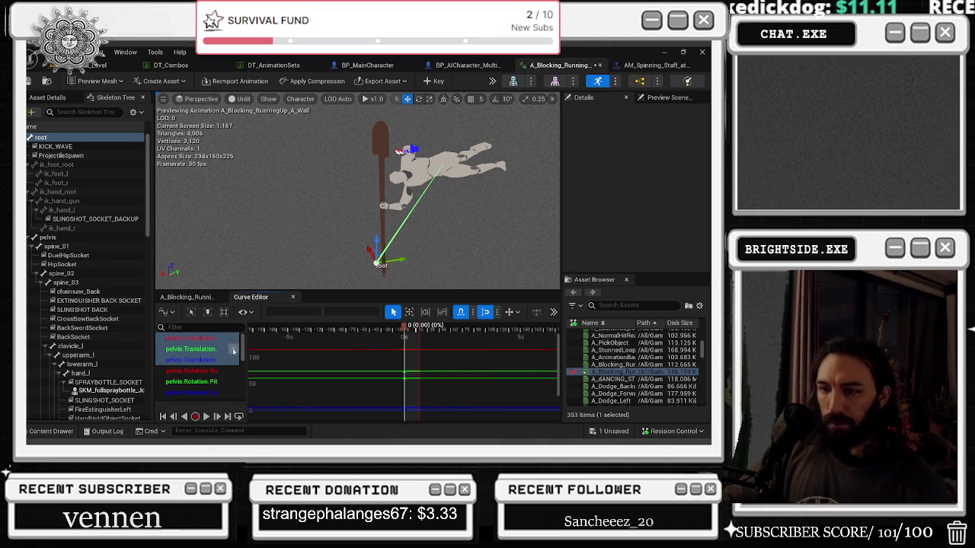
scroll(221, 366, "down", 10)
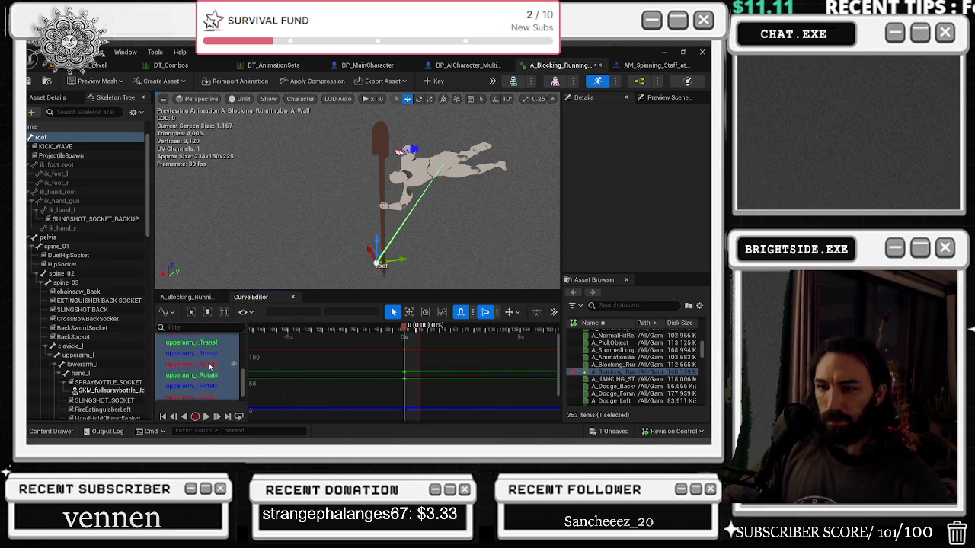
scroll(199, 363, "up", 2)
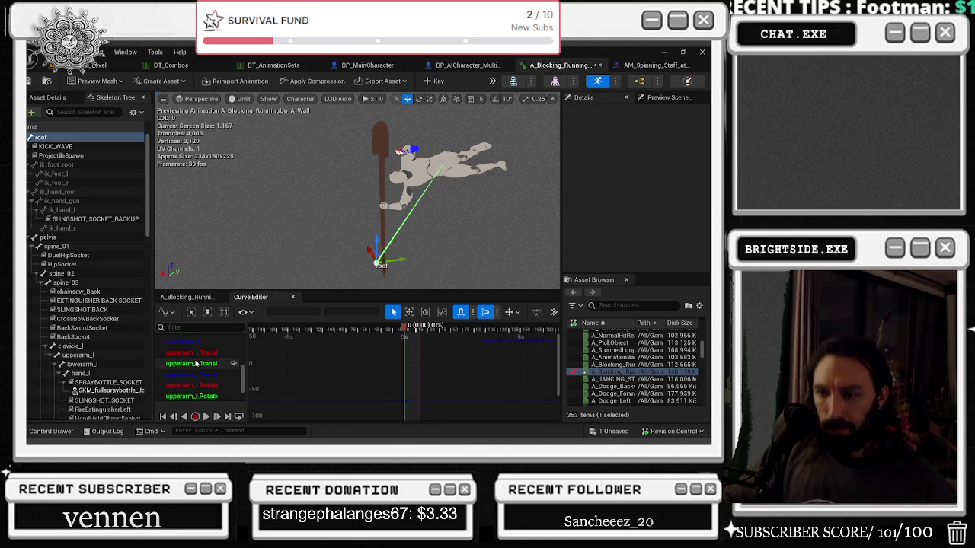
left_click(190, 355)
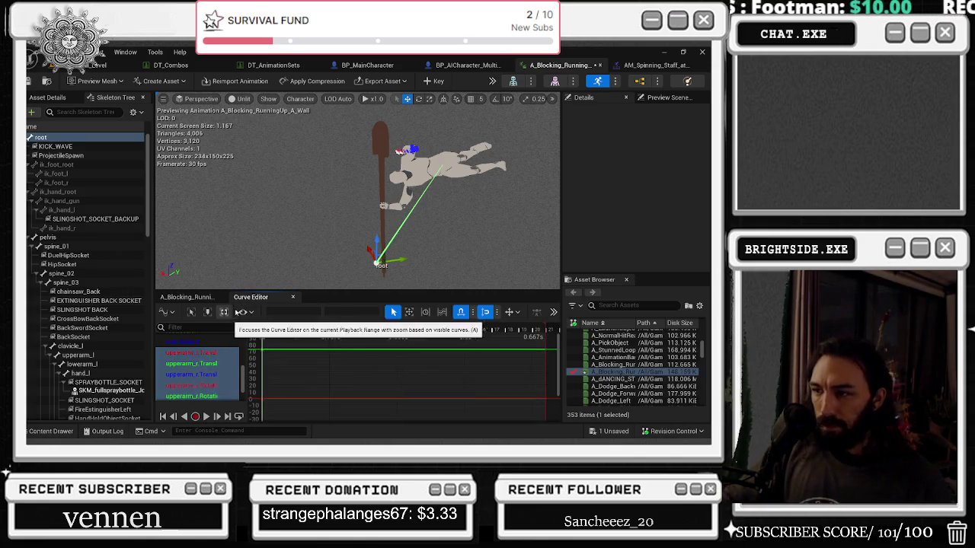
left_click(274, 348)
key("f")
mouse_move(278, 330)
left_mouse_down()
mouse_move(348, 329)
mouse_move(257, 325)
left_mouse_up()
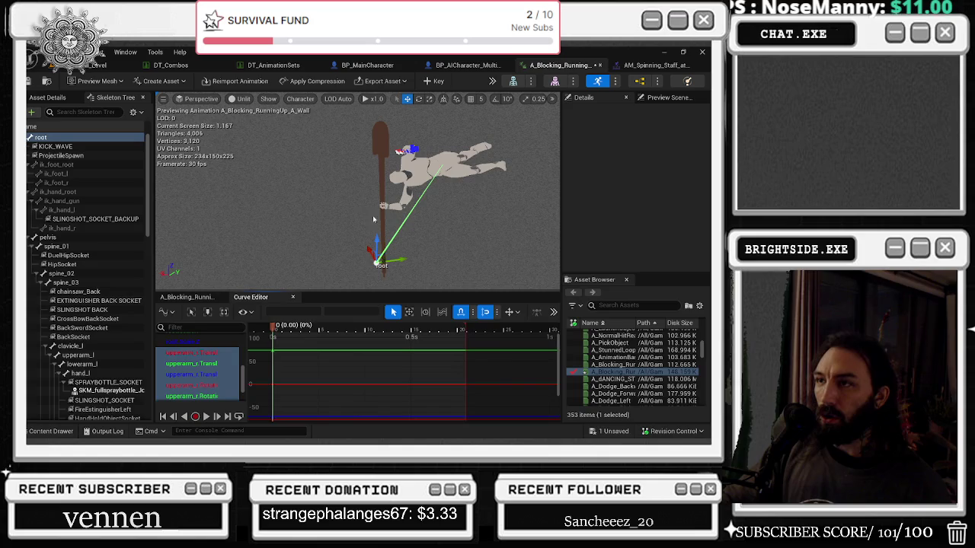
left_click(173, 65)
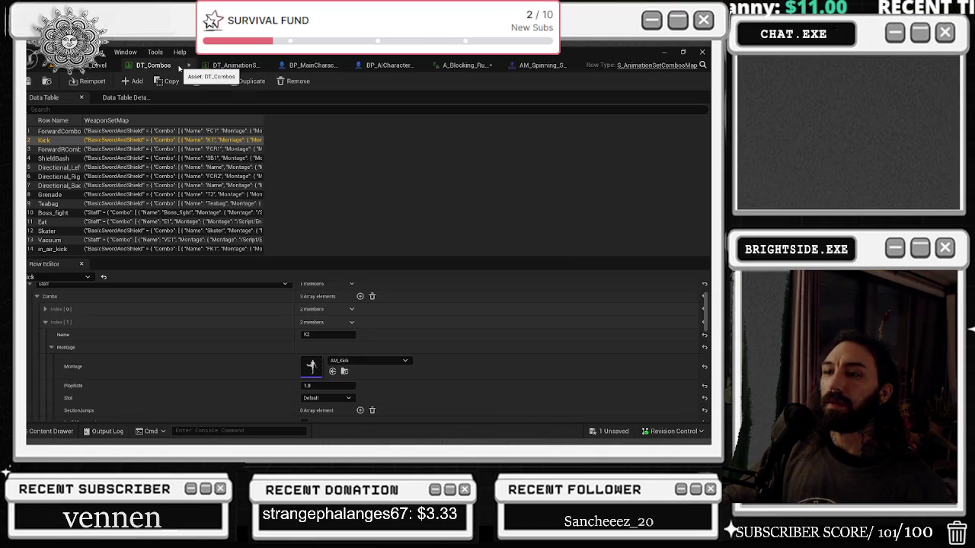
Check the montage and BP_AICharacter tabs, scrub the running-up animation to about 0.19 s, and show its layer tracks
left_click(543, 65)
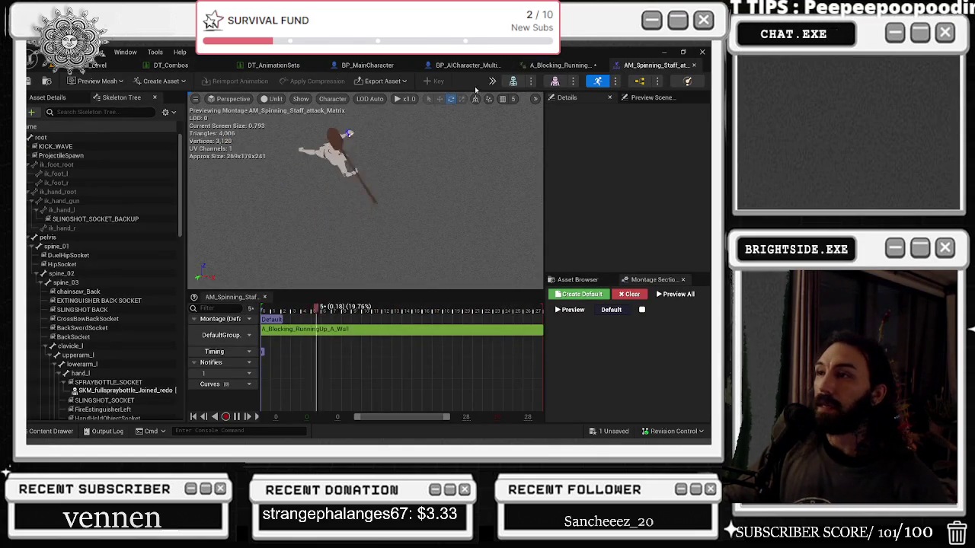
left_click(468, 65)
left_click(541, 64)
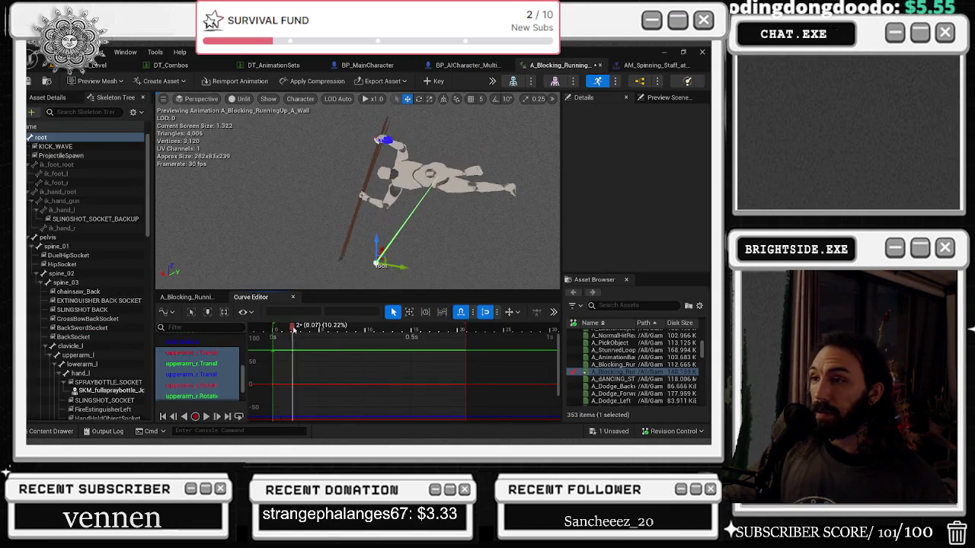
mouse_move(270, 339)
left_mouse_down()
mouse_move(400, 338)
mouse_move(325, 338)
mouse_move(476, 313)
mouse_move(365, 314)
mouse_move(466, 305)
left_mouse_up()
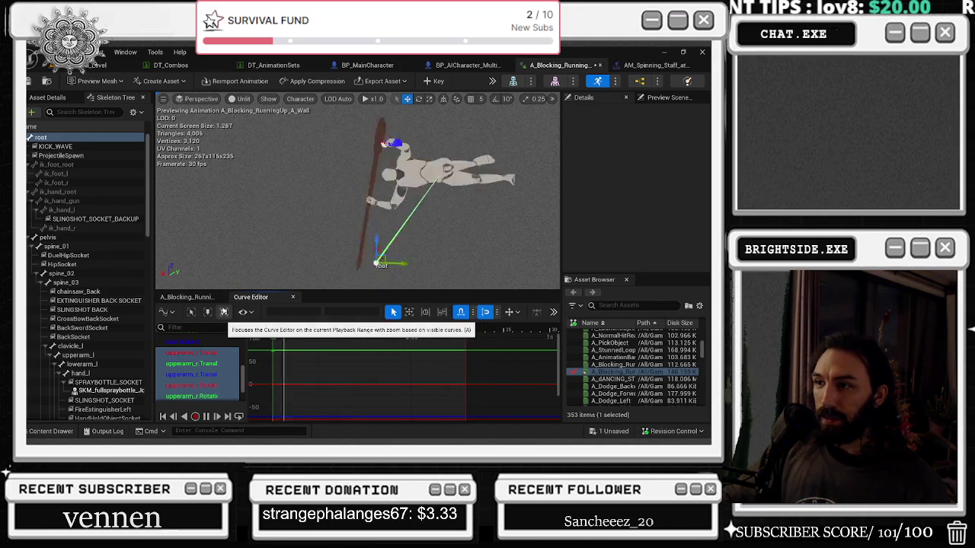
left_click(640, 66)
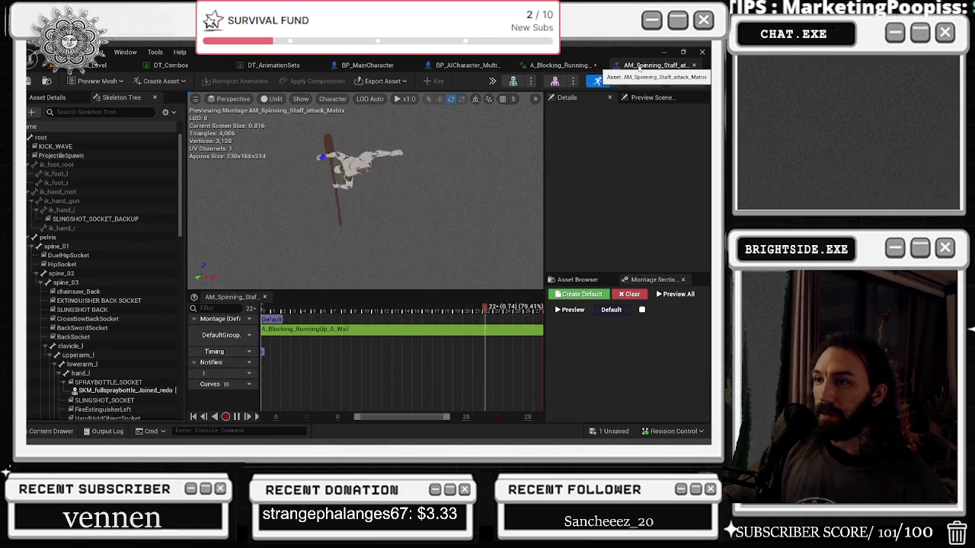
left_click(560, 66)
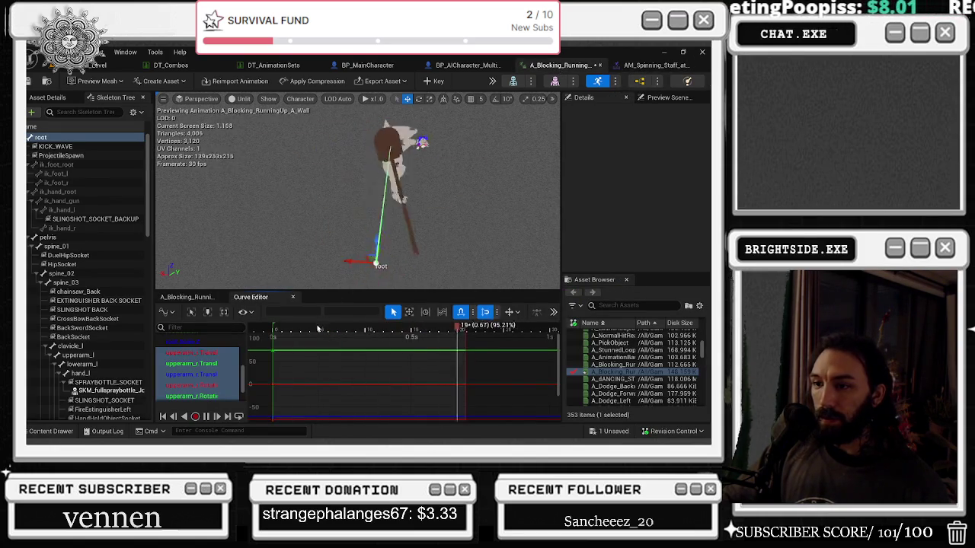
left_click(177, 296)
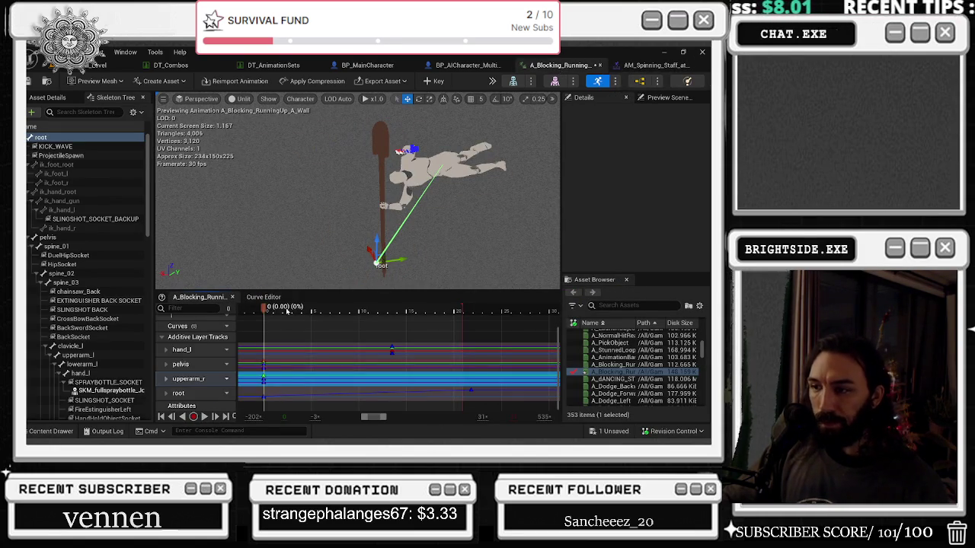
Rotate the upperarm_l bone to roughly -100.7, 12.5, 37.6 and play back to check the arm
key("space")
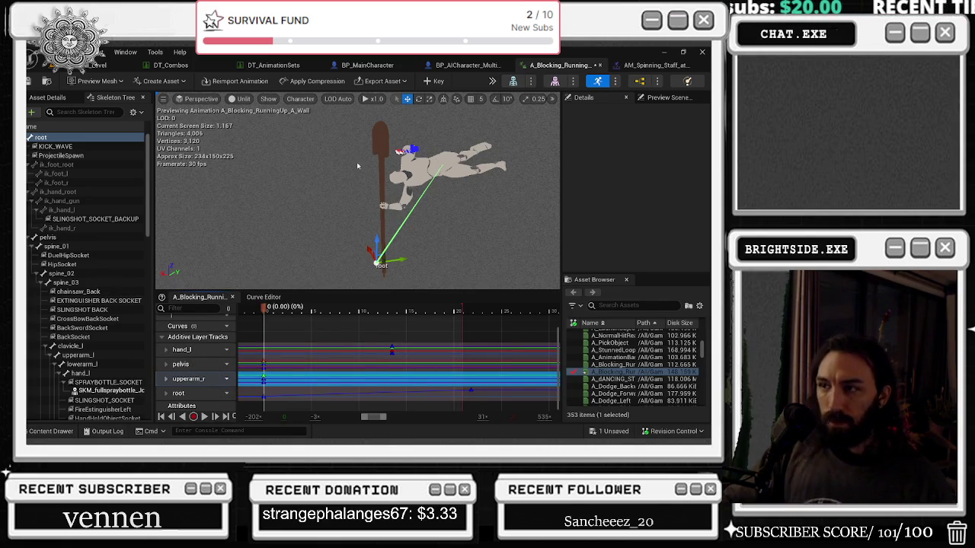
scroll(99, 286, "down", 1)
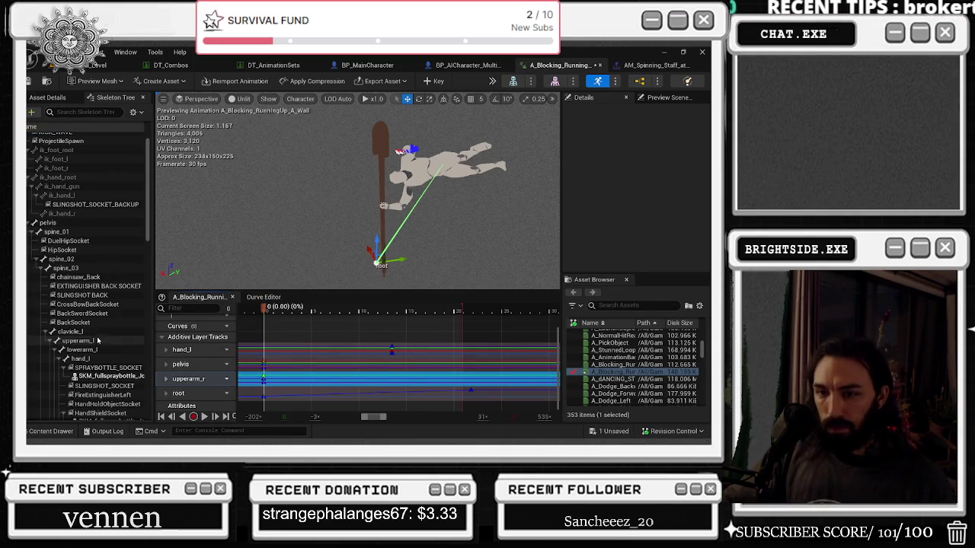
left_click(84, 341)
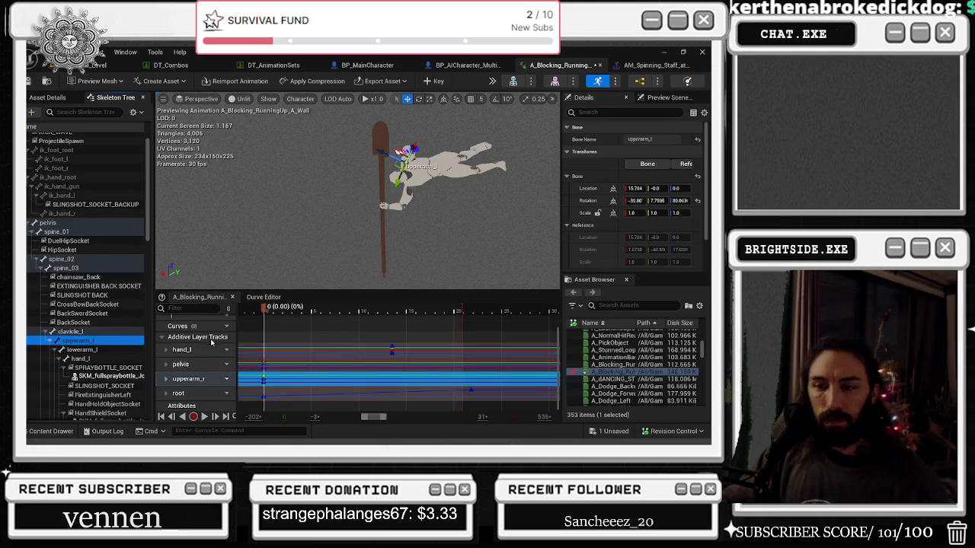
left_click_drag(343, 228, 335, 190)
key("f")
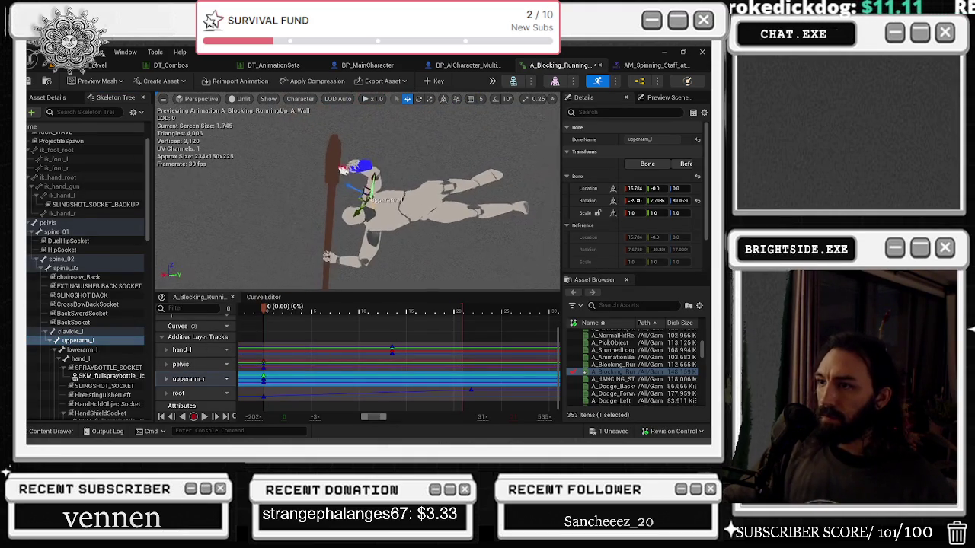
key("e")
mouse_move(396, 181)
left_mouse_down()
mouse_move(383, 166)
mouse_move(364, 227)
mouse_move(342, 178)
left_mouse_up()
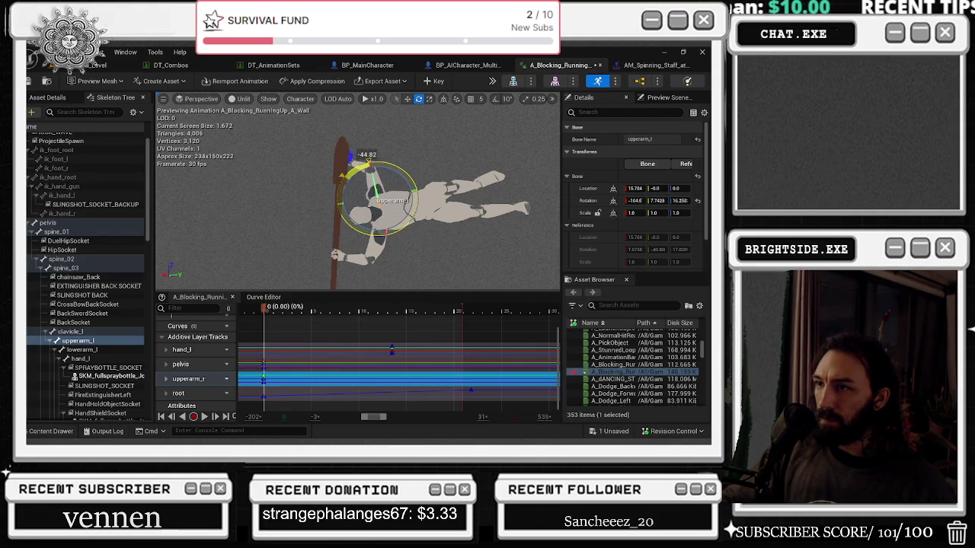
left_click_drag(386, 233, 350, 198)
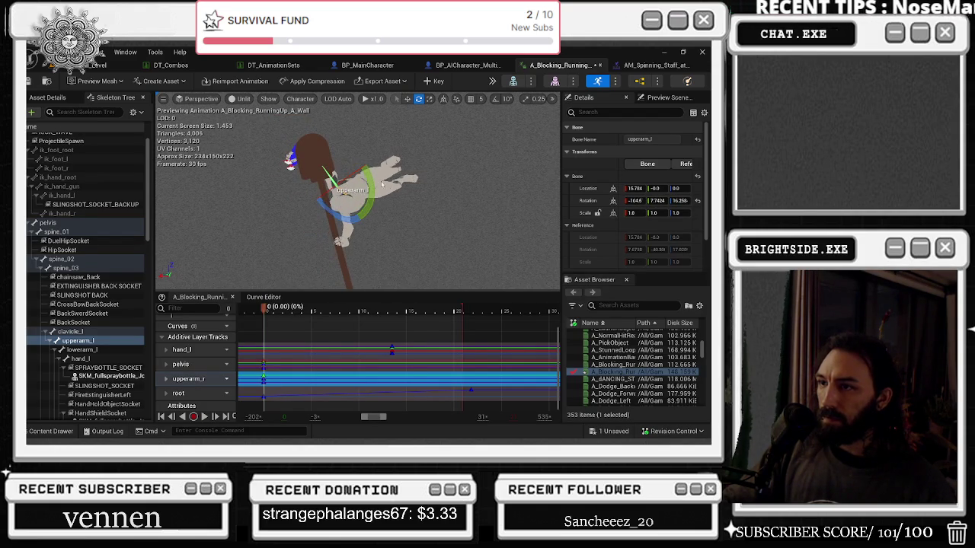
mouse_move(402, 164)
left_mouse_down()
mouse_move(355, 187)
mouse_move(398, 169)
mouse_move(327, 169)
mouse_move(377, 139)
left_mouse_up()
key("space")
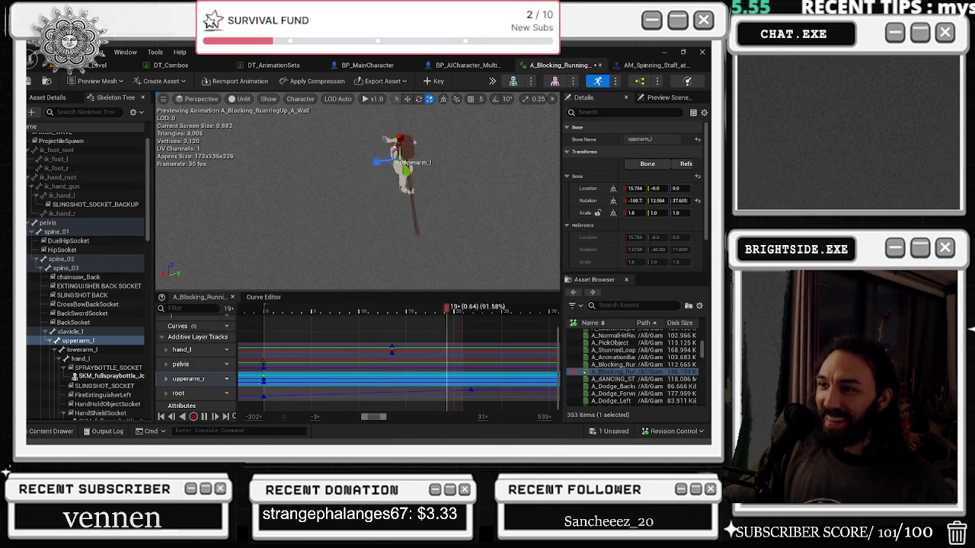
Select the left and right upper arm bones in the Skeleton Tree and replay the animation
left_click(259, 311)
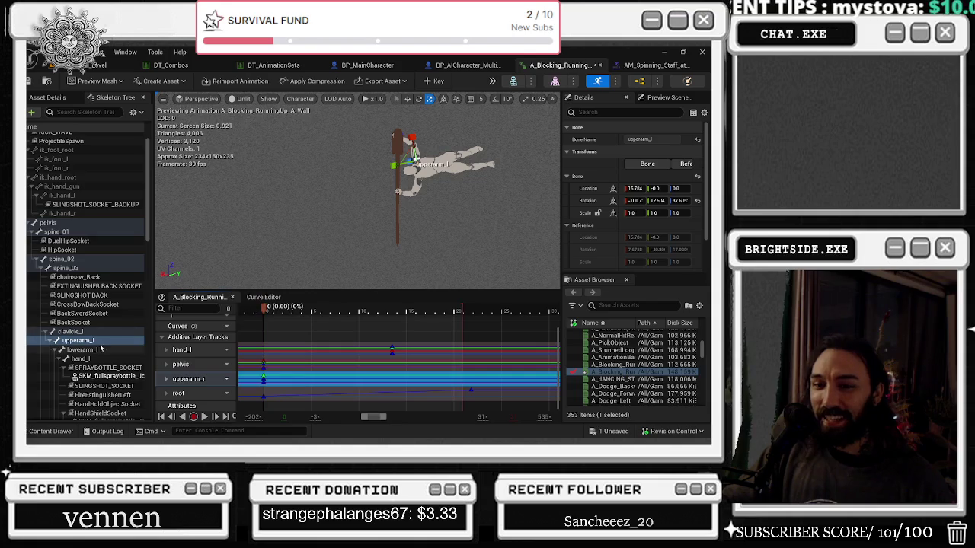
scroll(97, 332, "down", 5)
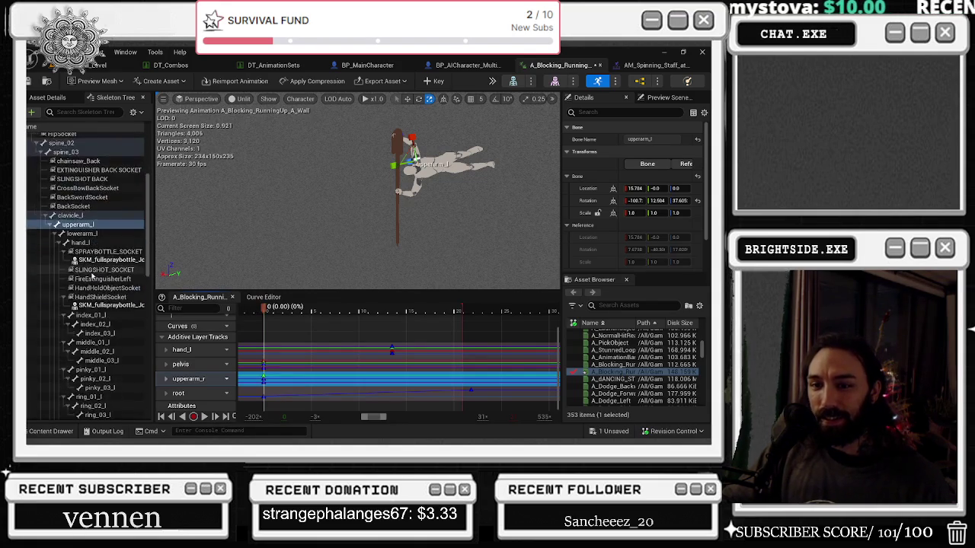
scroll(96, 324, "down", 2)
left_click(79, 332)
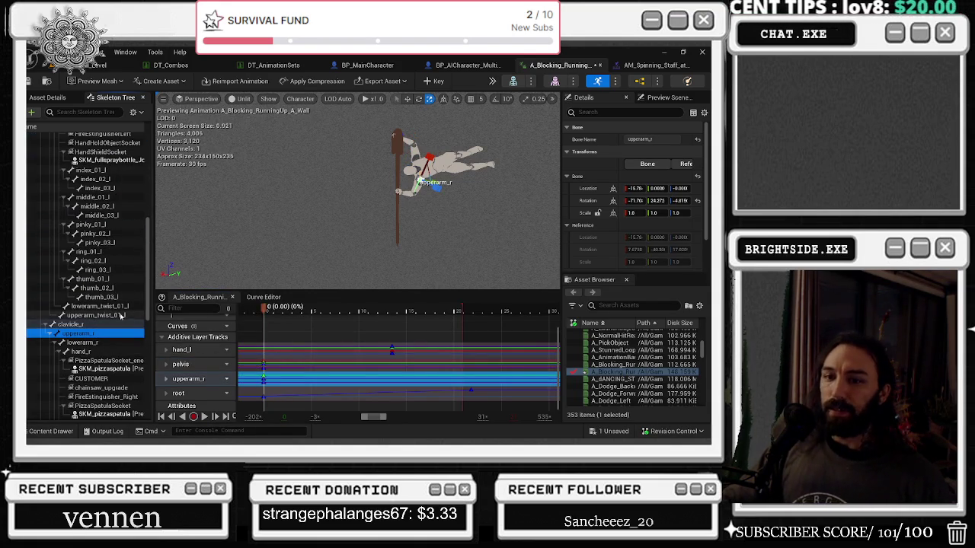
scroll(109, 320, "up", 3)
left_click(78, 180)
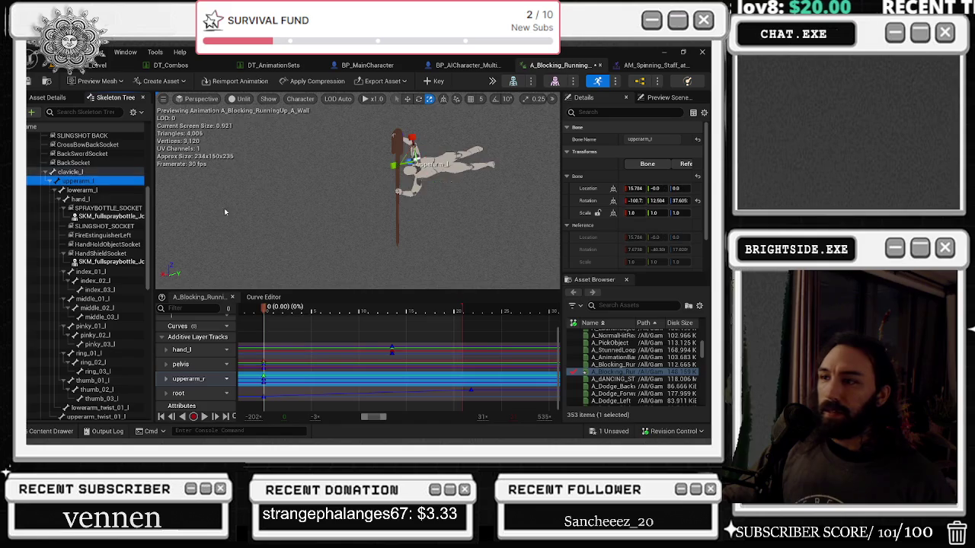
left_click_drag(365, 114, 331, 119)
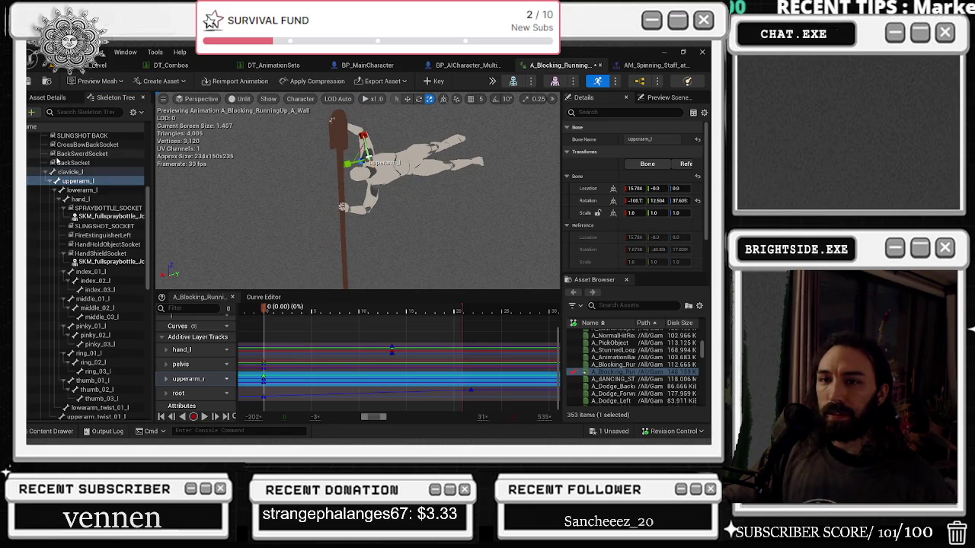
scroll(76, 262, "down", 3)
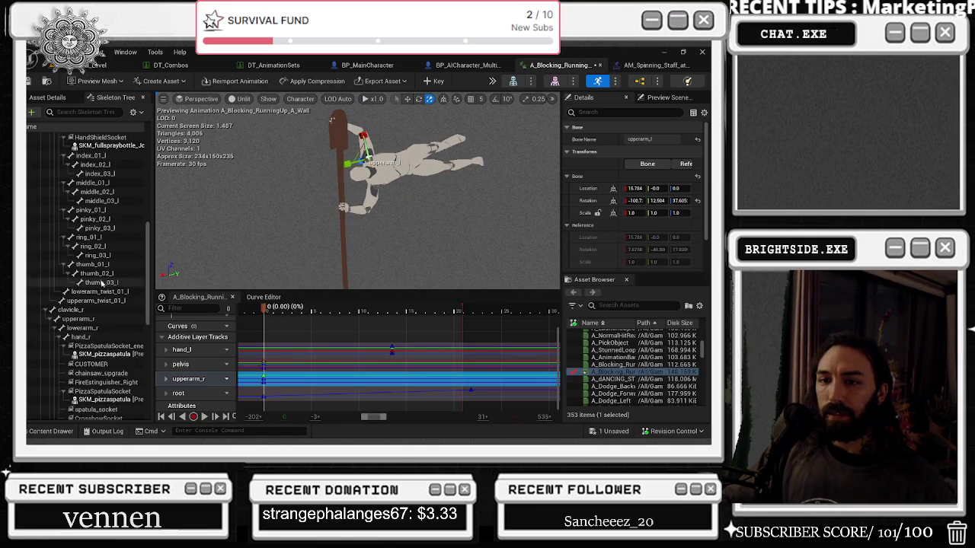
left_click(95, 320)
left_click(265, 310)
key("space")
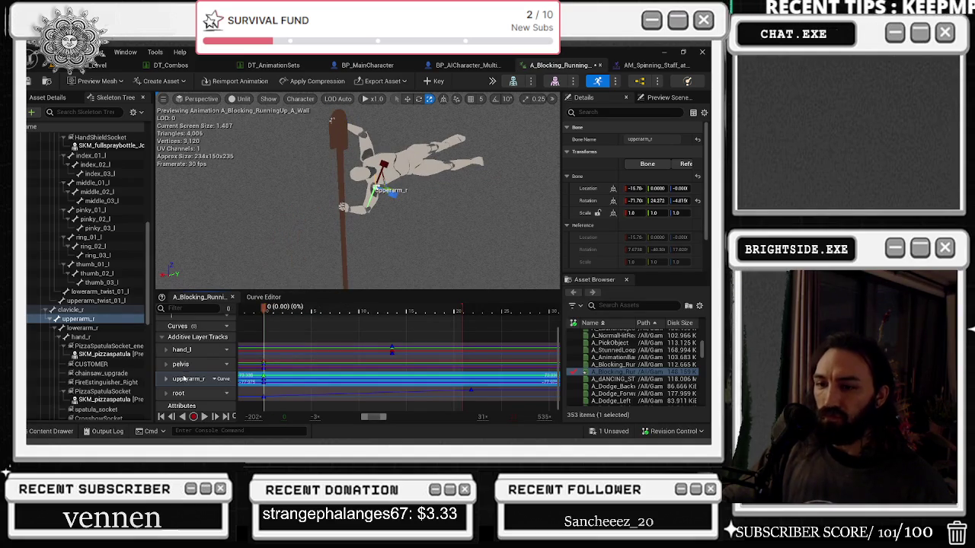
Review the upperarm_r curves, then delete the upperarm_r additive layer track
double_click(188, 381)
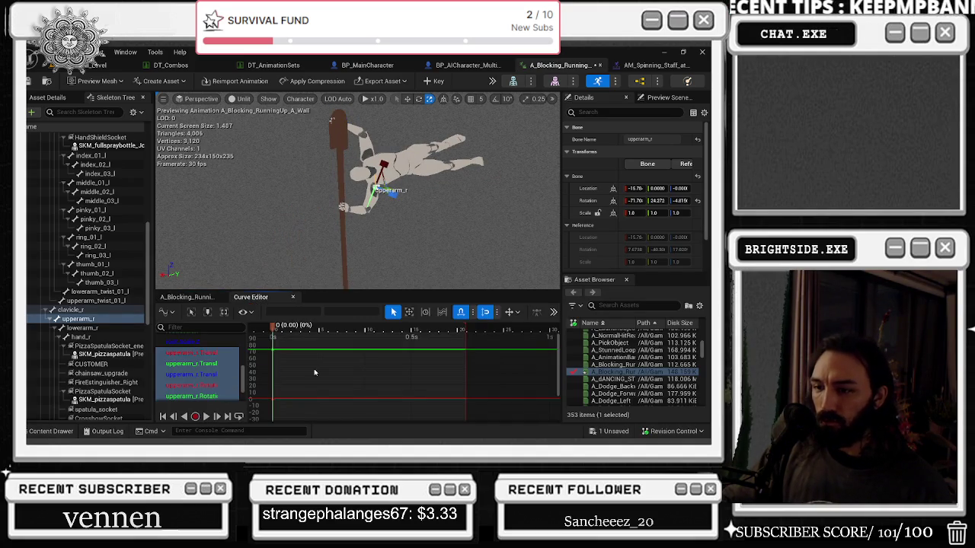
left_click(193, 355)
scroll(194, 361, "down", 1)
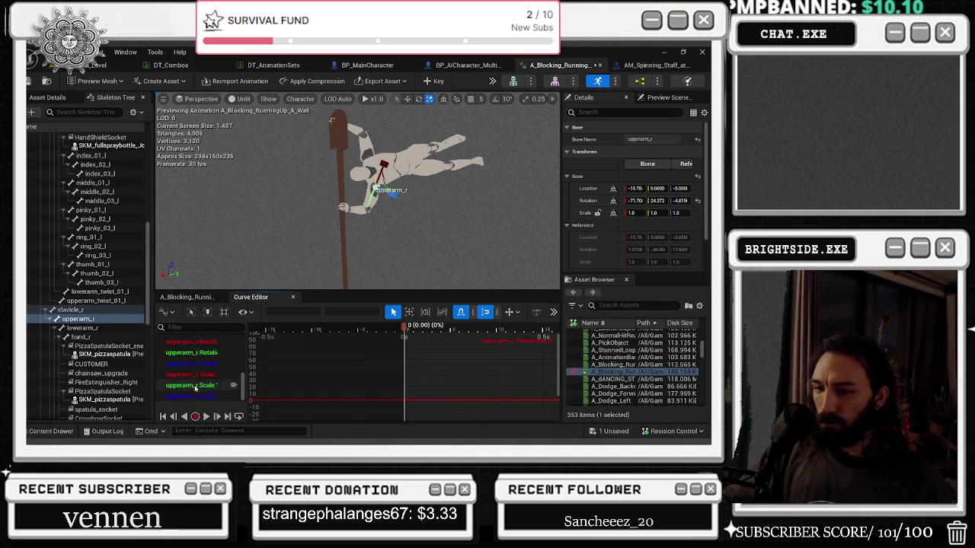
left_click(193, 396, "shift")
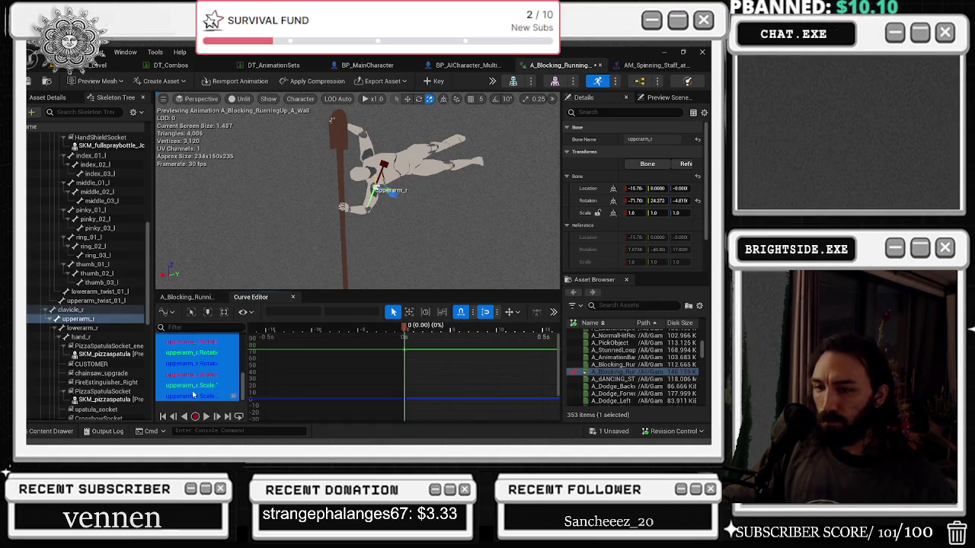
left_click(190, 297)
key("Delete")
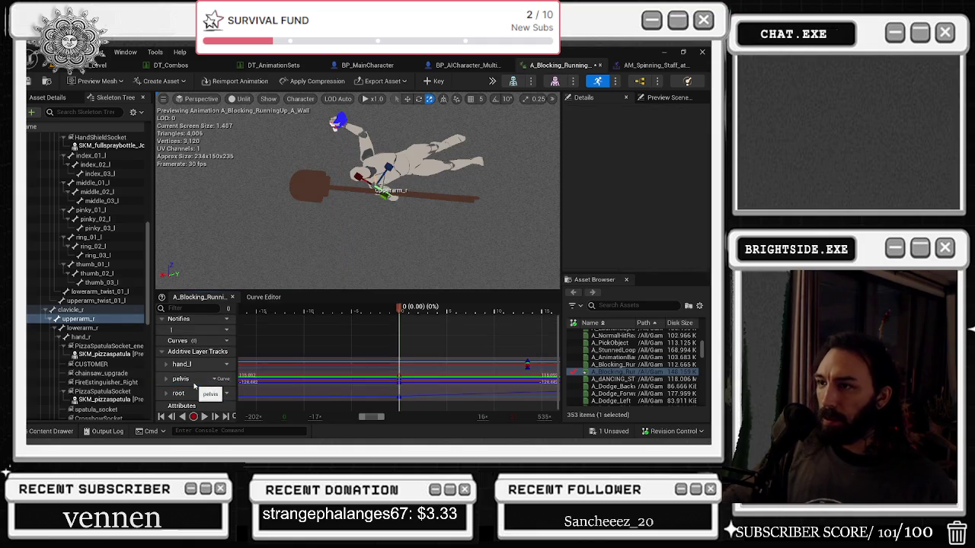
Undo a stray upperarm_r rotation, re-rotate the arm until the staff is upright, and replay
mouse_move(402, 194)
left_mouse_down()
mouse_move(412, 181)
mouse_move(403, 151)
mouse_move(407, 193)
left_mouse_up()
left_click(407, 179)
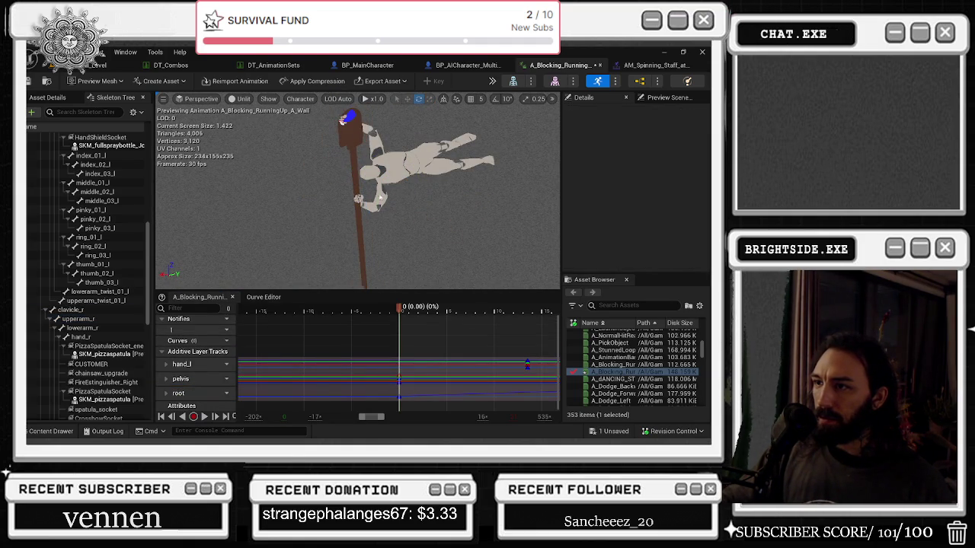
key("ctrl+z")
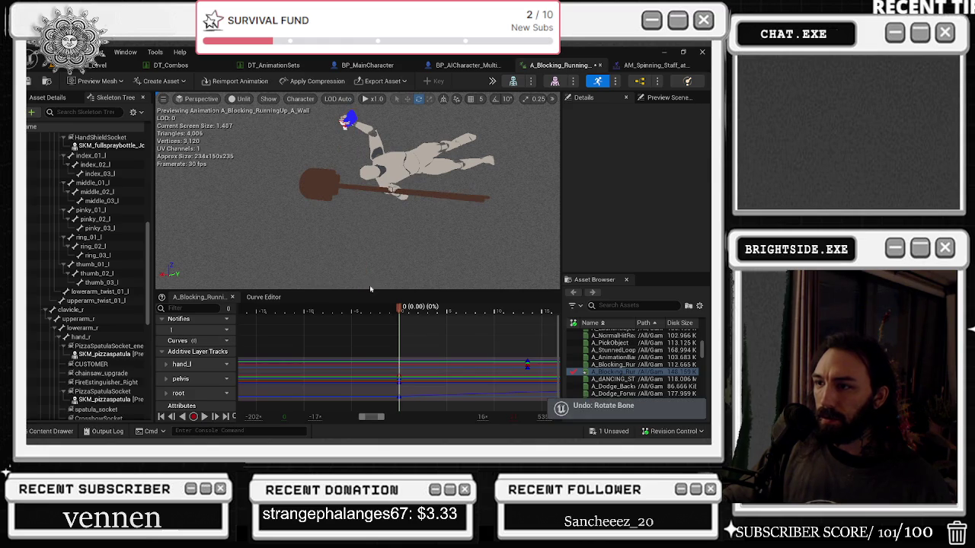
left_click(101, 320)
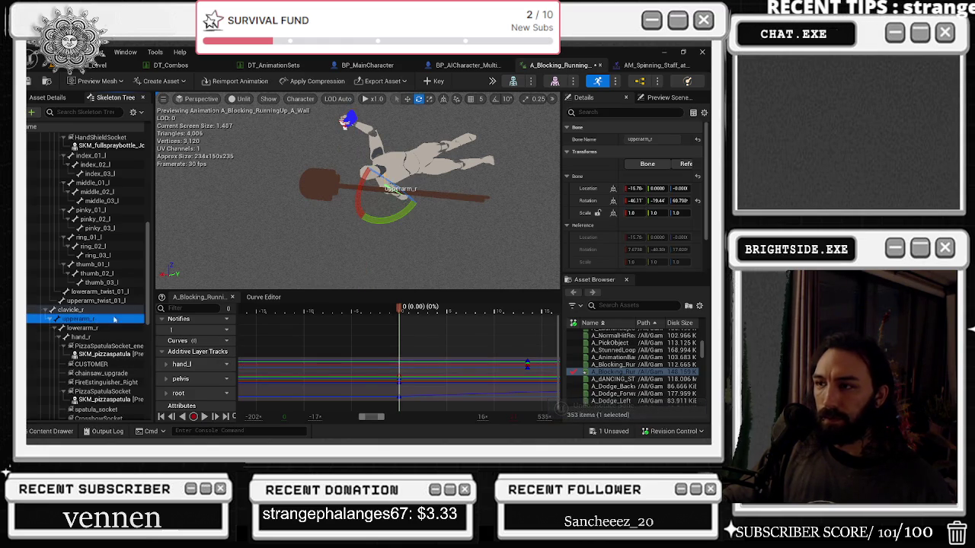
mouse_move(388, 220)
left_mouse_down()
mouse_move(358, 205)
mouse_move(407, 150)
left_mouse_up()
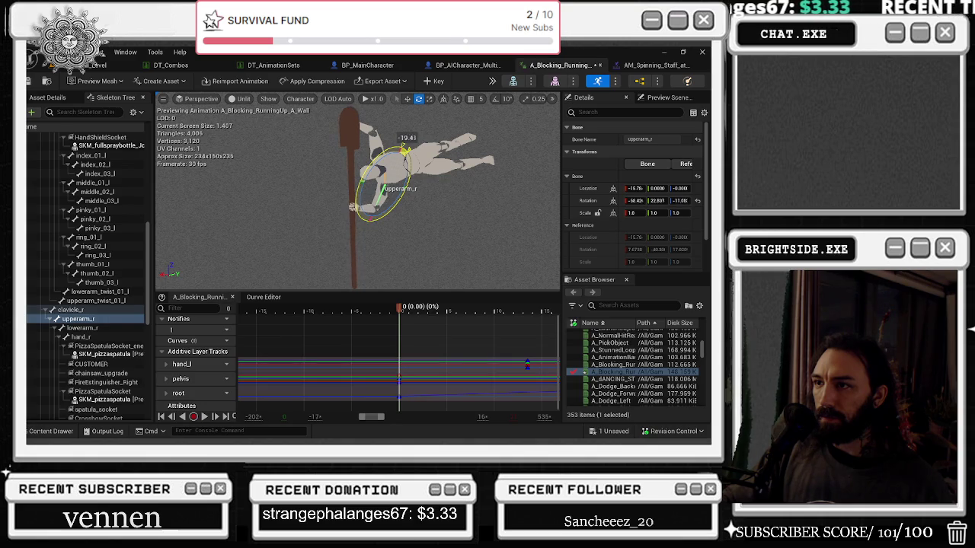
mouse_move(381, 163)
left_mouse_down()
mouse_move(344, 120)
mouse_move(238, 122)
mouse_move(326, 194)
mouse_move(323, 214)
mouse_move(347, 146)
left_mouse_up()
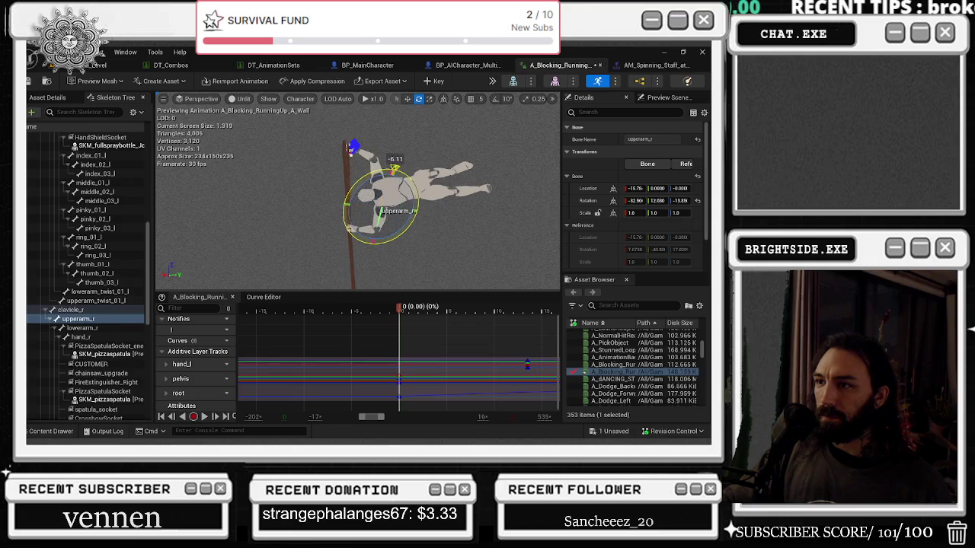
left_click_drag(368, 229, 365, 226)
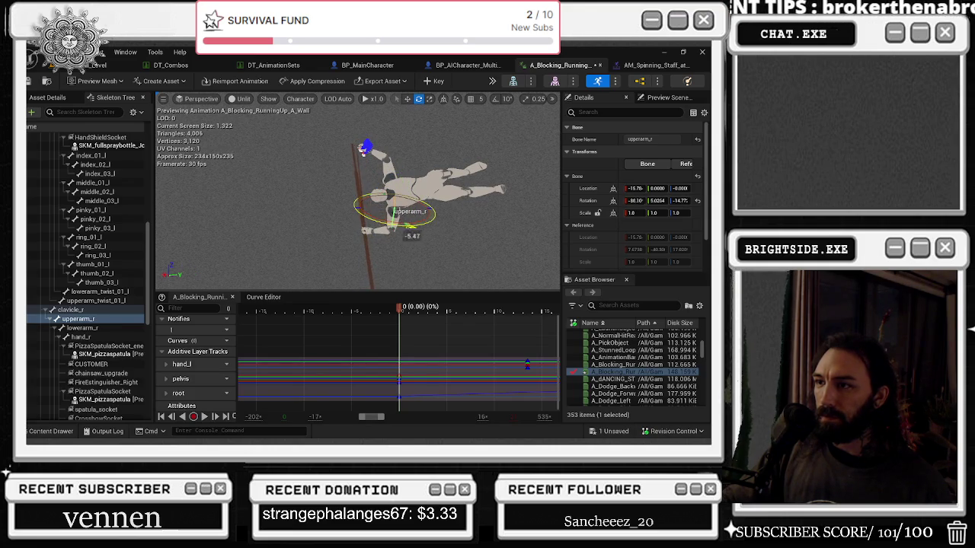
mouse_move(363, 149)
left_mouse_down()
mouse_move(445, 149)
mouse_move(259, 114)
mouse_move(396, 136)
mouse_move(363, 135)
mouse_move(375, 144)
mouse_move(386, 134)
left_mouse_up()
key("space")
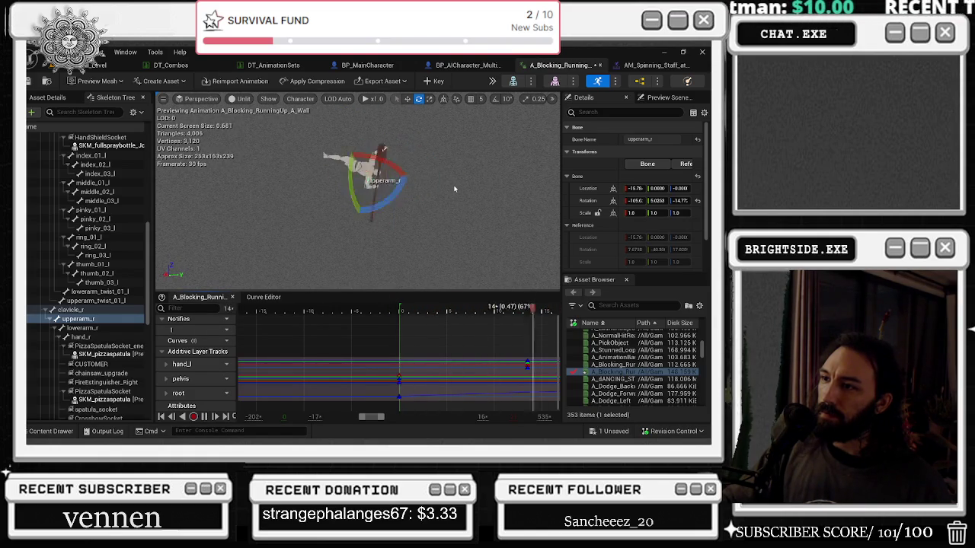
left_click(454, 188)
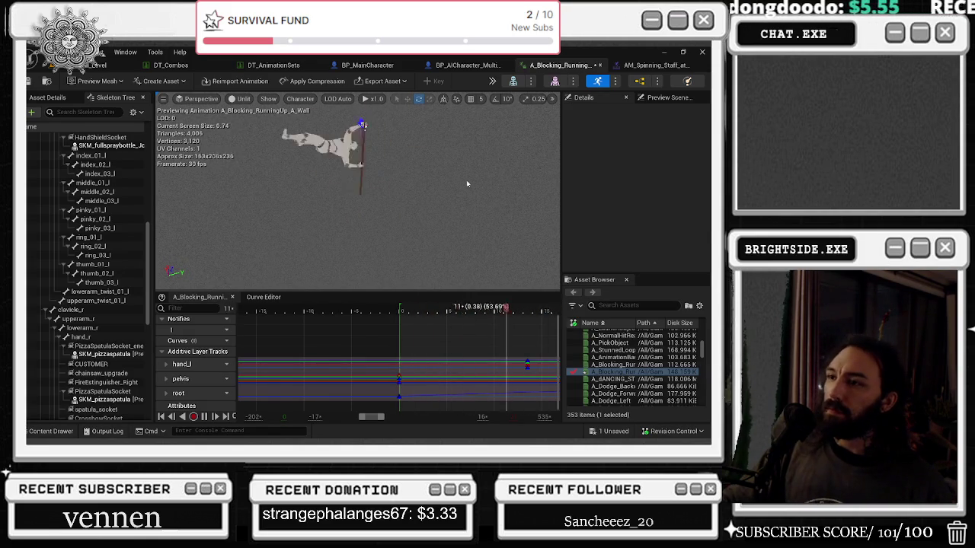
Save A_Blocking_RunningUp_A_Wall via Save Selected and compare it against the AM_Spinning_Staff_attack montage
left_click(614, 431)
left_click(433, 347)
left_click(655, 64)
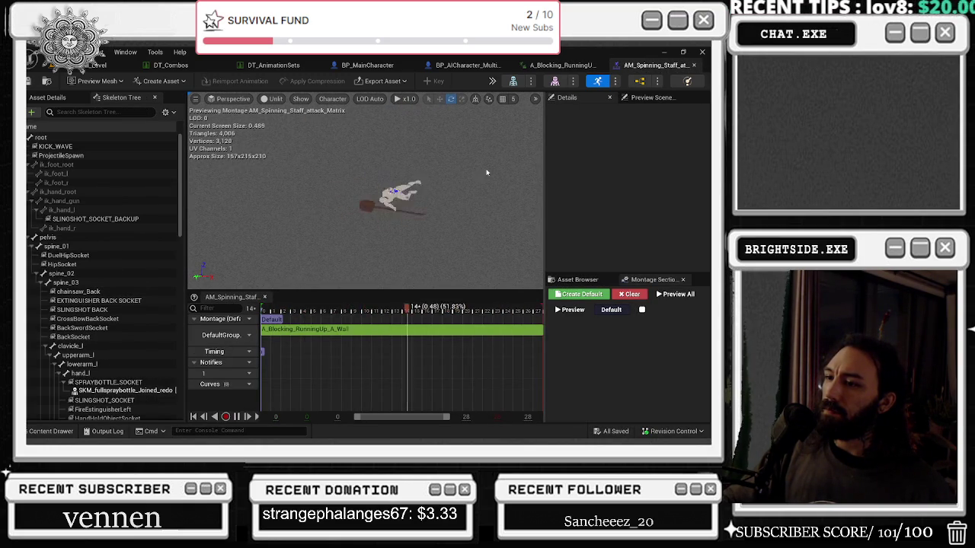
left_click(562, 64)
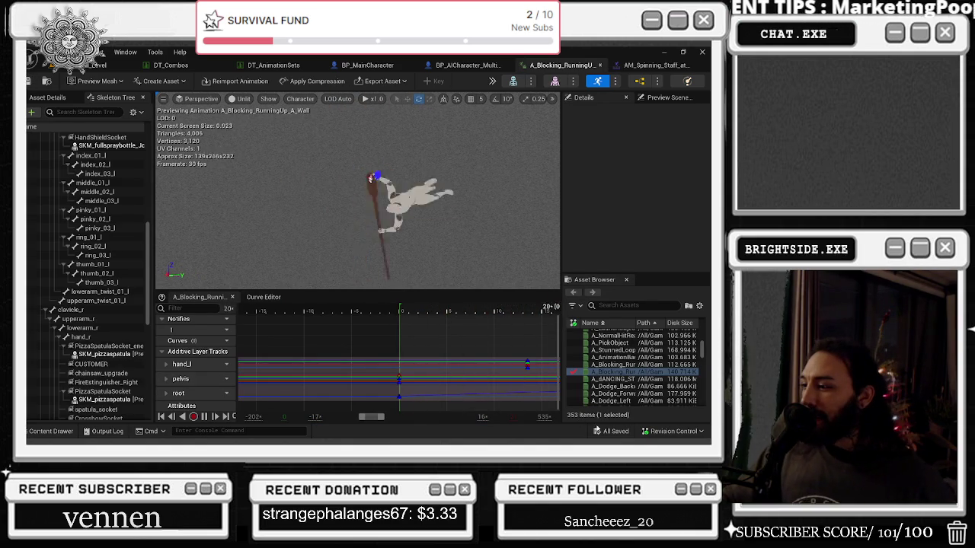
left_click(654, 64)
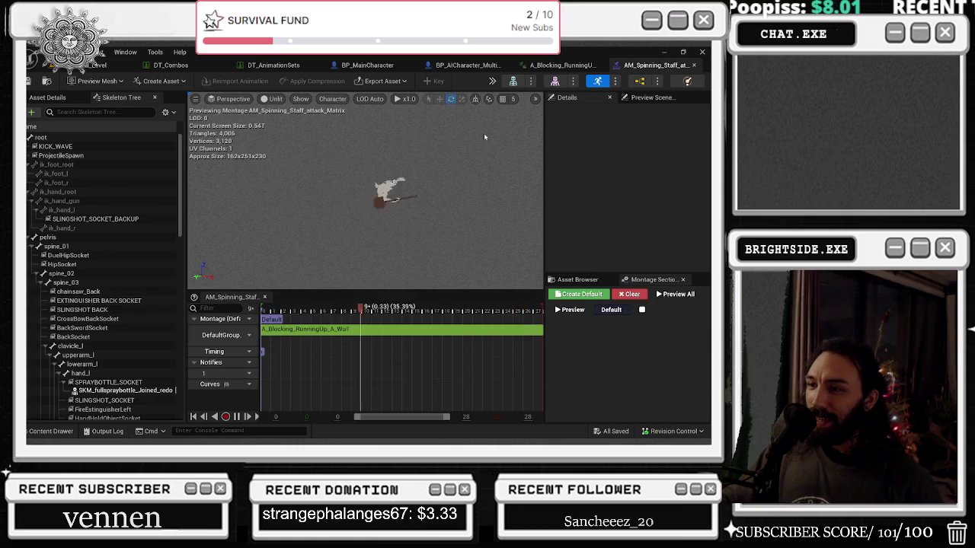
left_click(564, 65)
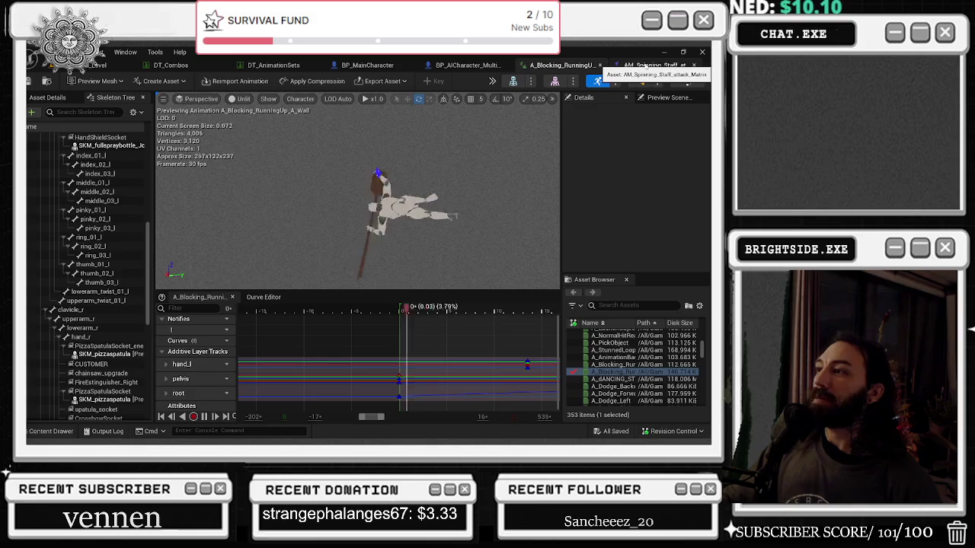
left_click(183, 67)
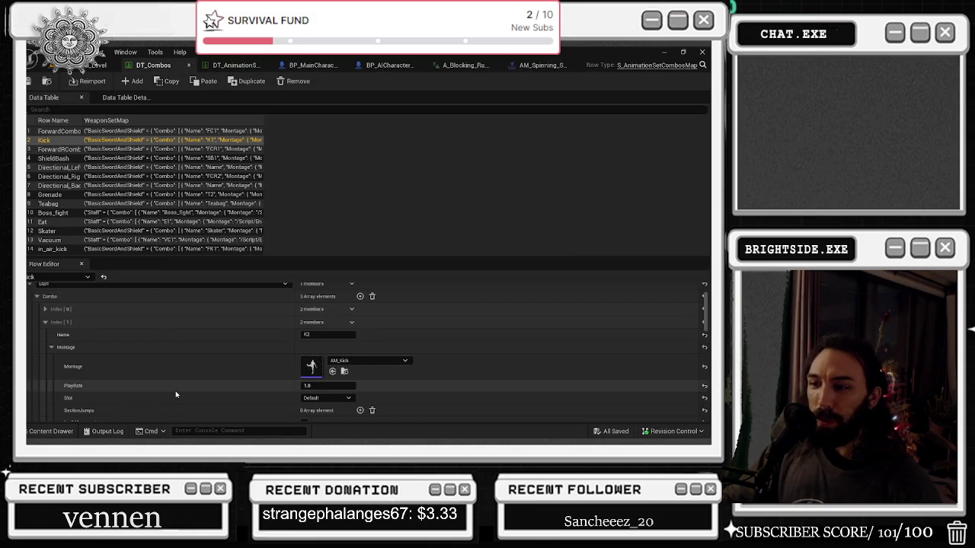
Expand the Kick row's K1 and K2 combo entries and assign AM_Spinning_Staff_attack_Matrix as K2's montage
left_click(53, 318)
left_click(45, 309)
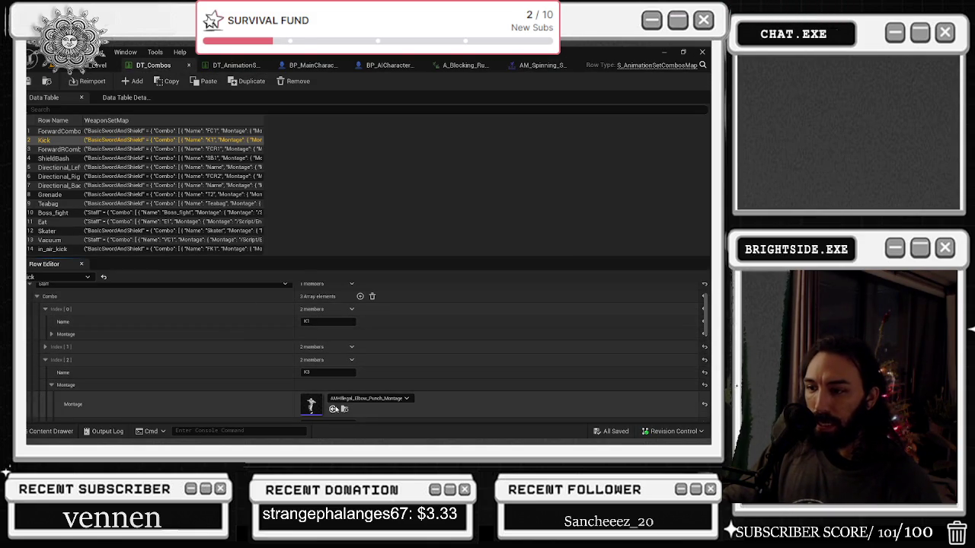
left_click(52, 334)
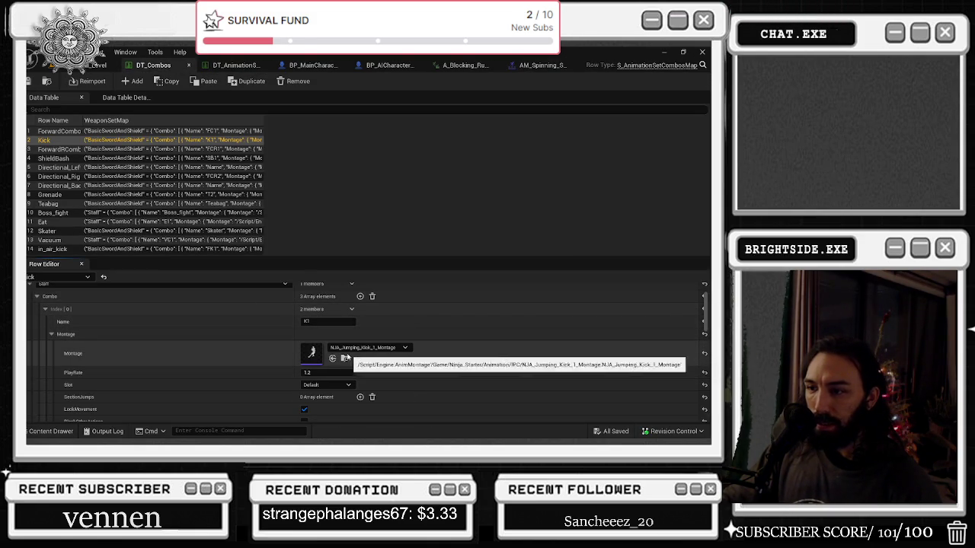
scroll(229, 387, "down", 2)
left_click(45, 390)
left_click(51, 415)
scroll(251, 361, "down", 2)
scroll(251, 359, "down", 4)
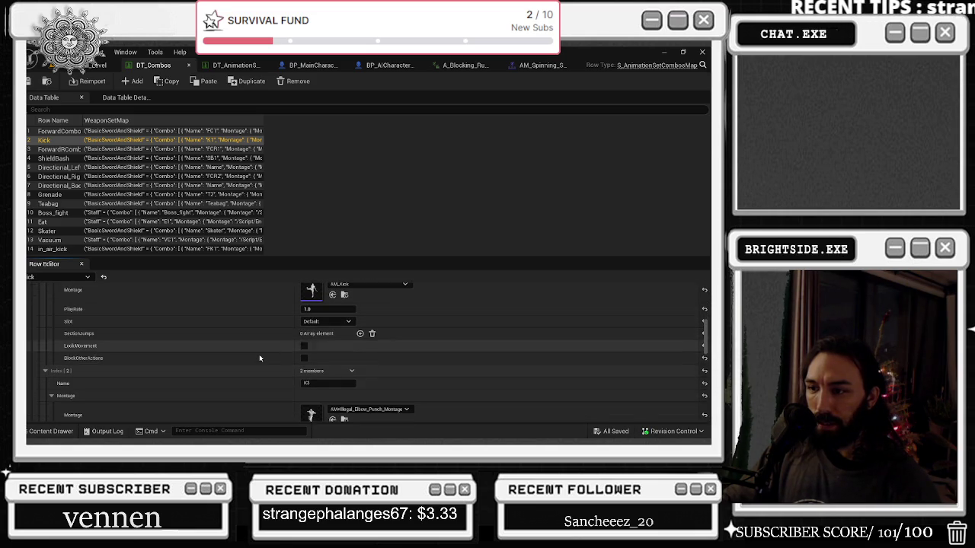
scroll(259, 354, "up", 2)
left_click(332, 339)
scroll(329, 349, "up", 3)
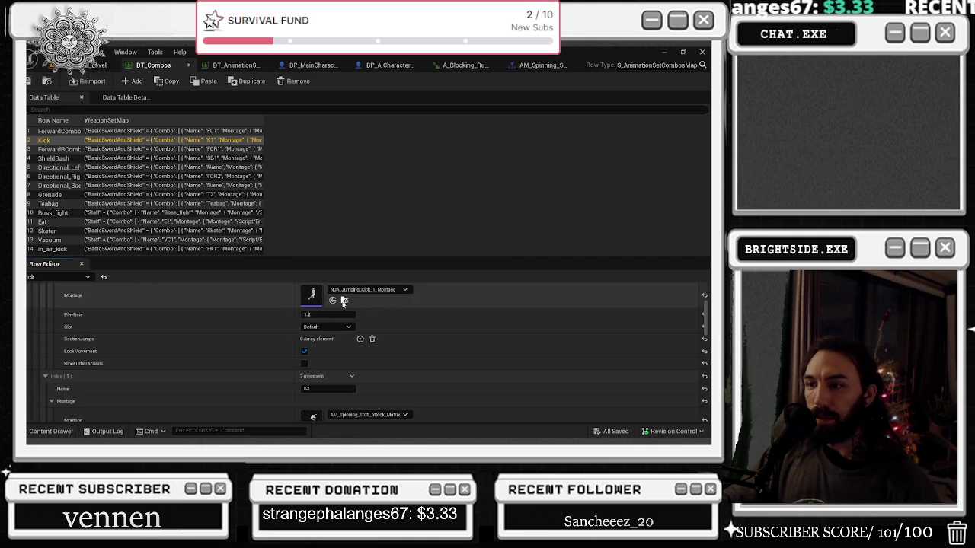
left_click(344, 301)
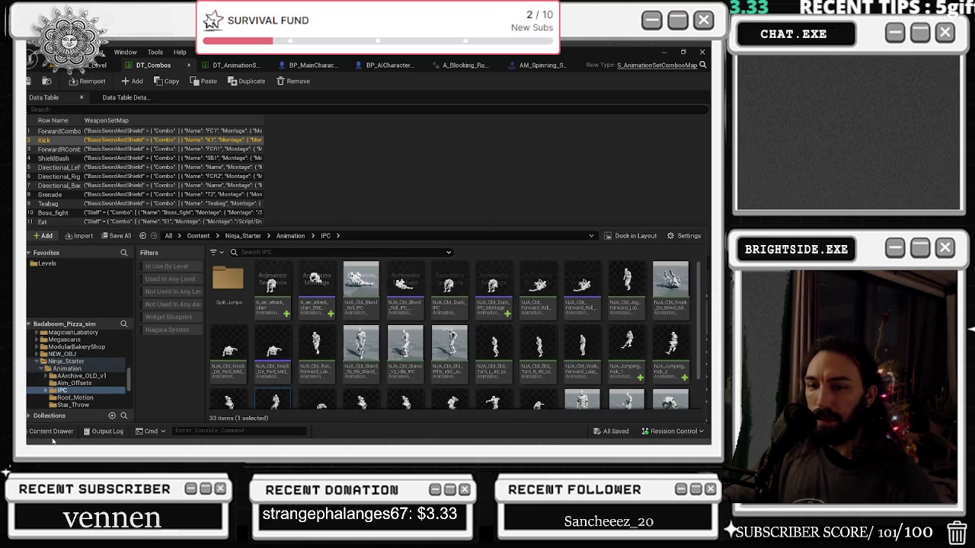
Assign the spinning staff attack montage to combo entry K3 and save DT_Combos
left_click(304, 221)
left_click(332, 368)
scroll(332, 367, "down", 5)
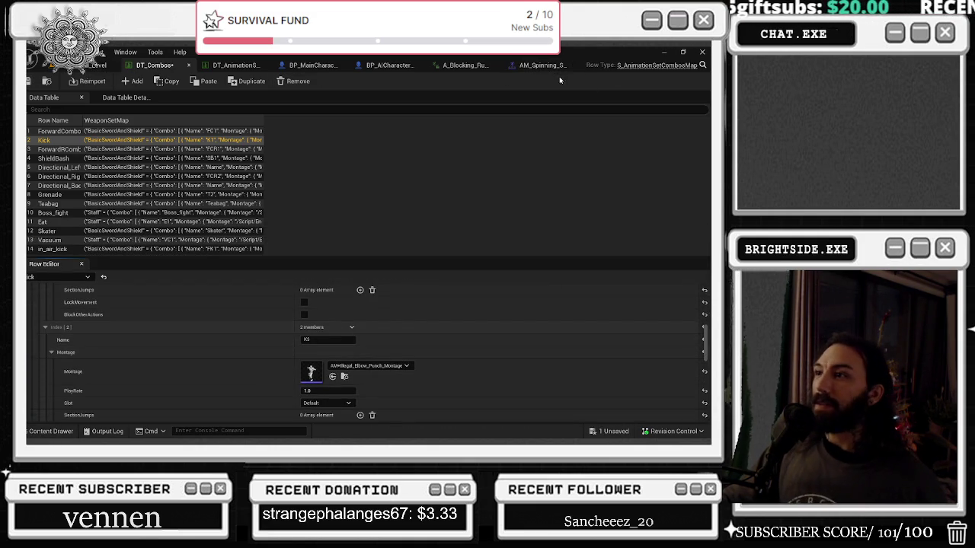
left_click(542, 65)
key("ctrl+b")
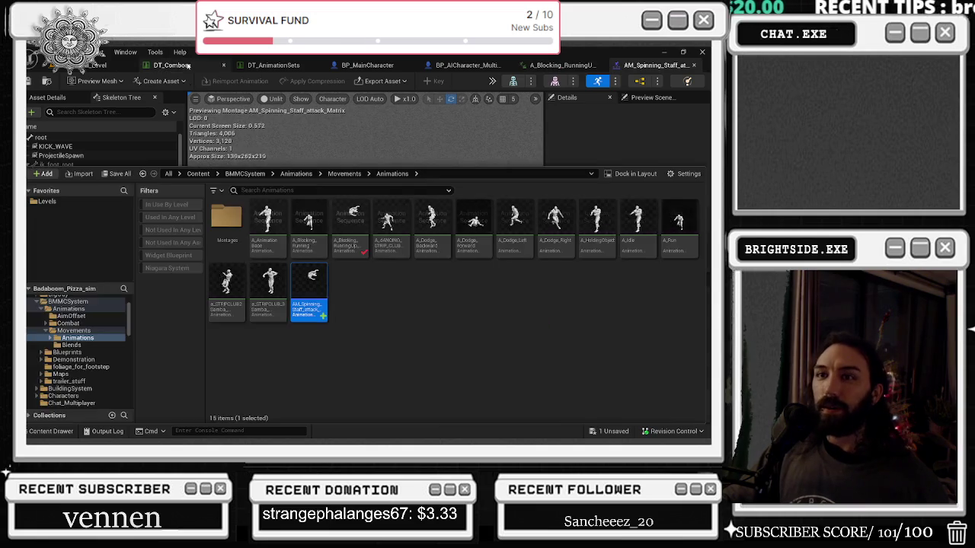
left_click(174, 65)
left_click(333, 377)
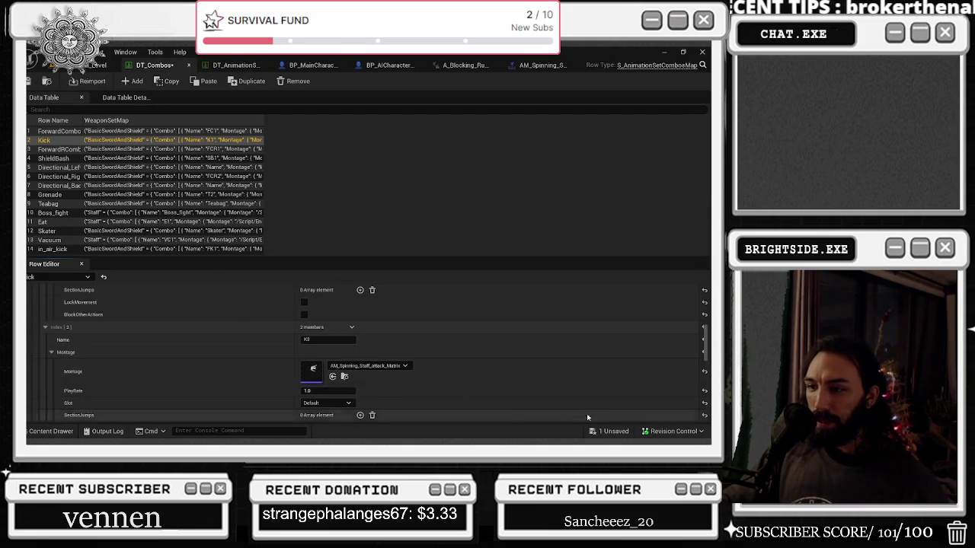
scroll(475, 363, "down", 2)
left_click(597, 431)
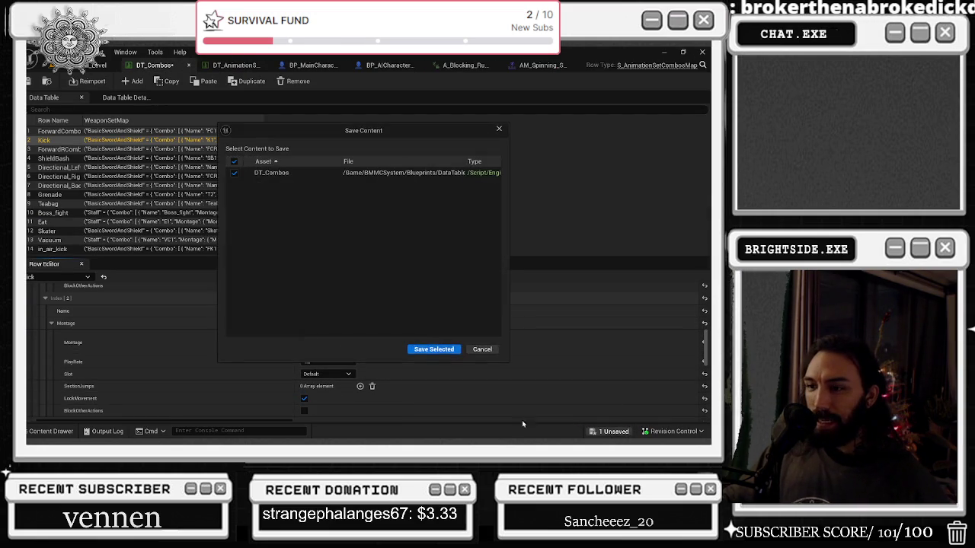
left_click(427, 350)
Set K2's montage to NJA_jumping_kick_2_montage and save the data table again
scroll(393, 359, "up", 4)
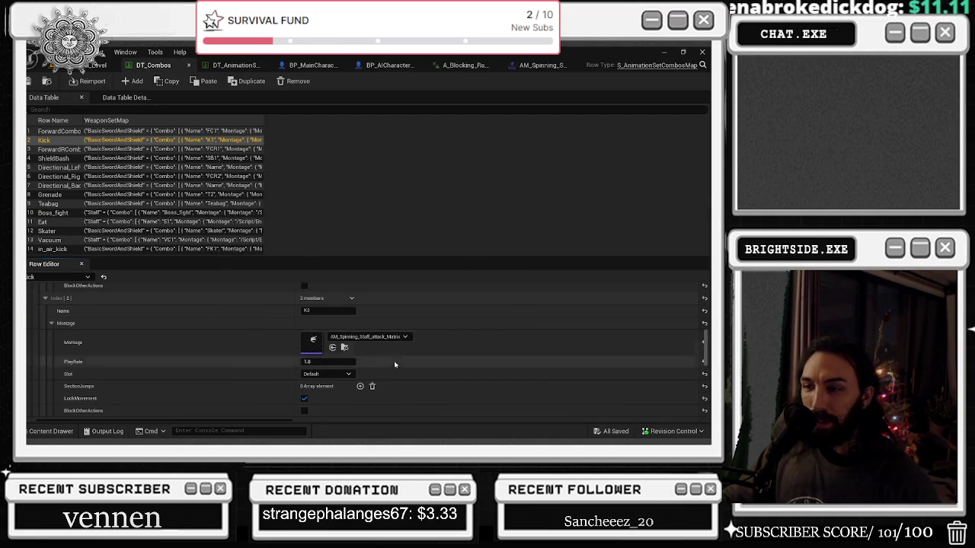
scroll(349, 328, "up", 3)
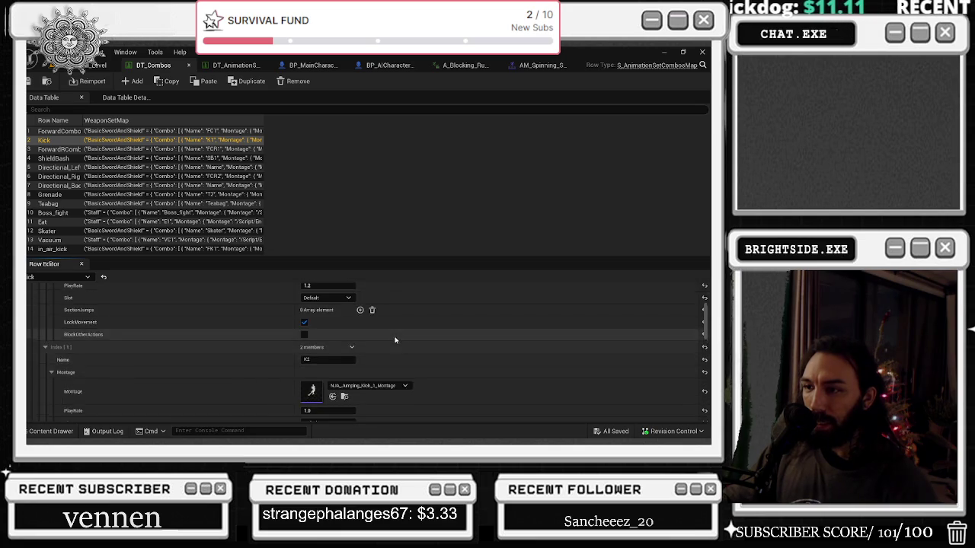
left_click(354, 358)
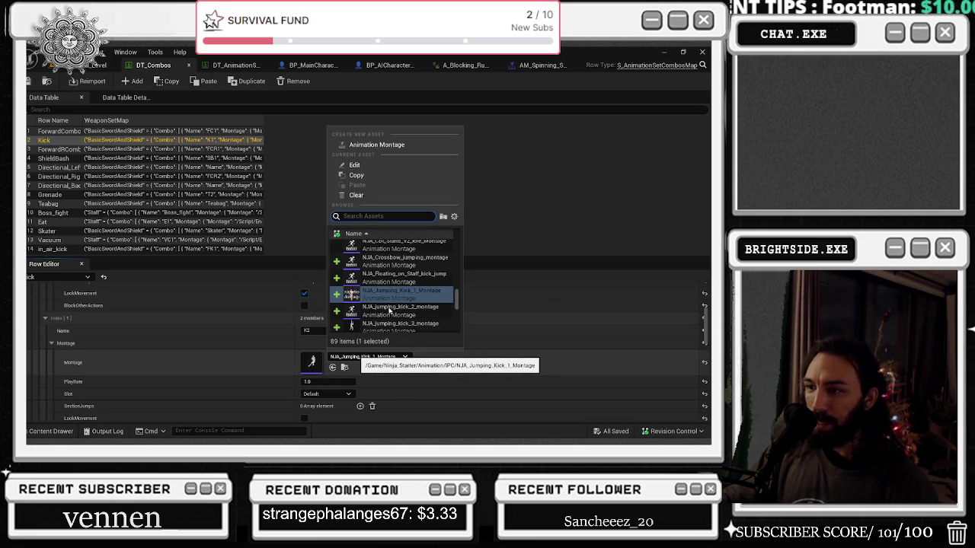
left_click(388, 311)
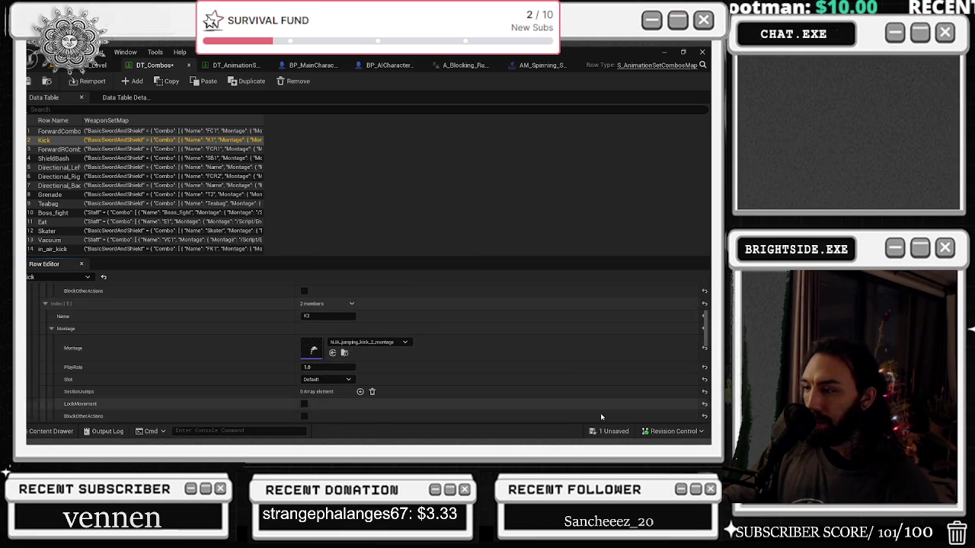
left_click(610, 432)
left_click(431, 349)
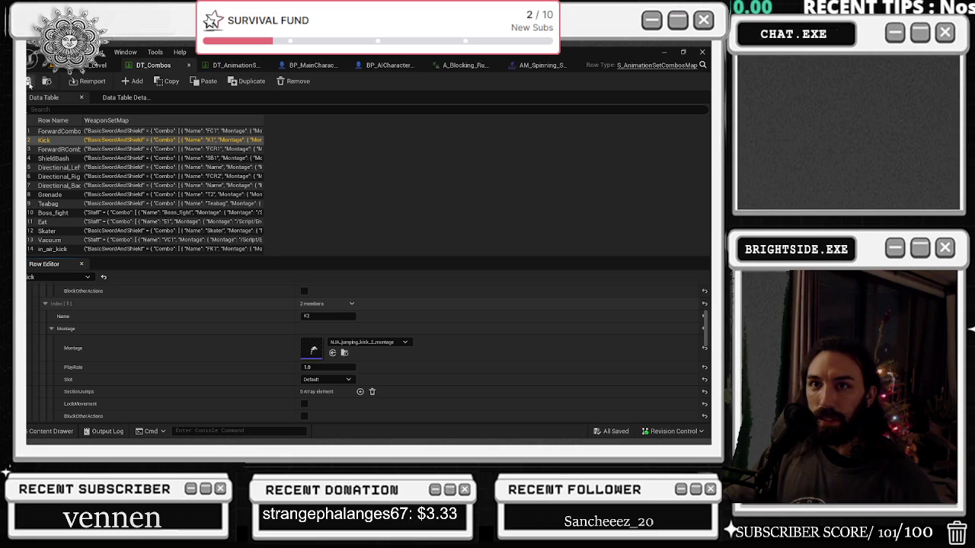
Run a Play In Editor session from the level tab to test the kick combo, then stop it
left_click(95, 65)
left_click(241, 81)
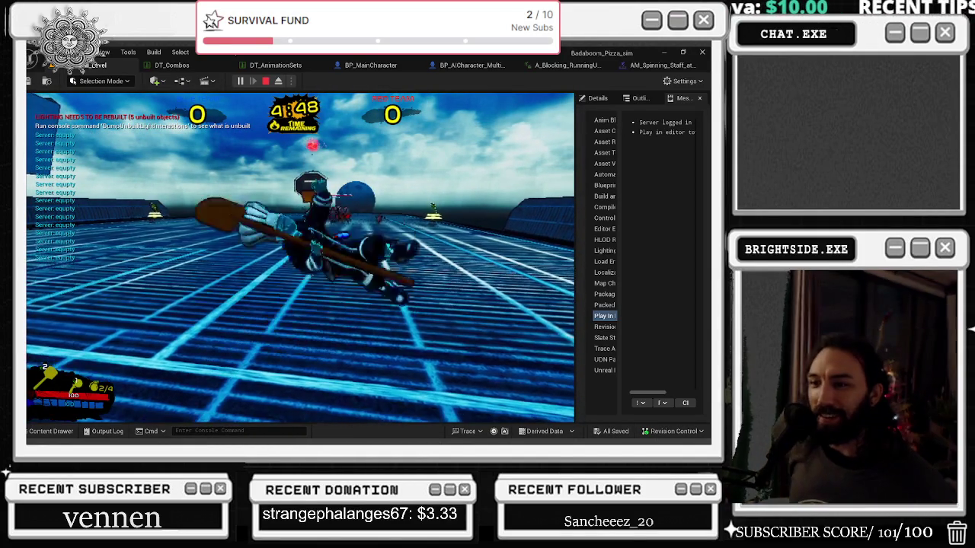
key("Escape")
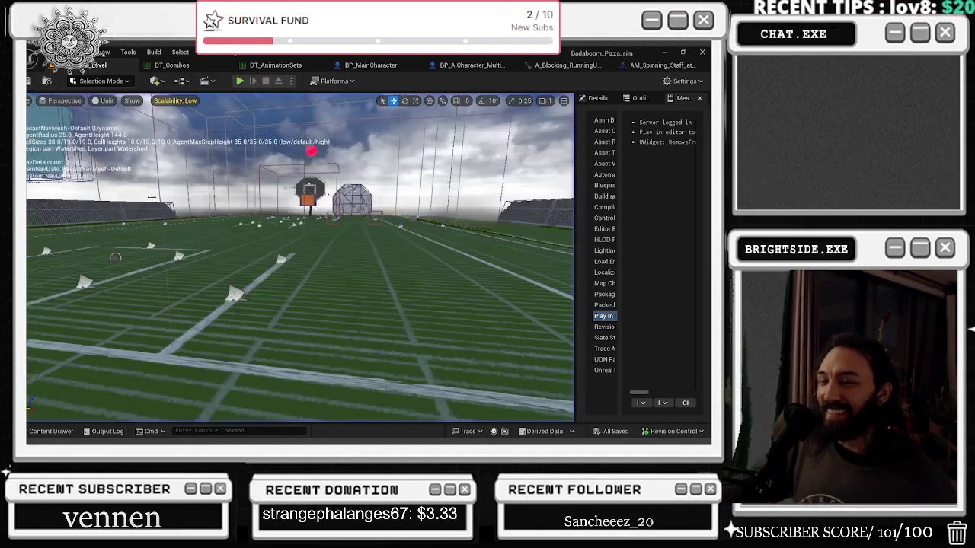
left_click(656, 65)
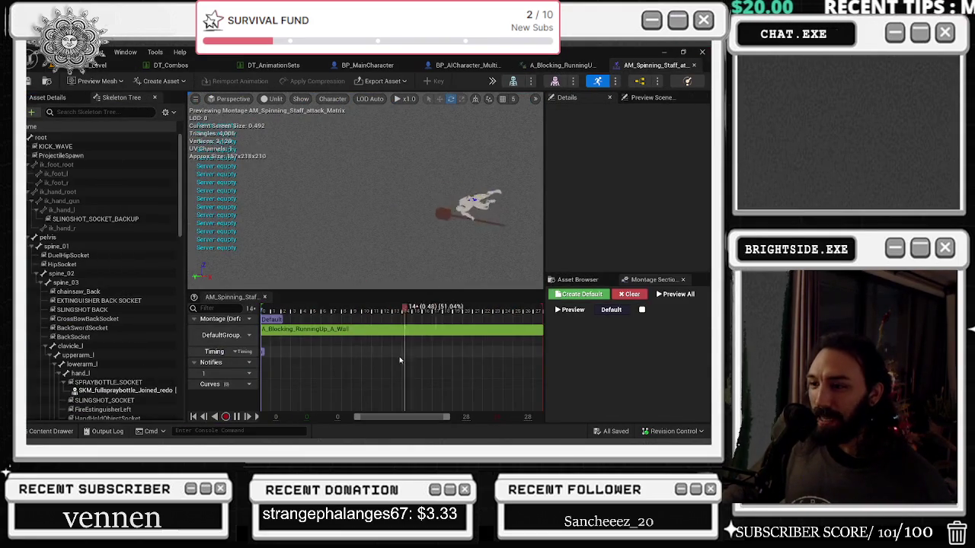
Show the asset list beside the montage and undo the accidental samba dance clip replacement
left_click(404, 330)
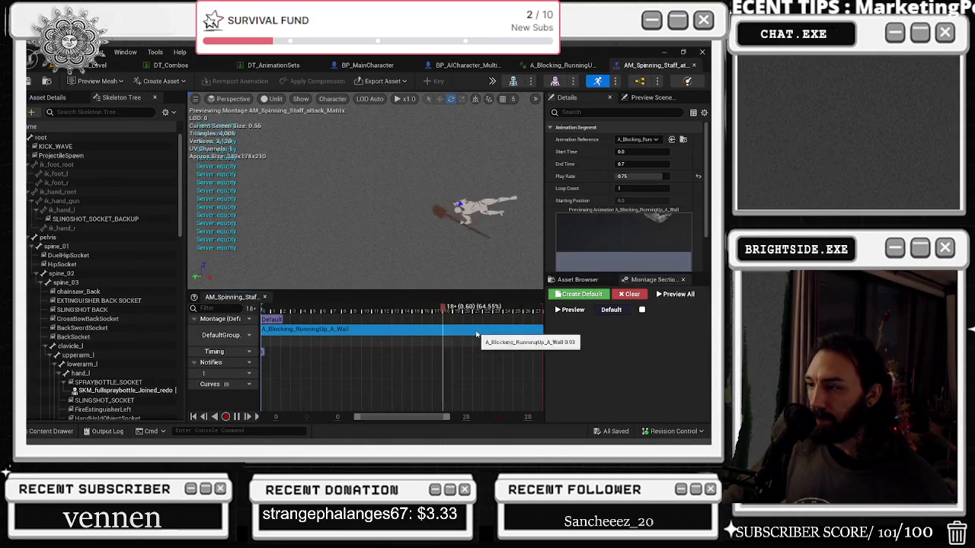
left_click(584, 281)
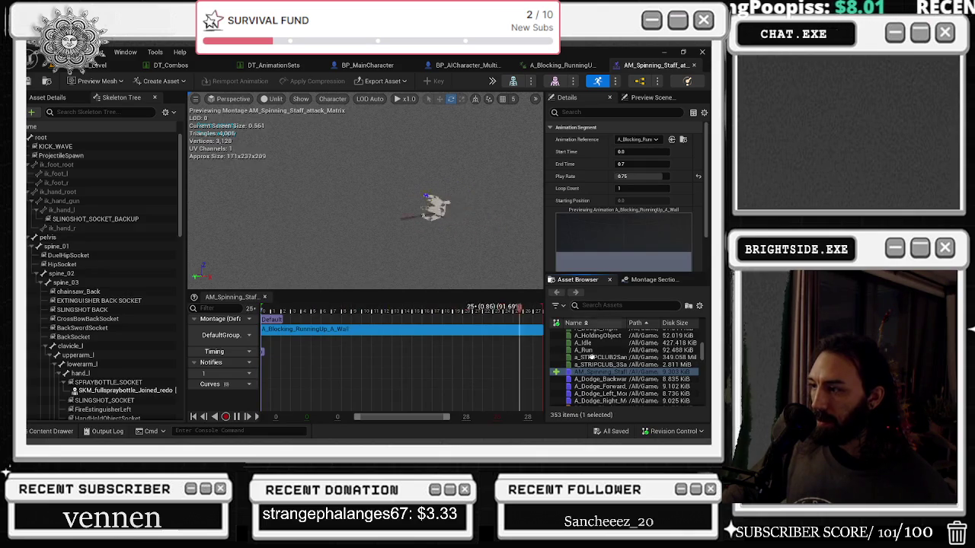
left_click_drag(598, 358, 531, 336)
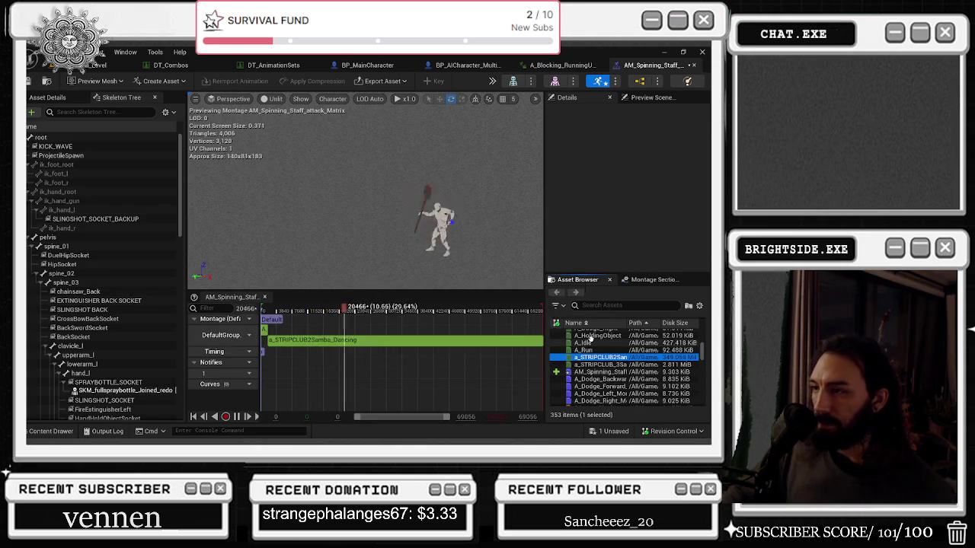
left_click(316, 345)
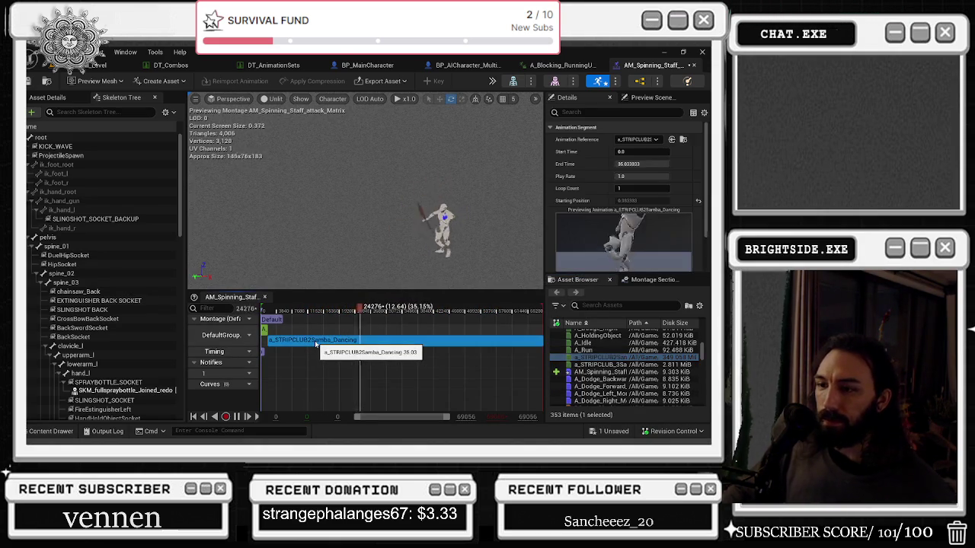
key("ctrl+z")
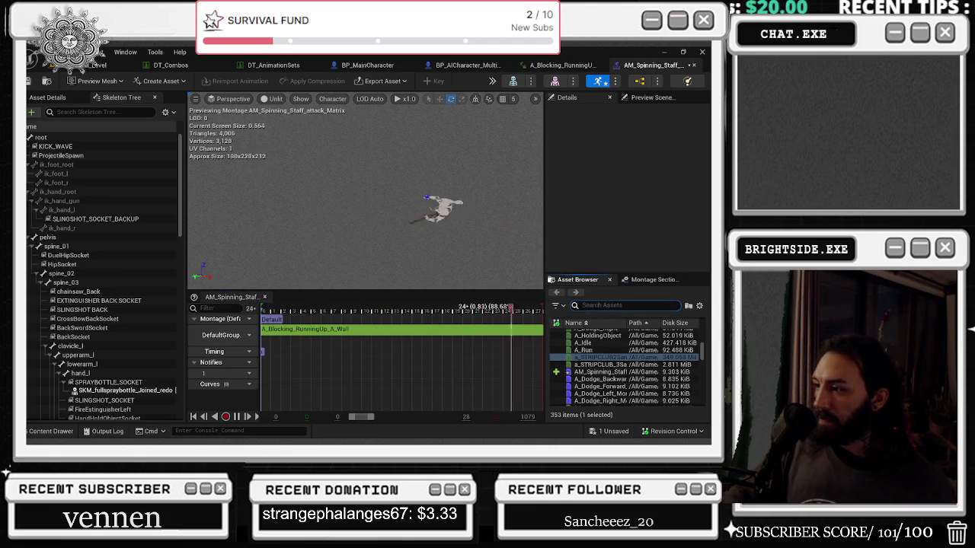
Drag a second A_Blocking_RunningUp_A_Wall clip in after the first and preview the montage
type("runn")
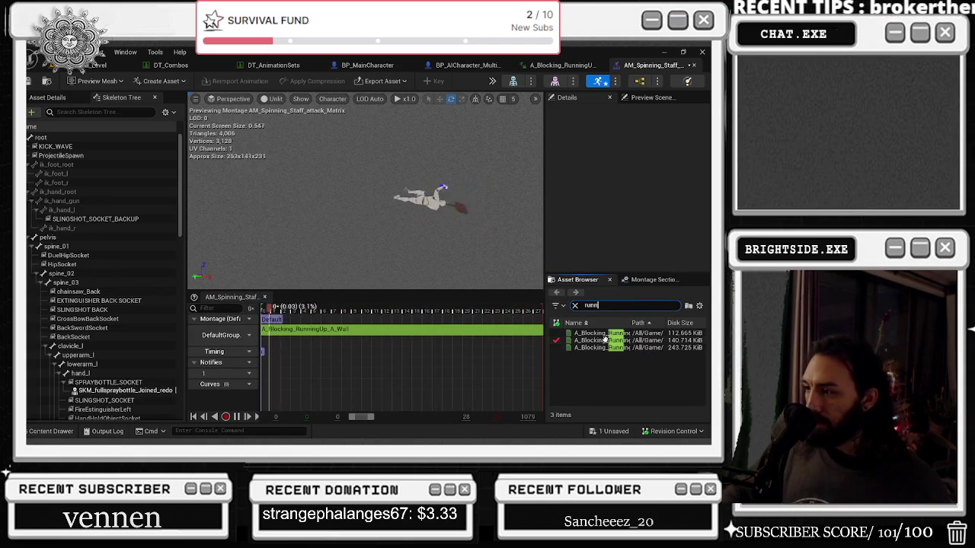
mouse_move(602, 333)
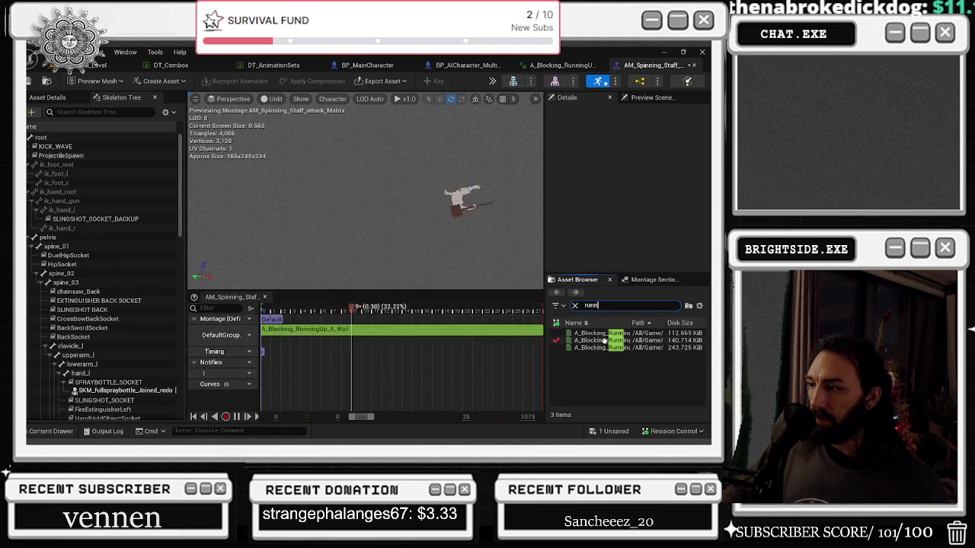
left_click_drag(606, 342, 473, 339)
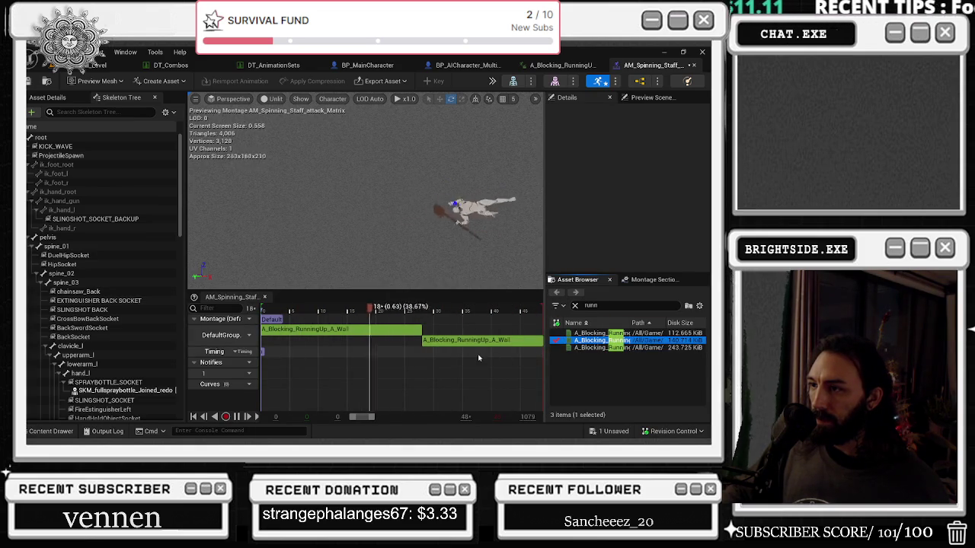
left_click(417, 308)
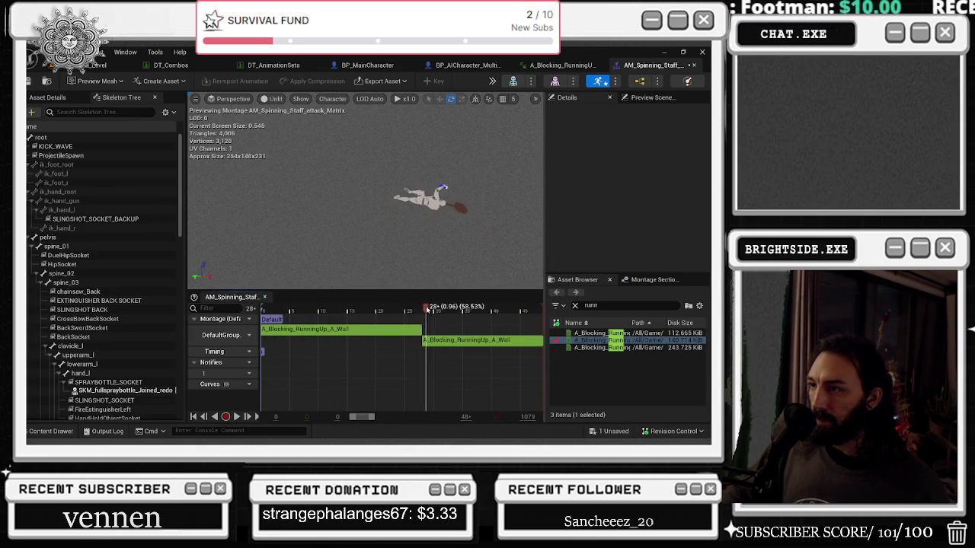
left_click(326, 308)
left_click(460, 308)
scroll(426, 336, "left", 3)
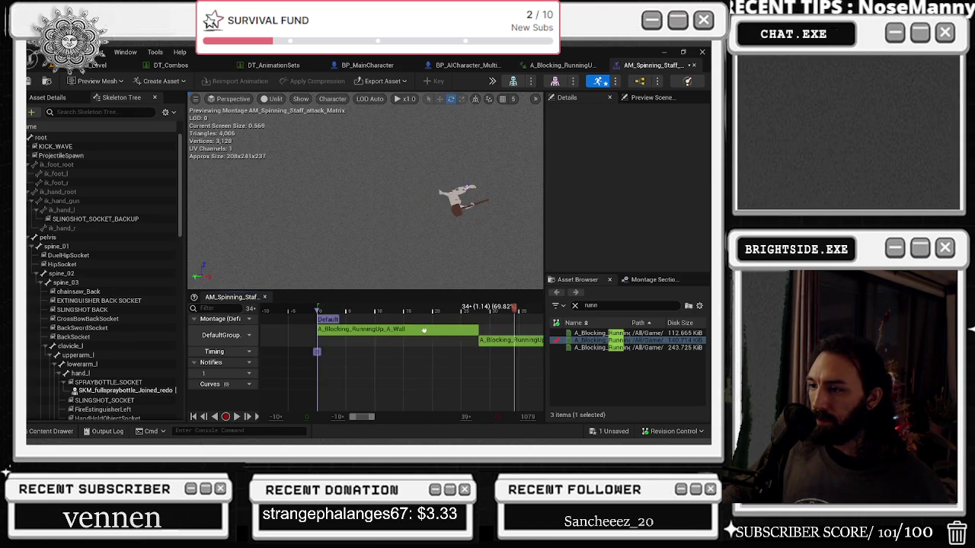
left_click(409, 329)
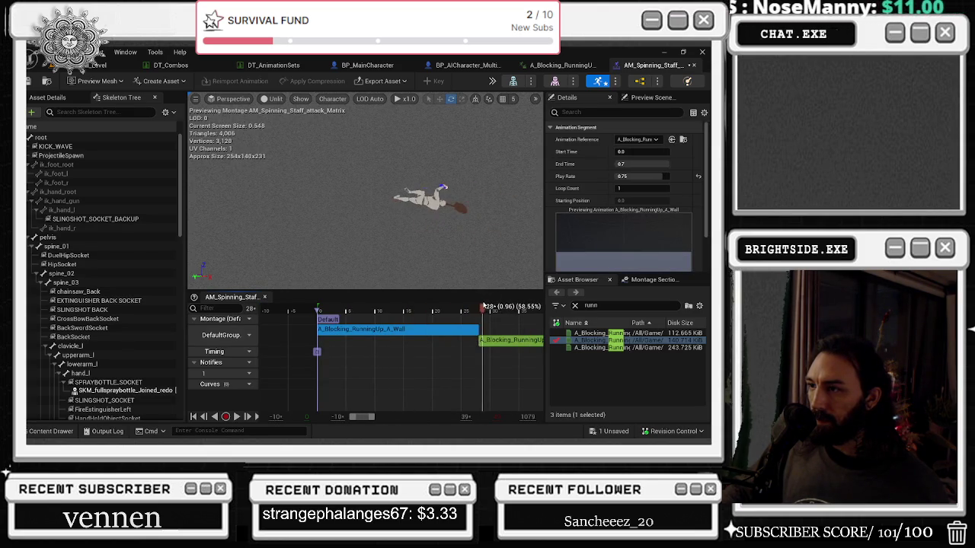
key("space")
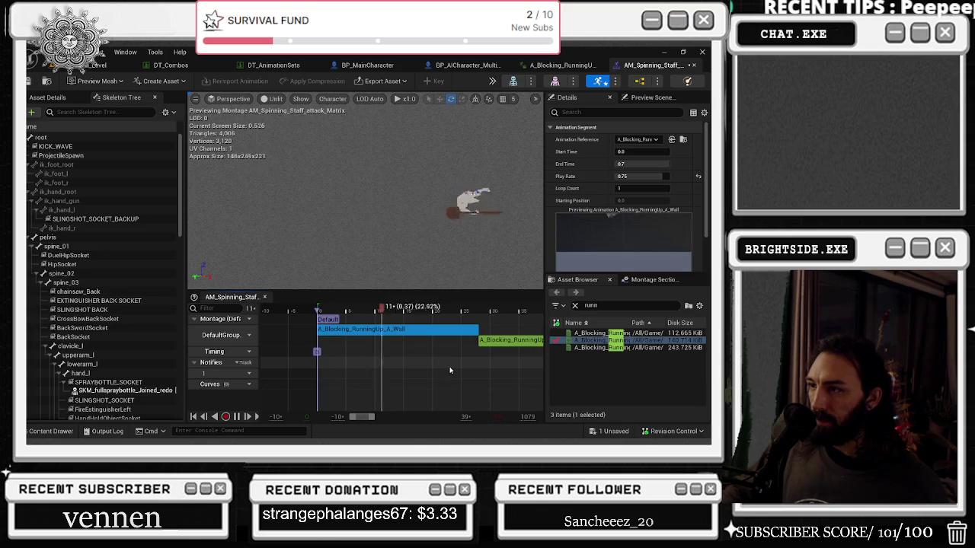
Set the second running-up clip's play rate to 0.75
left_click(507, 340)
left_click(642, 176)
type("0.75")
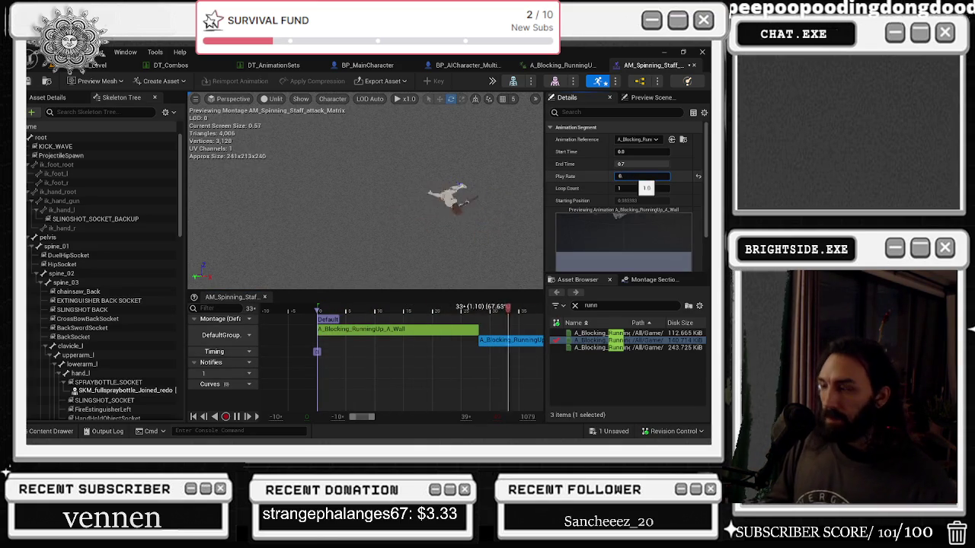
key("Return")
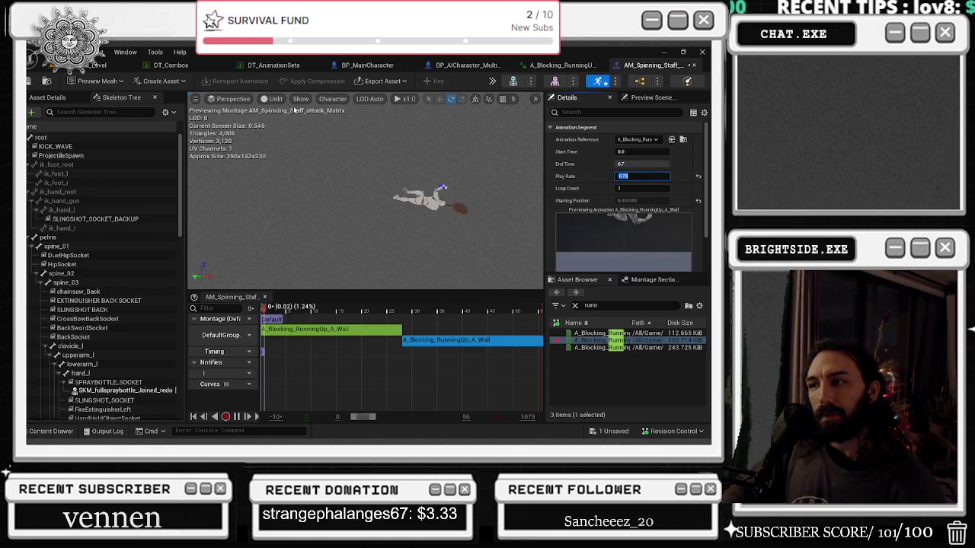
left_click(397, 318)
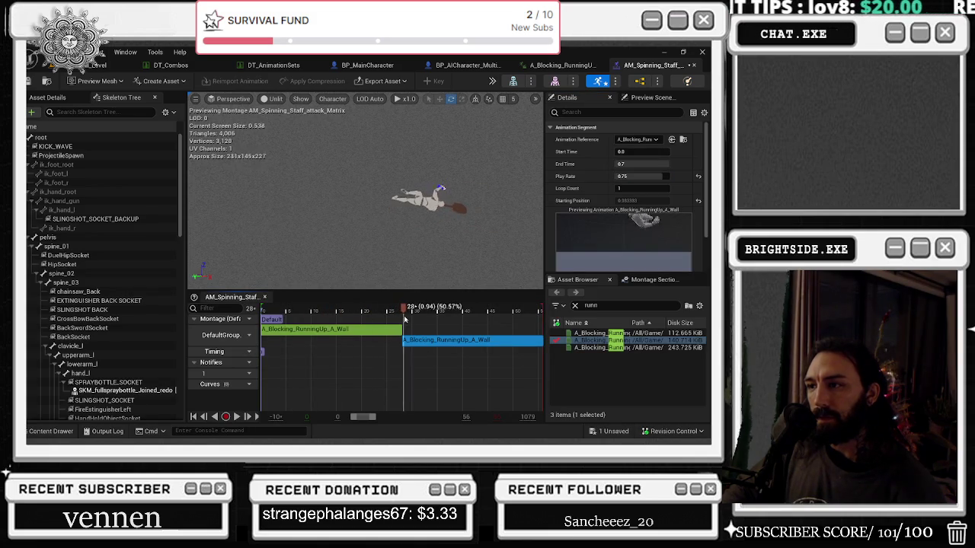
Raise the running-up animation's root yaw key from 360 to 402.15 and check it in the montage
double_click(375, 328)
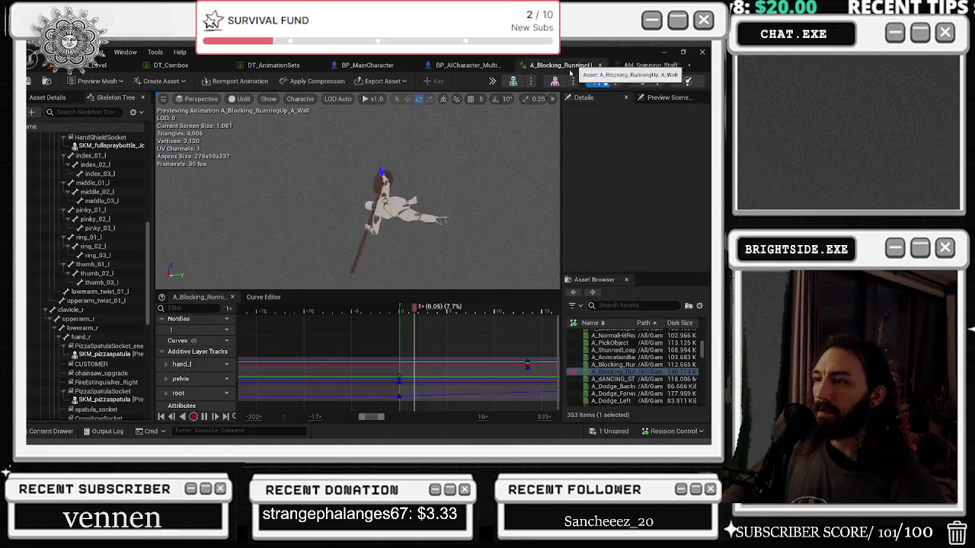
left_click(364, 315)
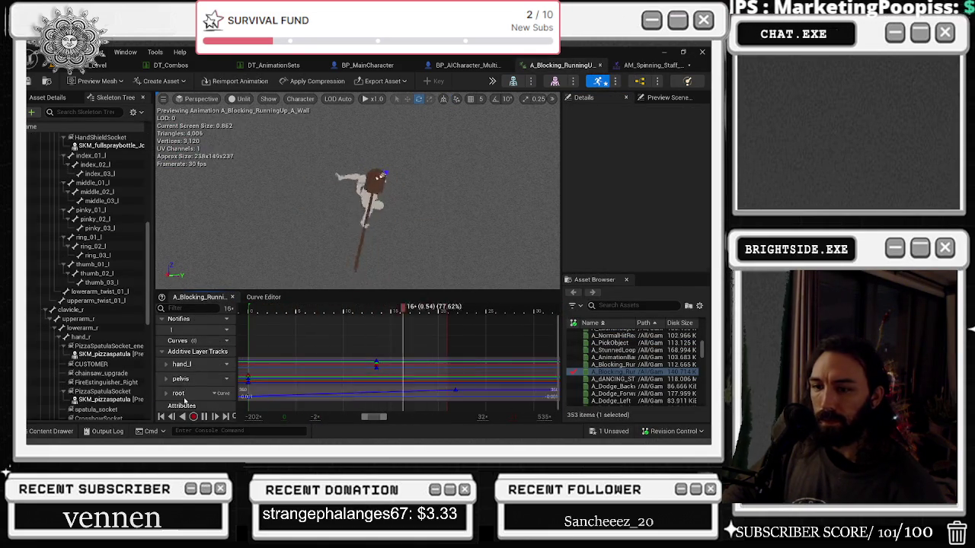
left_click(263, 297)
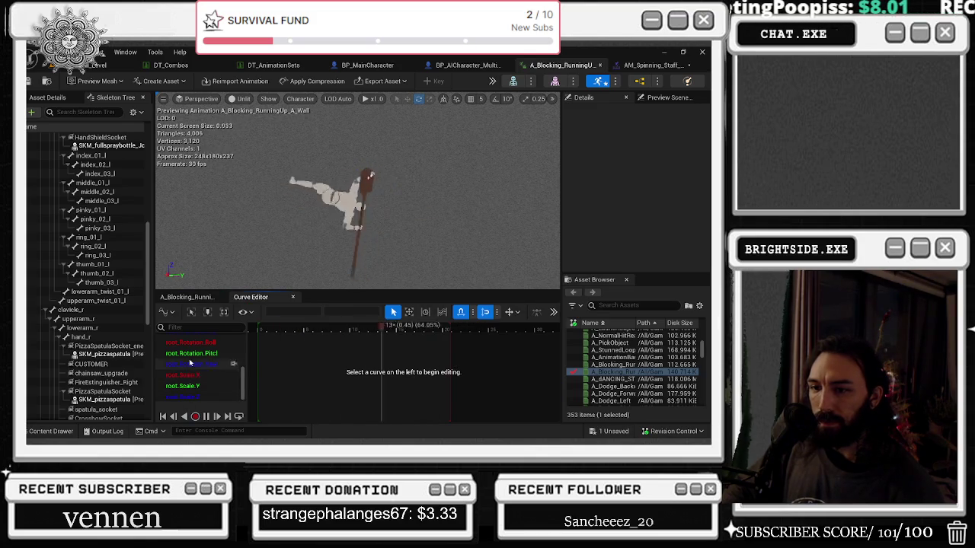
left_click(190, 363)
scroll(440, 359, "down", 2)
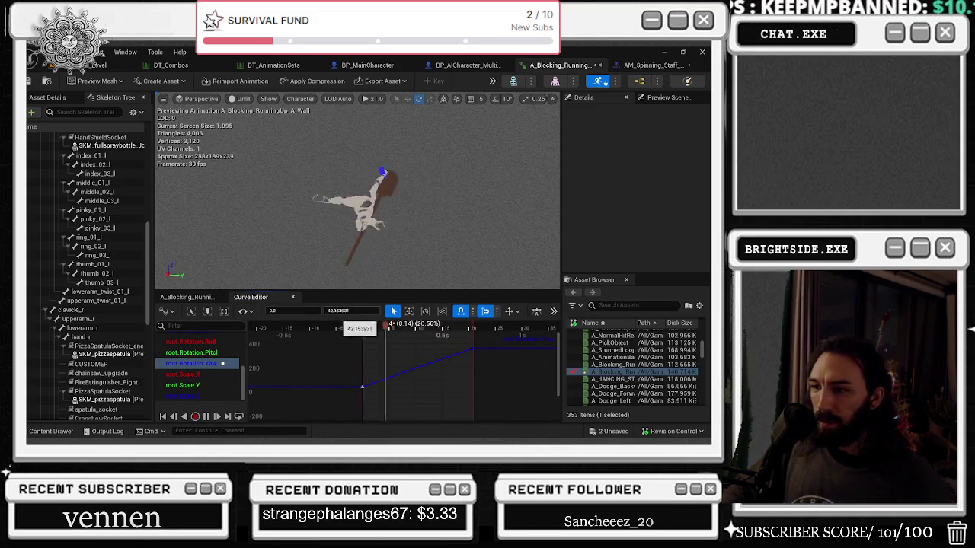
left_click(471, 349)
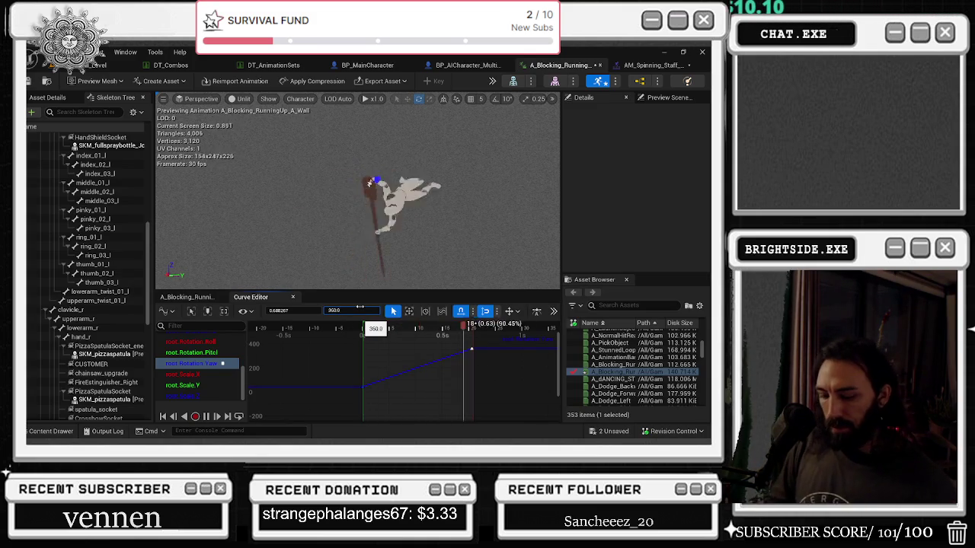
type("+6")
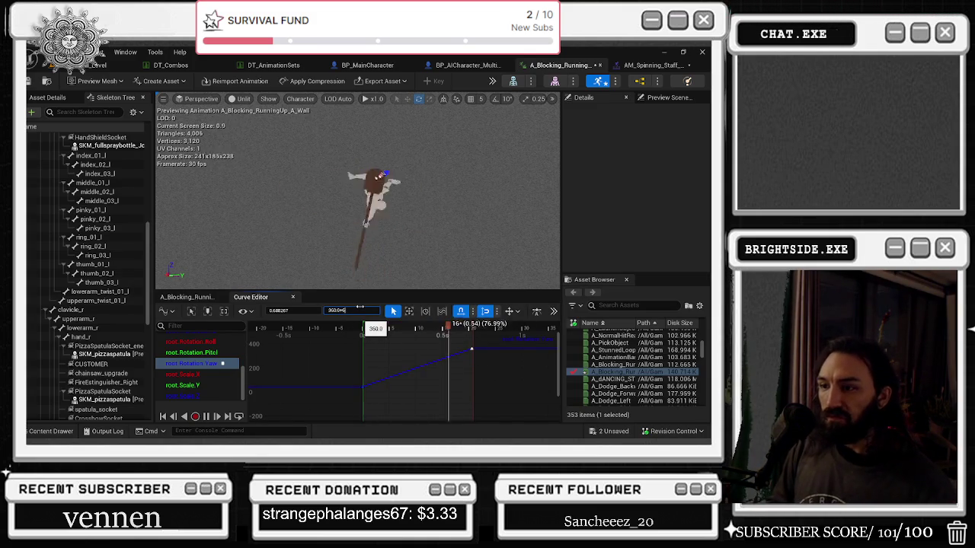
key("Return")
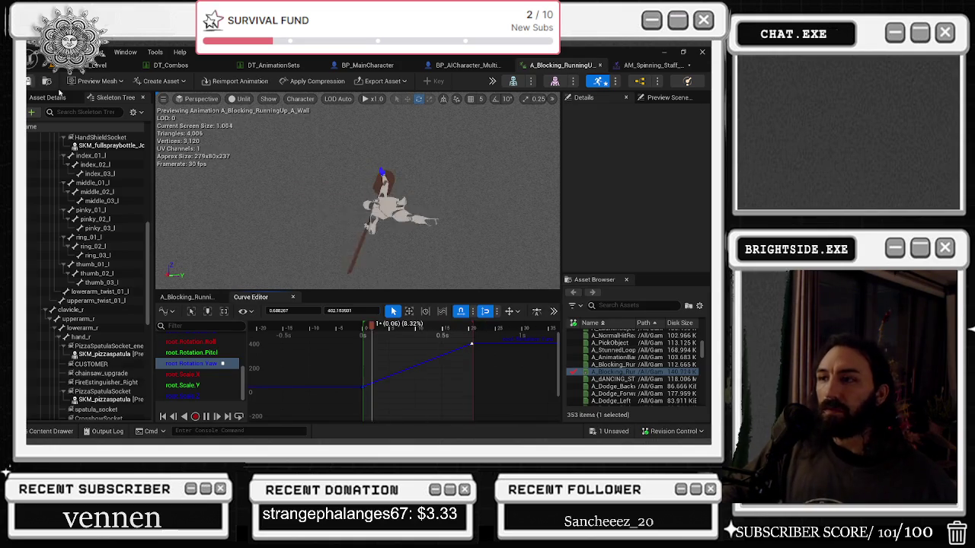
left_click(639, 65)
key("space")
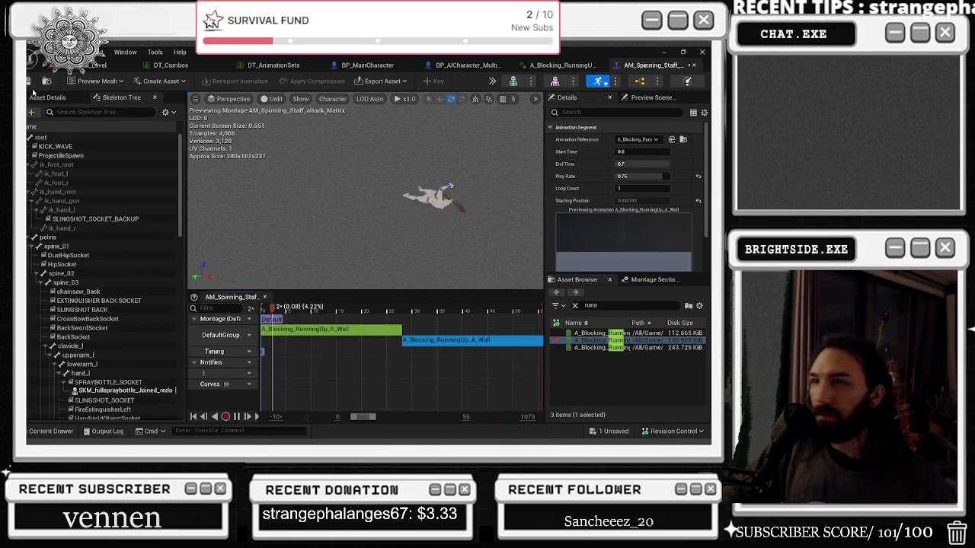
left_click(562, 66)
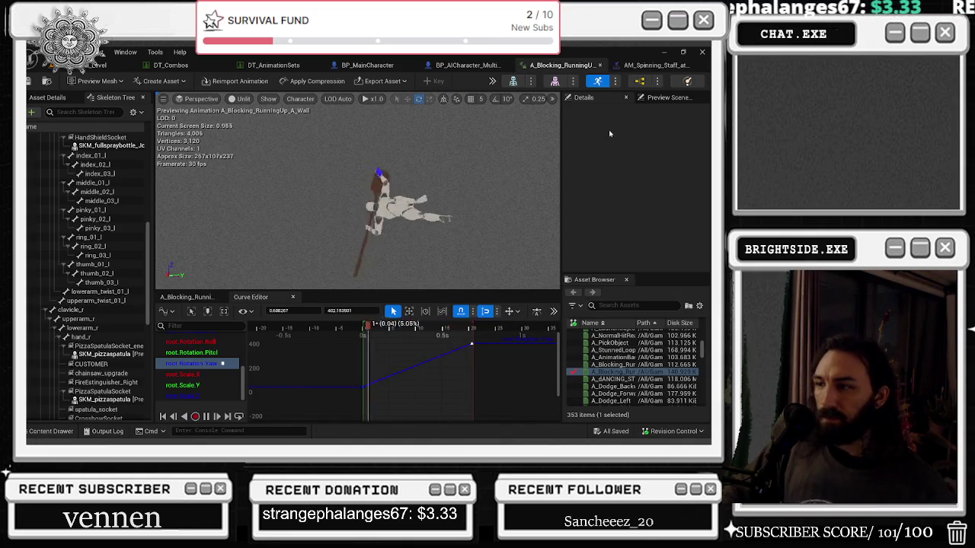
Slow the animation preview playback to a custom speed of 0.05
left_click(373, 99)
left_click(381, 135)
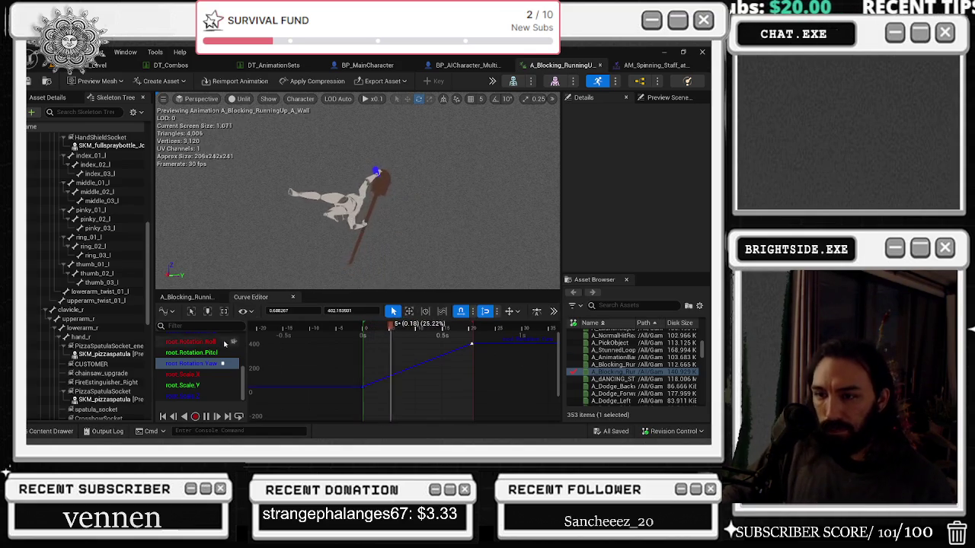
scroll(198, 358, "up", 2)
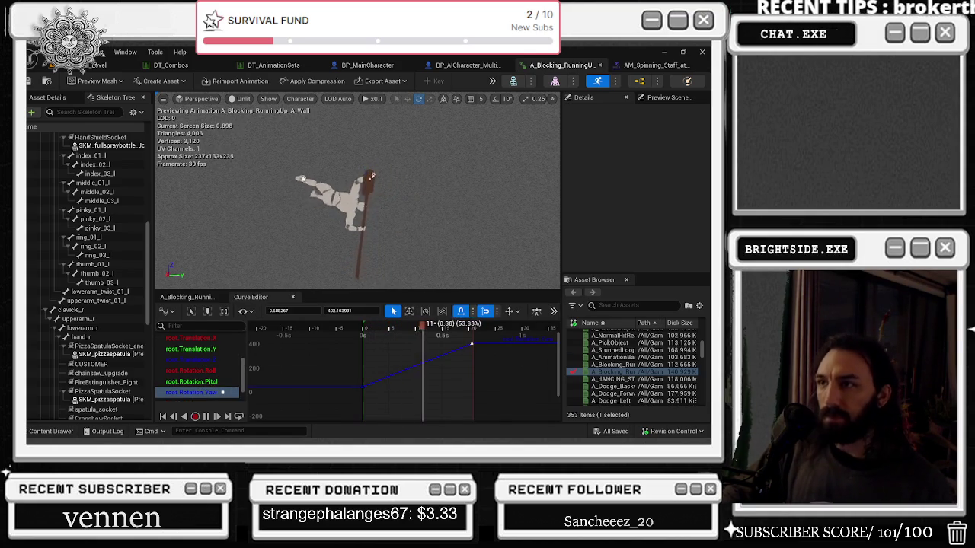
left_click(377, 99)
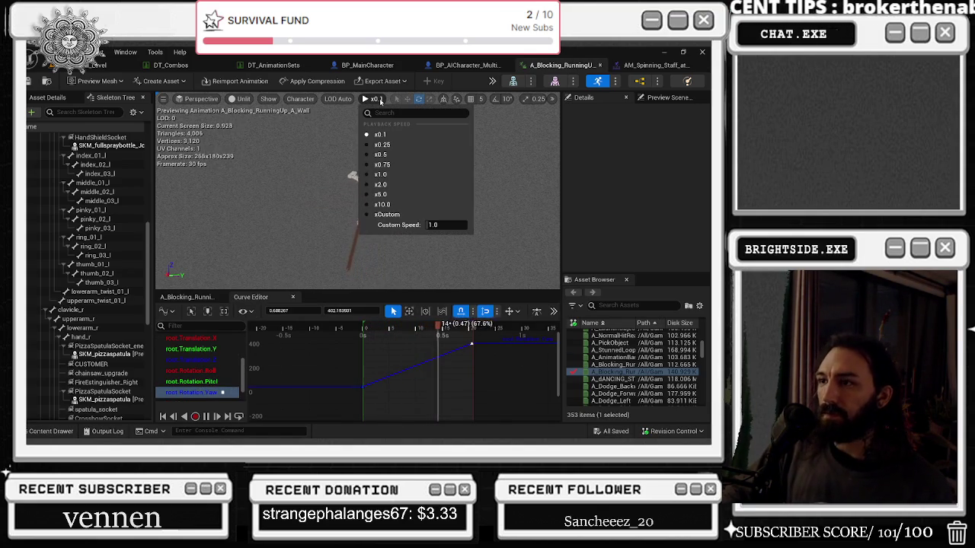
left_click(440, 226)
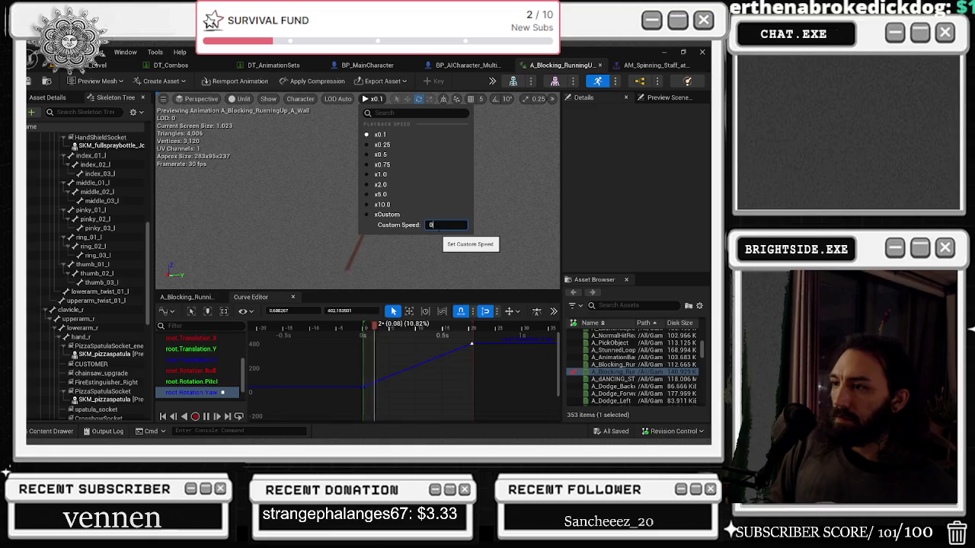
type(".05")
key("Return")
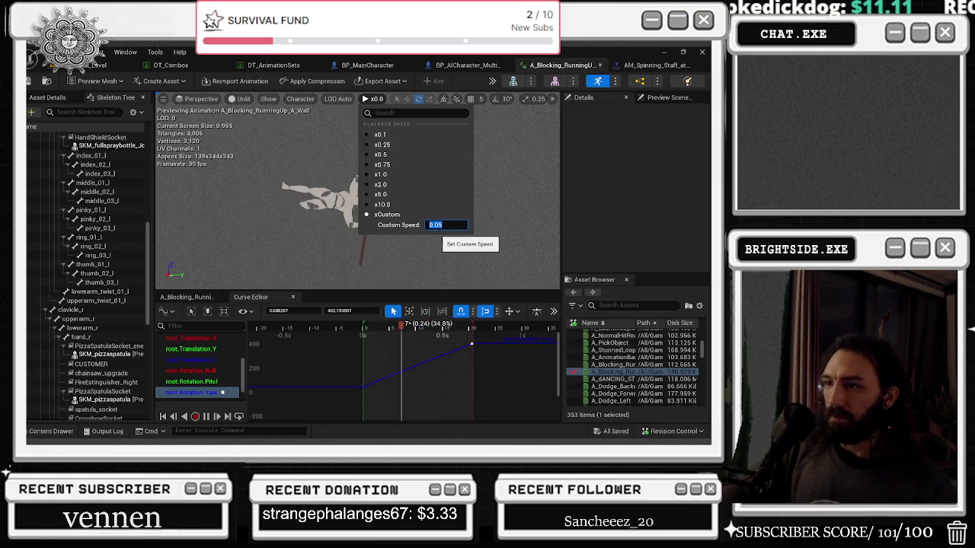
left_click(336, 284)
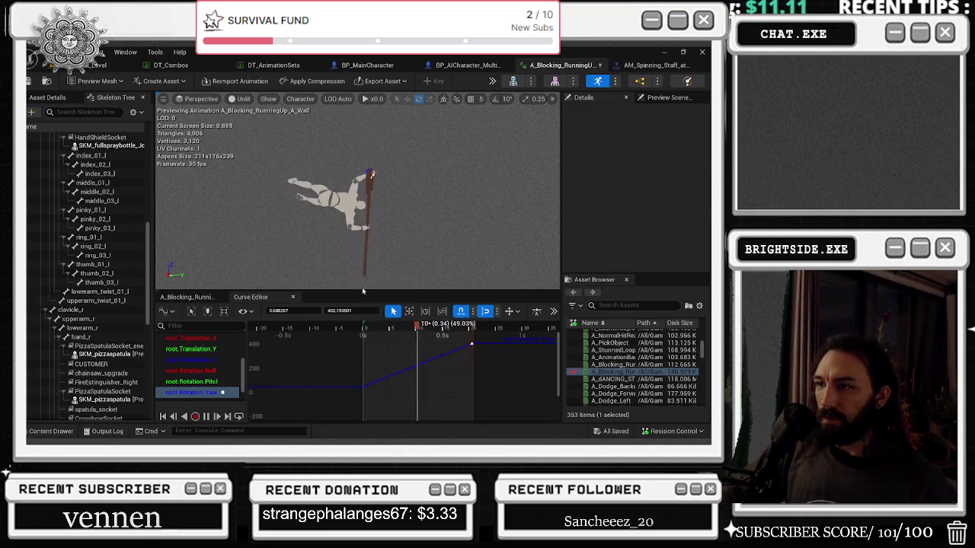
left_click(186, 296)
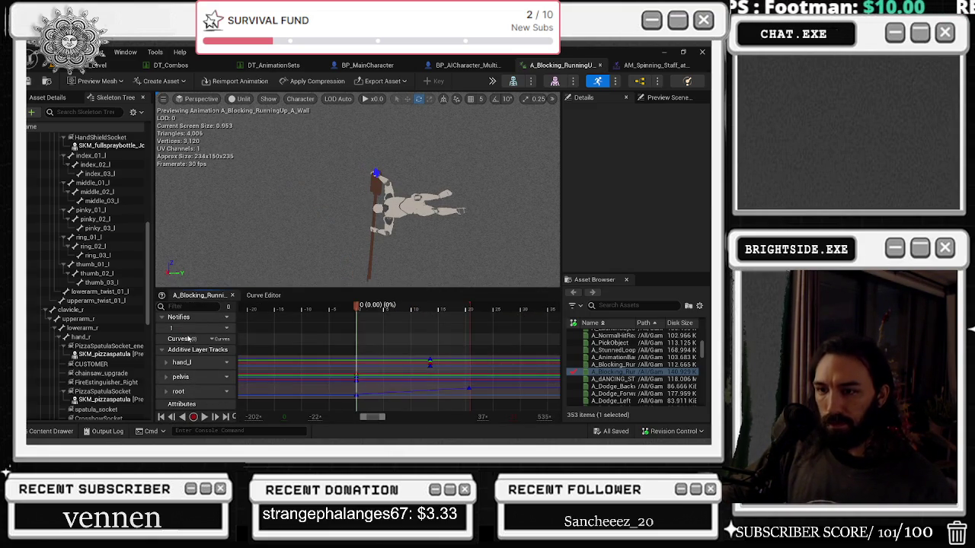
Frame the upperarm_r bone, key it at the first frame and start rotating it
left_click(84, 319)
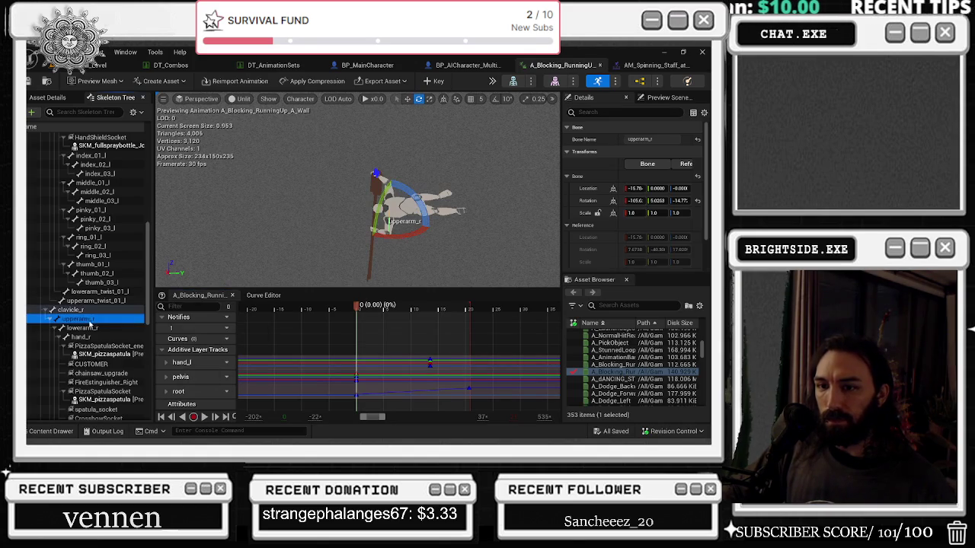
key("f")
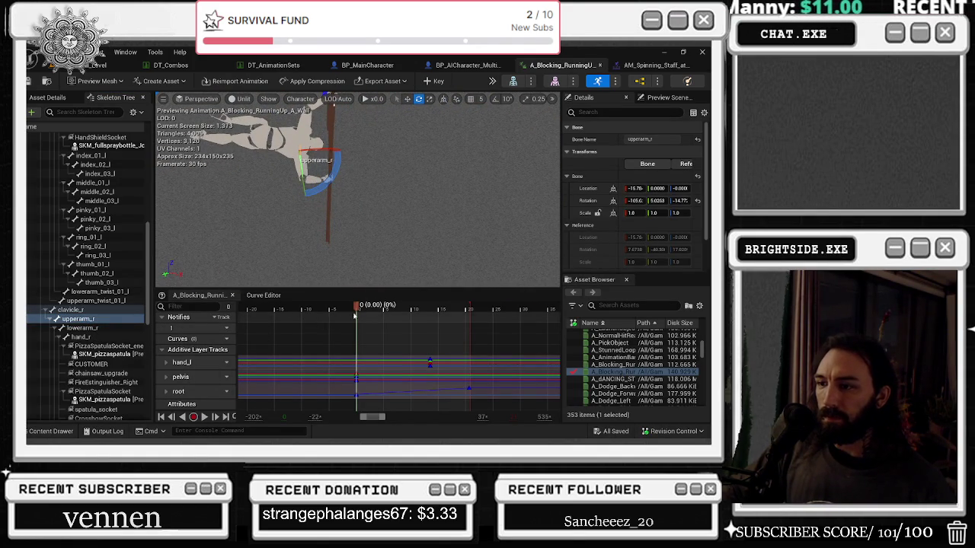
left_click(436, 81)
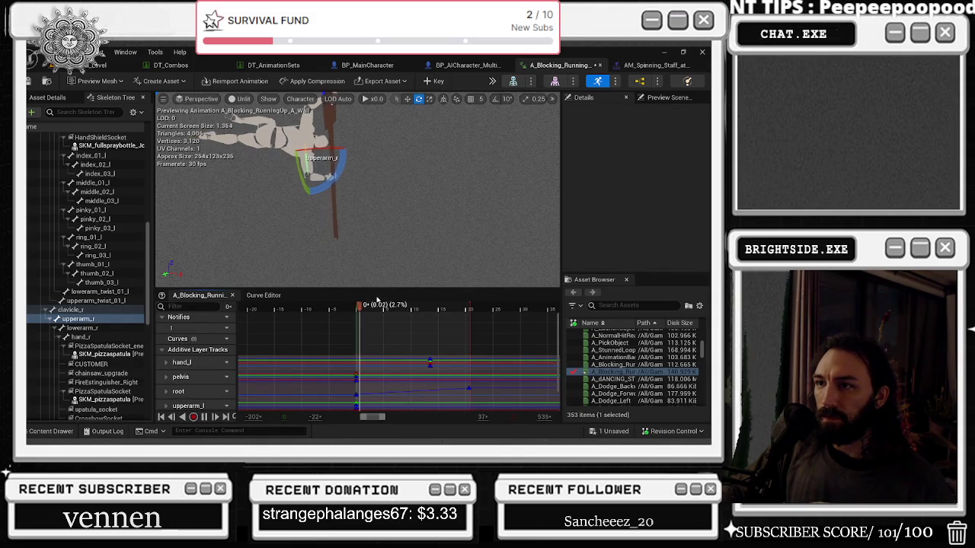
left_click_drag(349, 178, 342, 171)
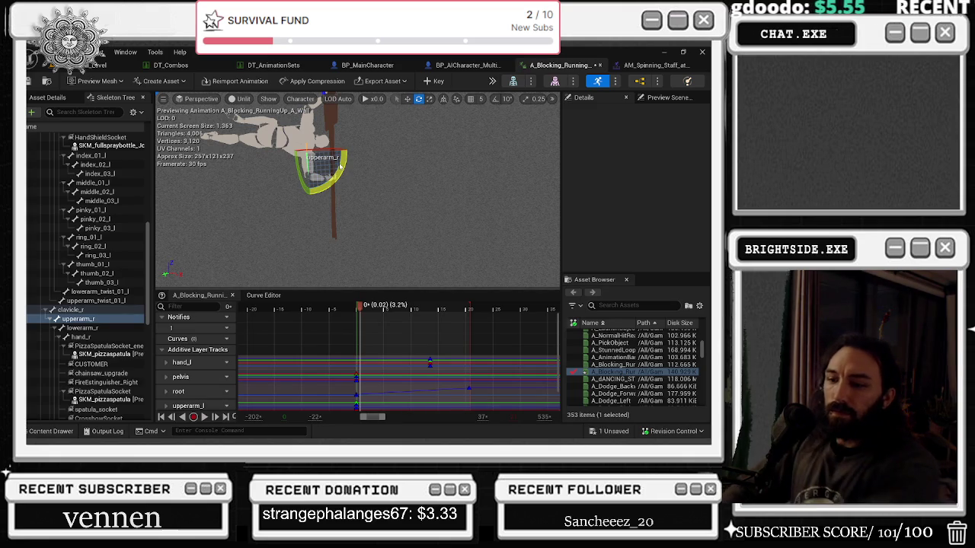
left_click_drag(341, 166, 392, 242)
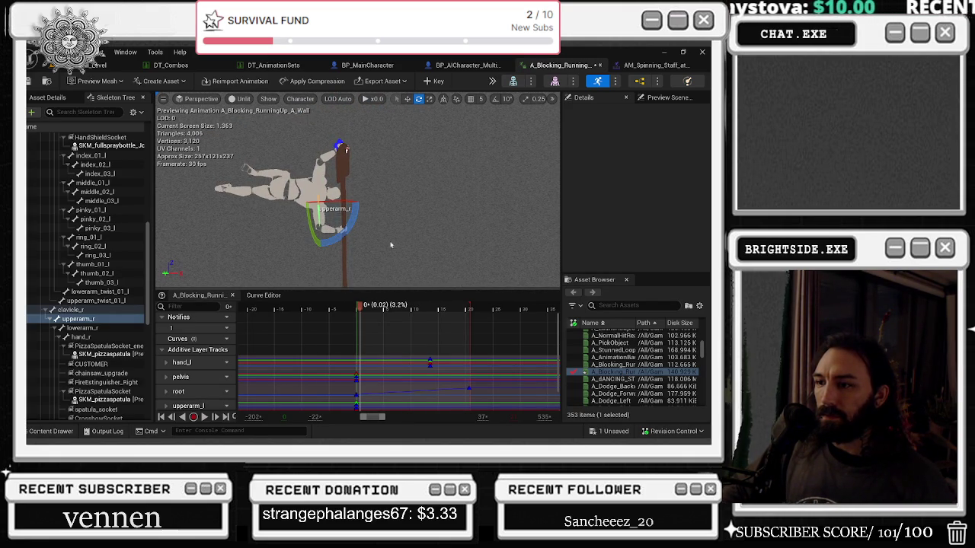
left_click_drag(374, 250, 348, 138)
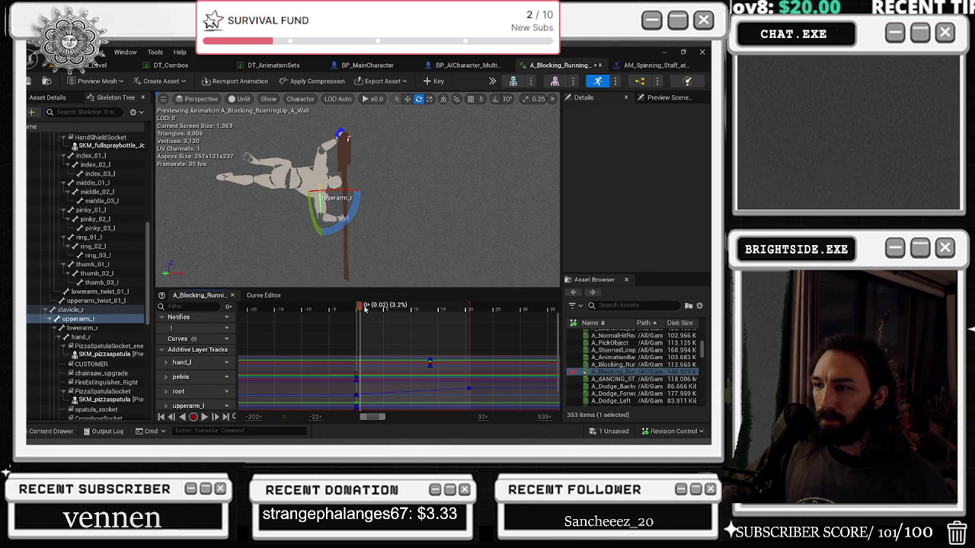
Rotate the right upper arm on frames 1, 2, 6, 9 and 12
left_click_drag(364, 307, 366, 308)
left_click_drag(357, 220, 326, 146)
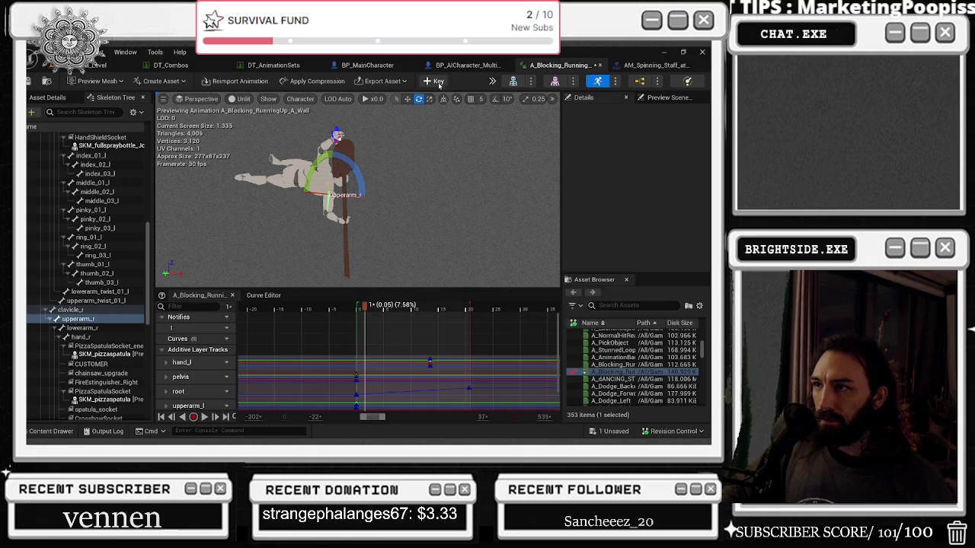
mouse_move(367, 307)
left_mouse_down()
mouse_move(385, 308)
mouse_move(371, 308)
left_mouse_up()
left_click_drag(324, 160, 356, 145)
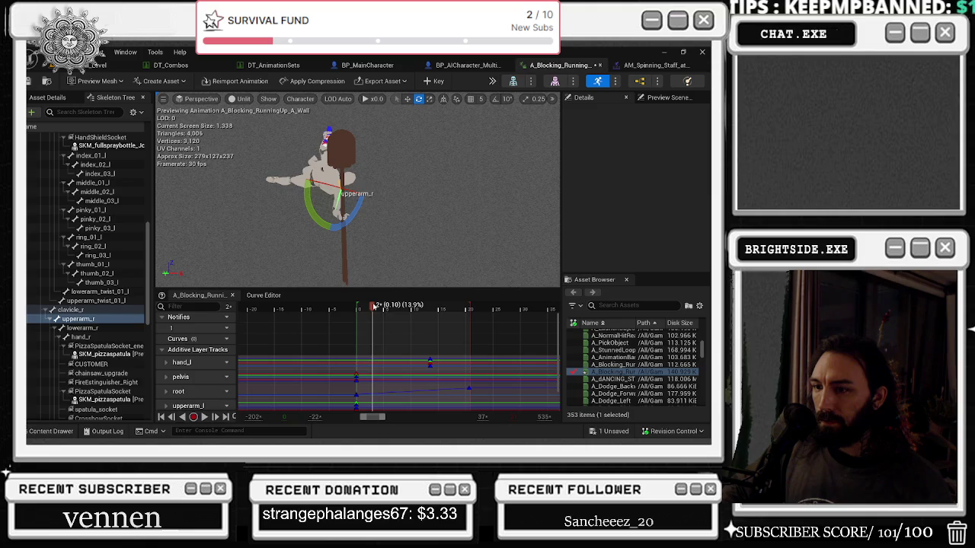
left_click_drag(376, 305, 389, 306)
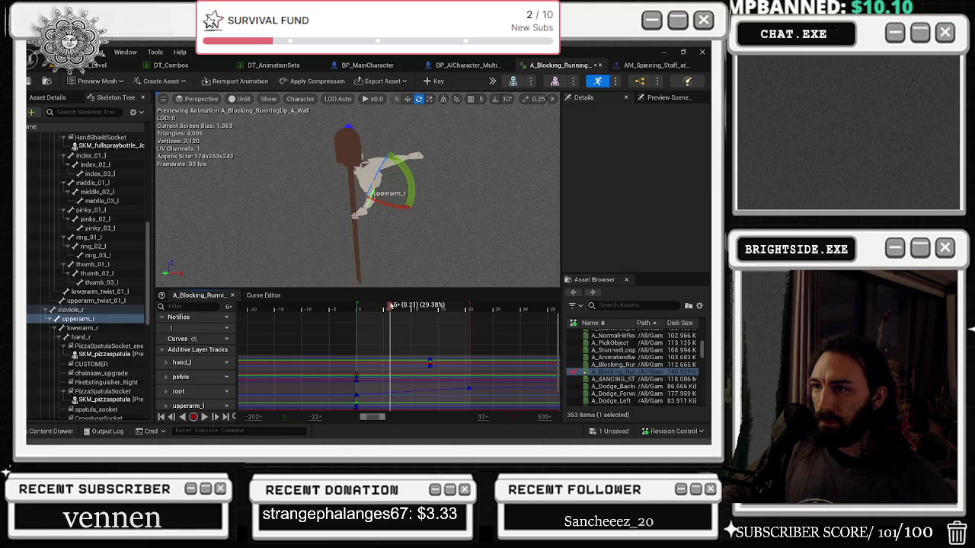
mouse_move(396, 164)
left_mouse_down()
mouse_move(391, 150)
mouse_move(415, 120)
left_mouse_up()
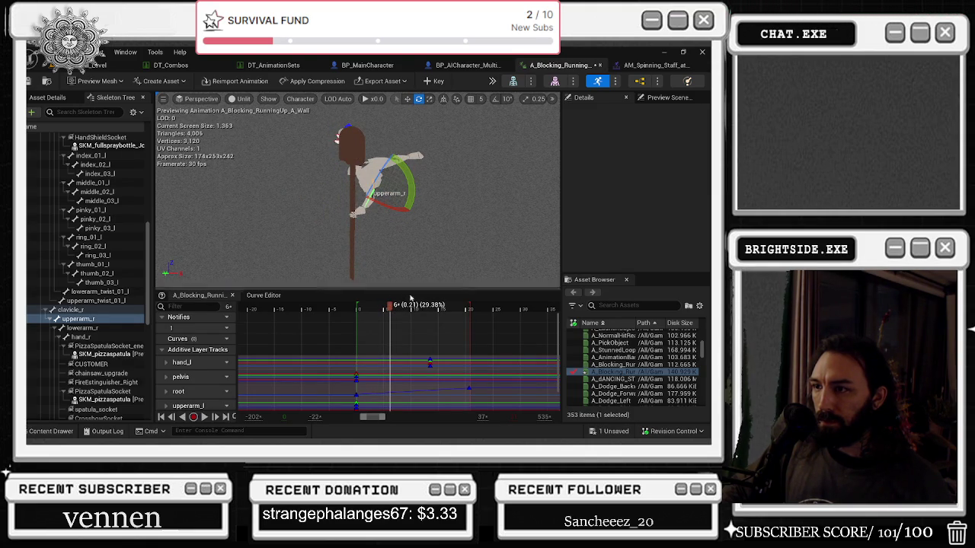
left_click_drag(393, 307, 410, 306)
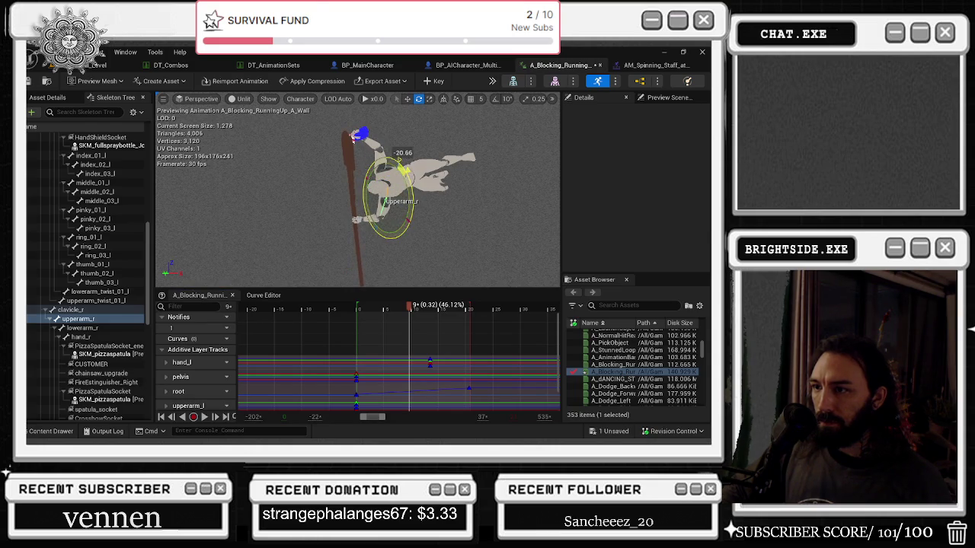
left_click_drag(396, 165, 401, 160)
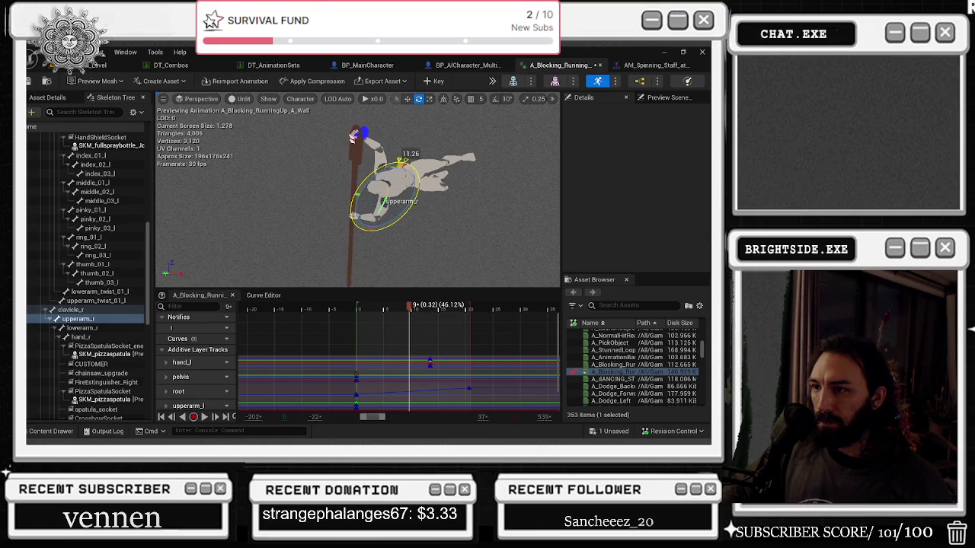
left_click_drag(410, 306, 427, 305)
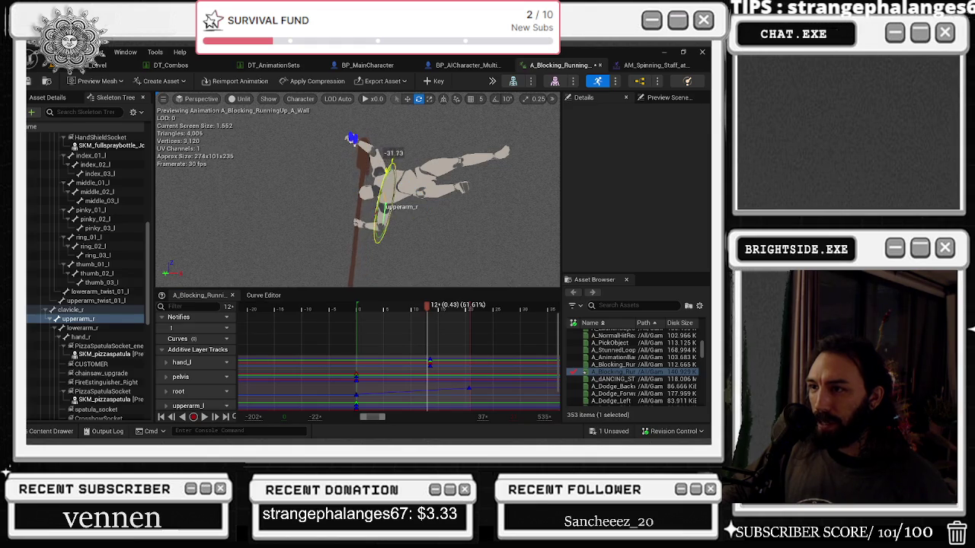
left_click_drag(409, 174, 389, 162)
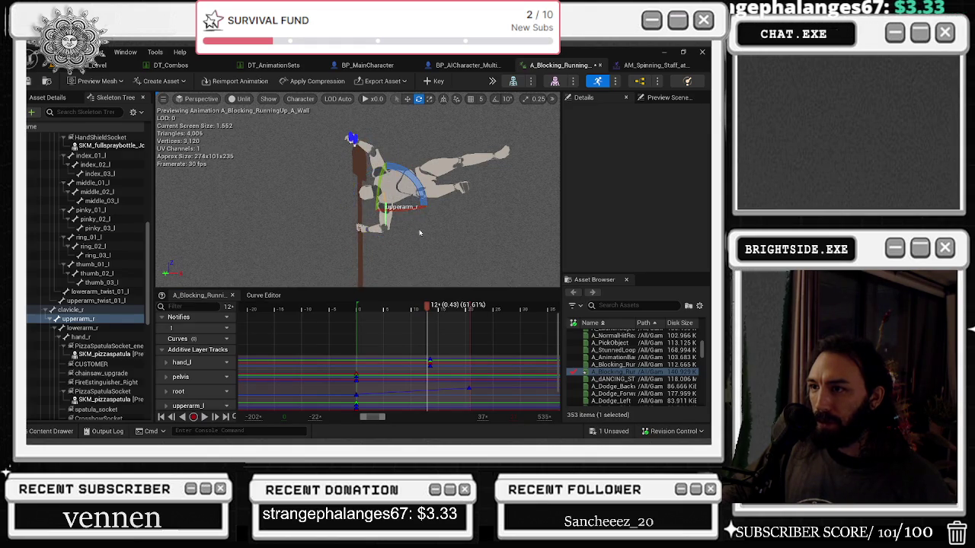
Rotate and key the right upper arm on frames 15, 16, 17 and 20, then preview playback
left_click_drag(412, 208, 403, 206)
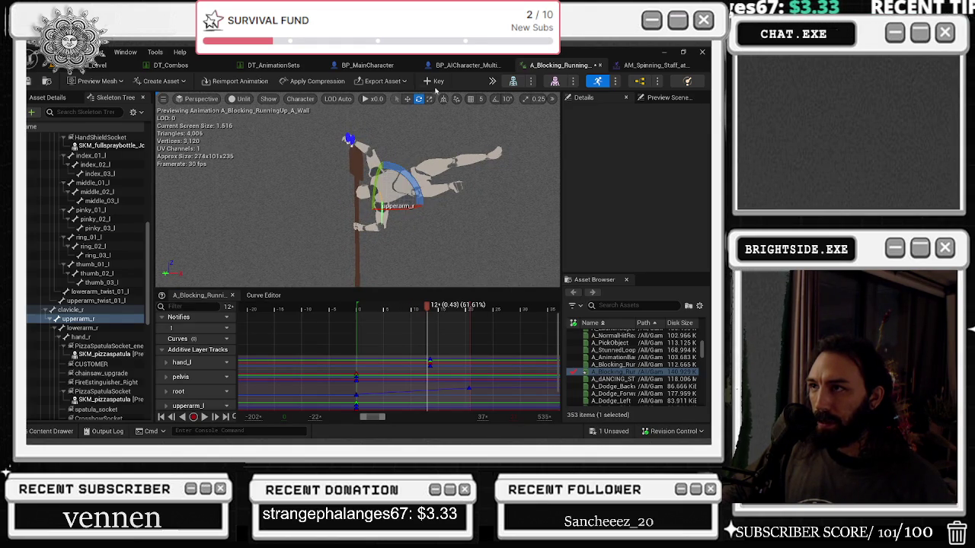
left_click_drag(428, 305, 442, 303)
mouse_move(329, 173)
left_mouse_down()
mouse_move(339, 176)
mouse_move(333, 154)
mouse_move(320, 173)
left_mouse_up()
left_click(439, 81)
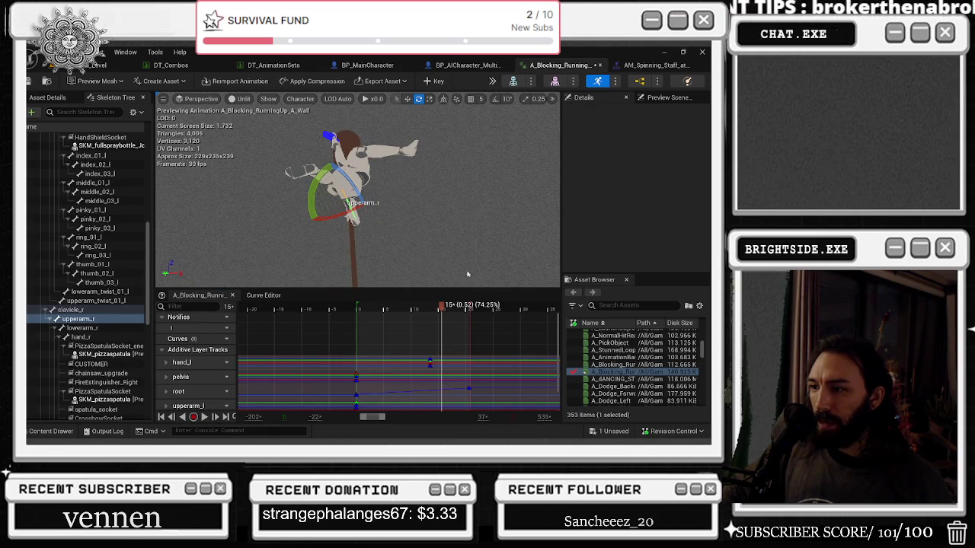
scroll(455, 357, "down", 1)
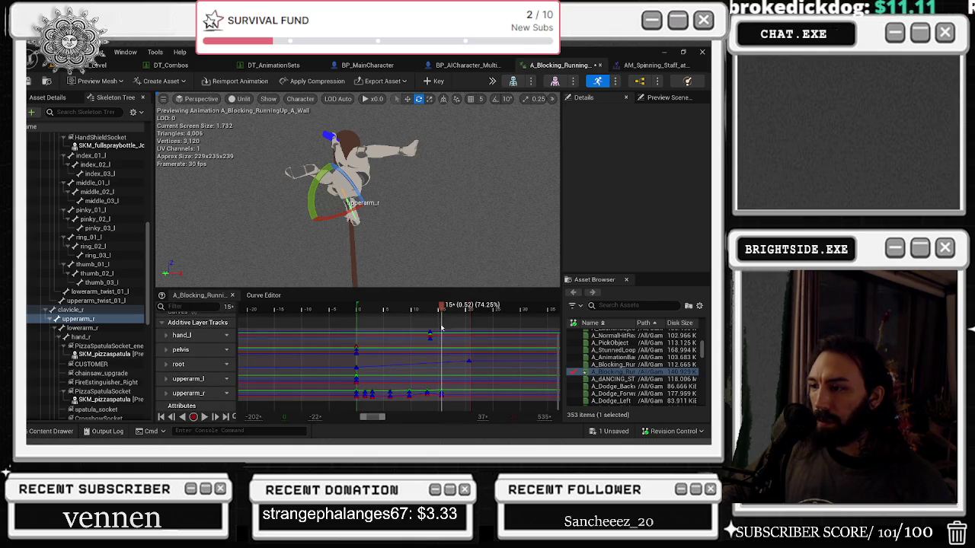
left_click_drag(444, 309, 453, 309)
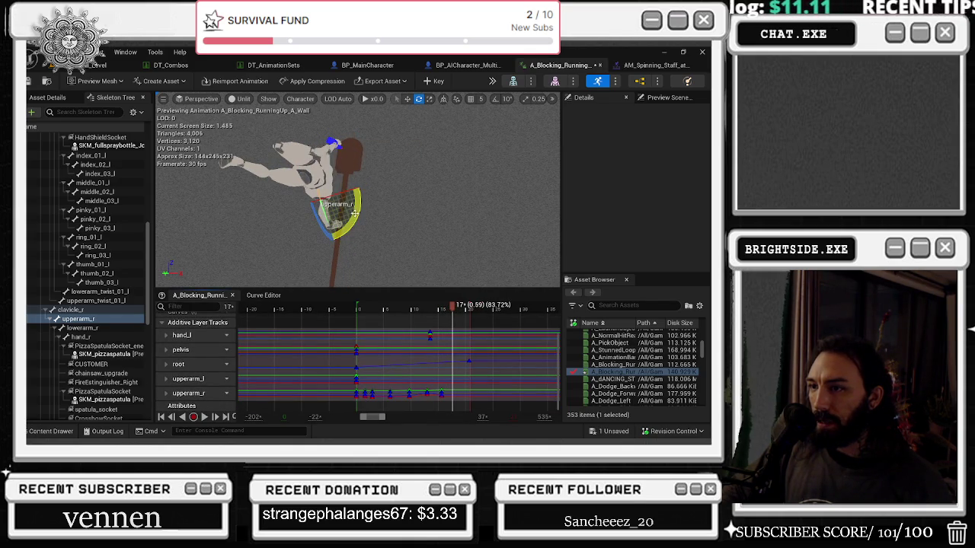
left_click_drag(354, 214, 307, 163)
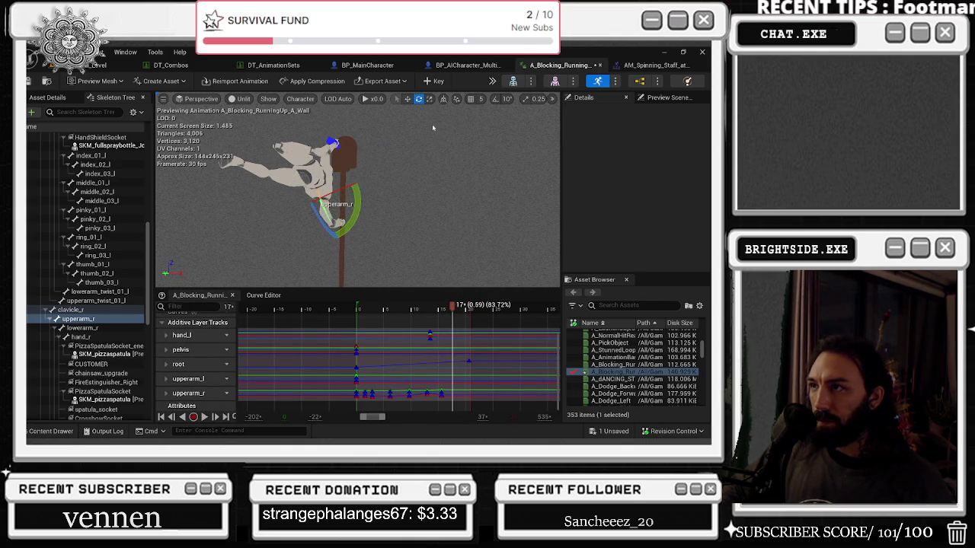
left_click(438, 80)
key("Right")
key("Right")
key("Right")
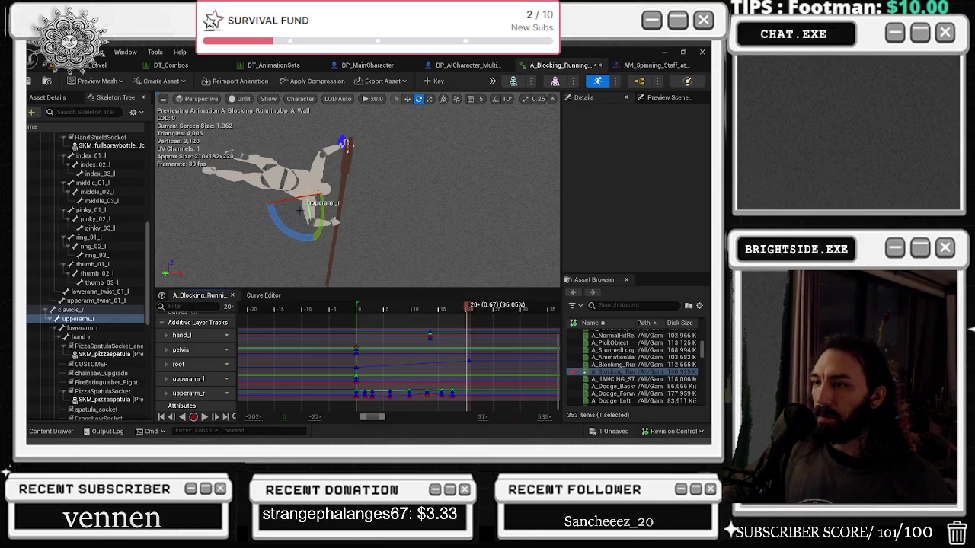
mouse_move(299, 202)
left_mouse_down()
mouse_move(302, 158)
mouse_move(310, 215)
left_mouse_up()
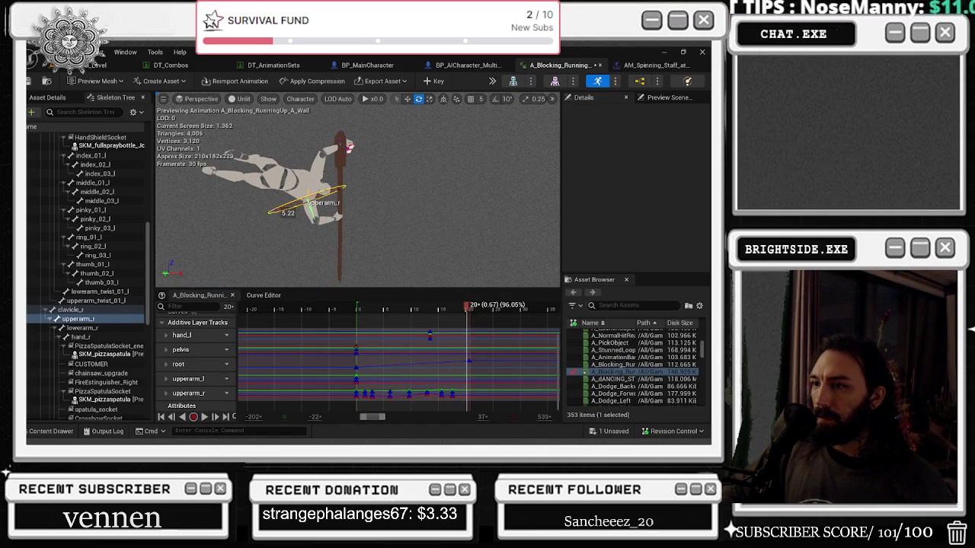
key("space")
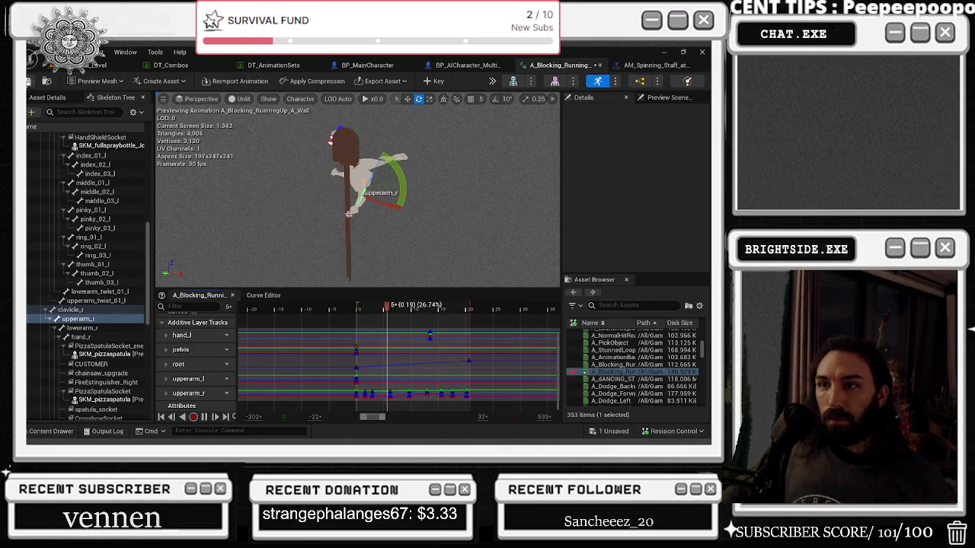
left_click(375, 99)
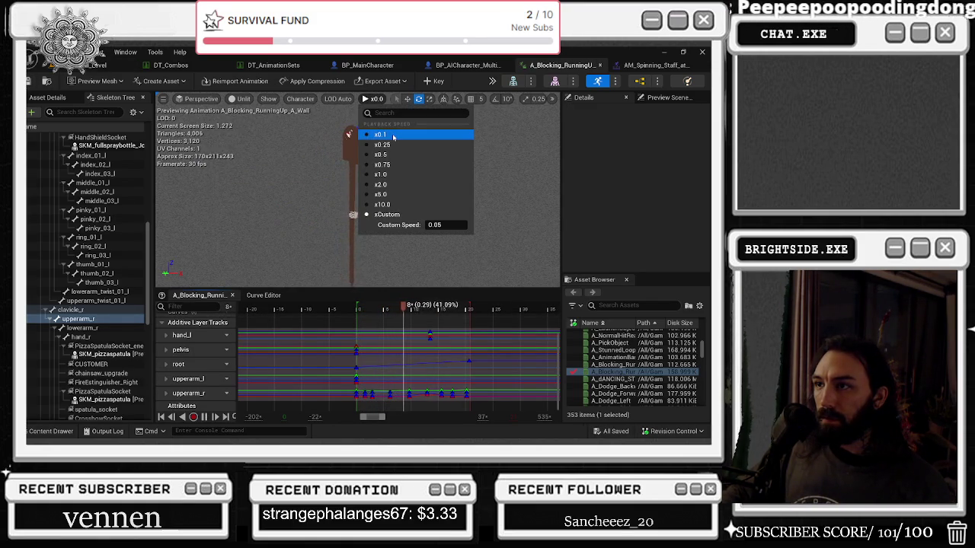
Preview at x0.5 speed and frame the upperarm_r tracks in the Curve Editor
left_click(391, 155)
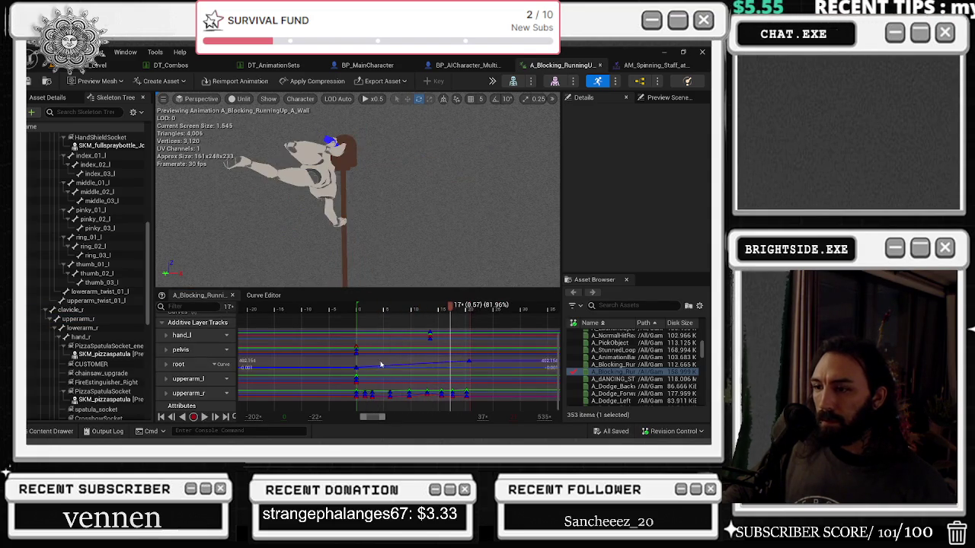
left_click(264, 294)
scroll(374, 351, "down", 5)
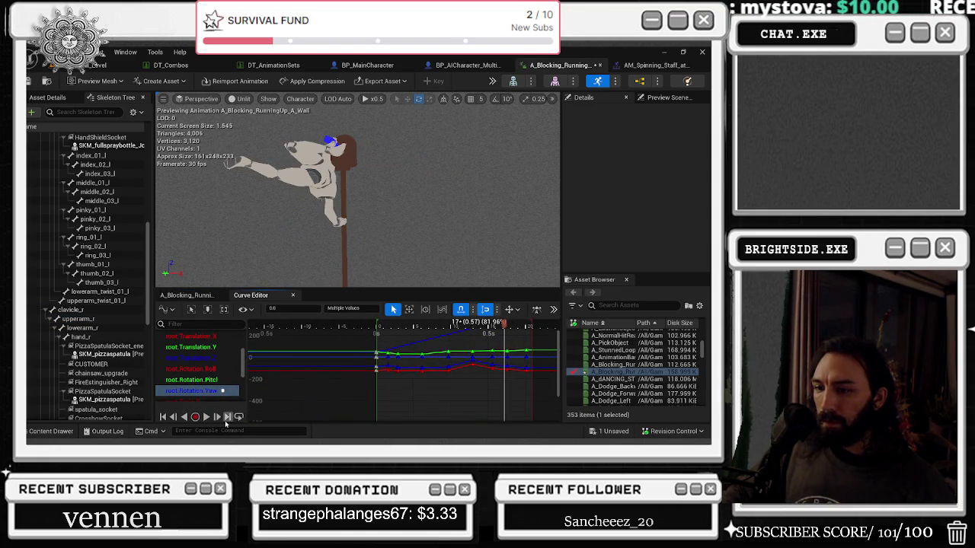
left_click(204, 368, "shift")
scroll(204, 369, "down", 2)
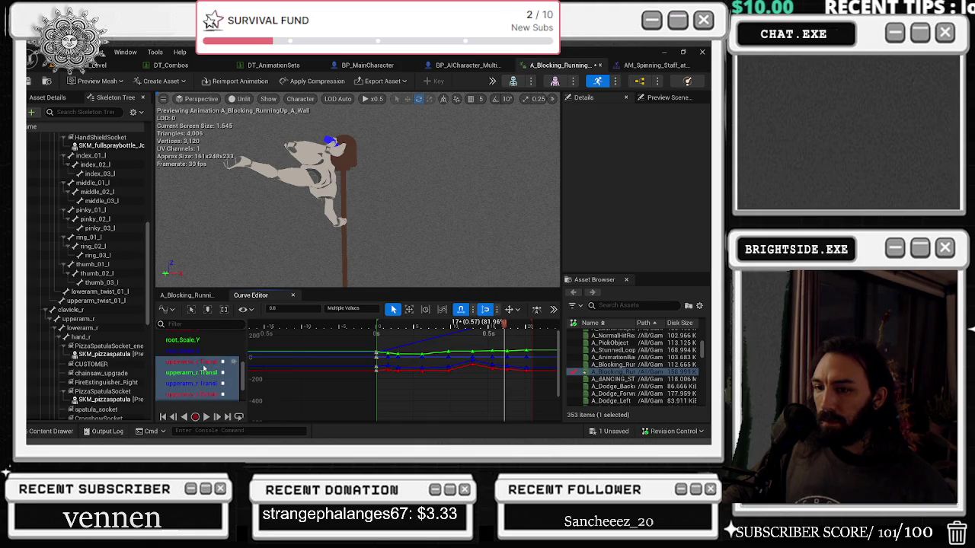
left_click(199, 371)
left_click(194, 335, "shift")
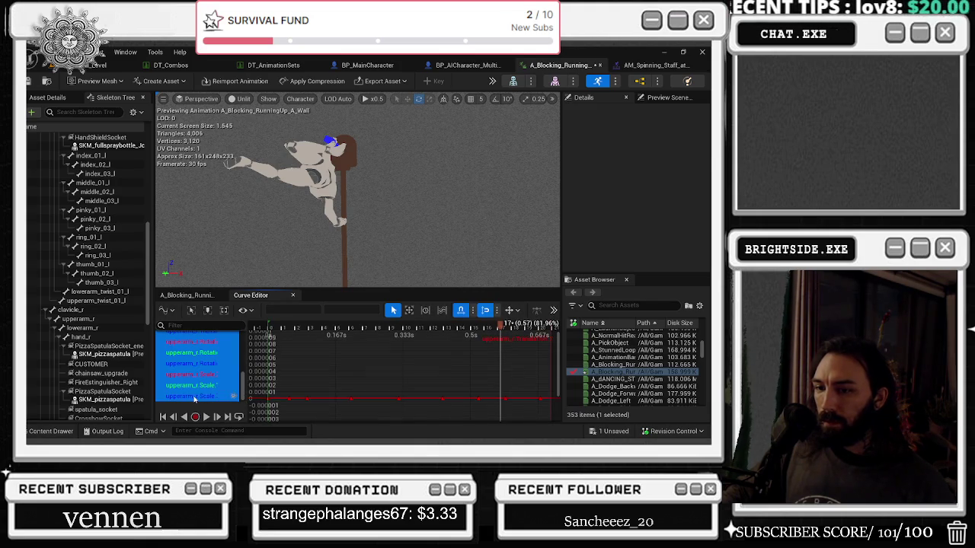
key("f")
Select all the upperarm_r keys in the curve graph and bring up their key options
scroll(341, 347, "down", 3)
left_click(368, 345)
left_click_drag(396, 393, 393, 403)
key("f")
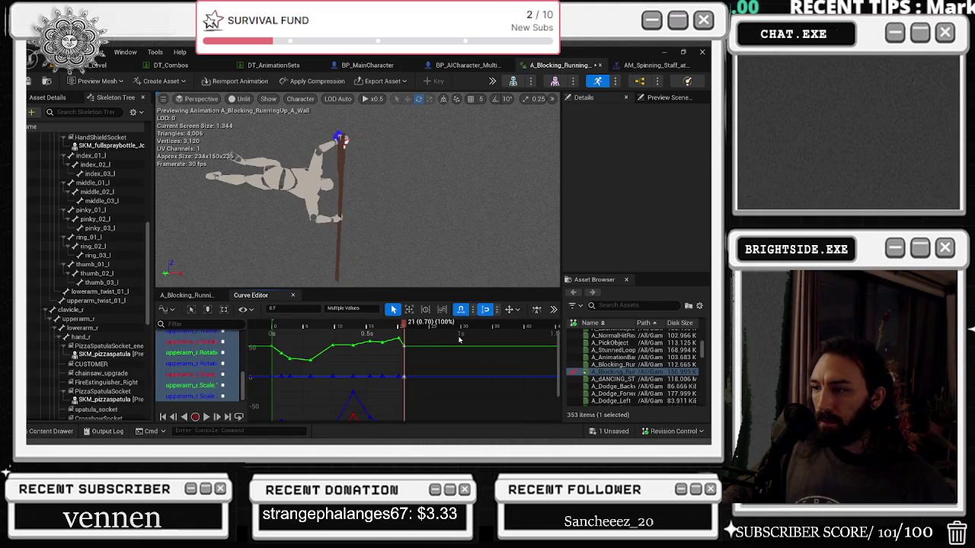
key("space")
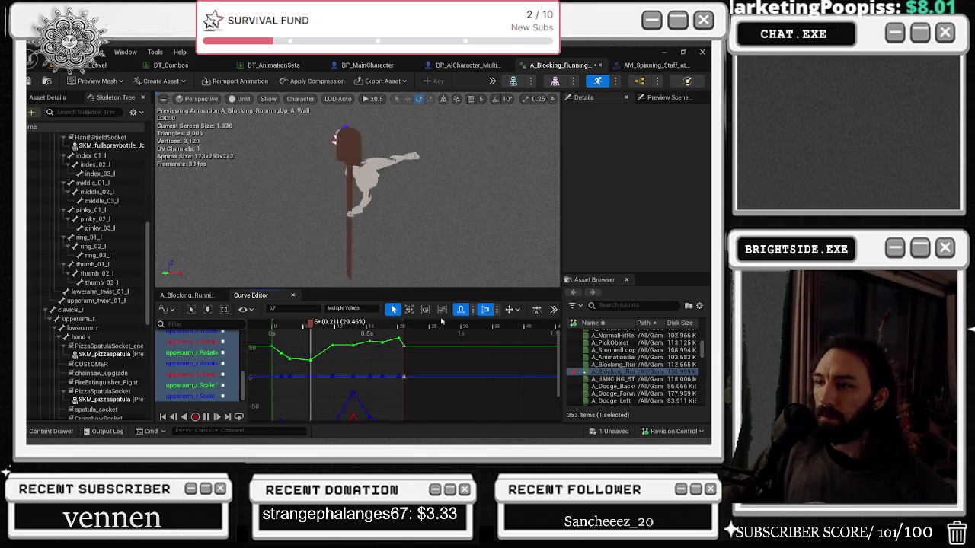
left_click_drag(428, 386, 275, 333)
scroll(374, 383, "down", 3)
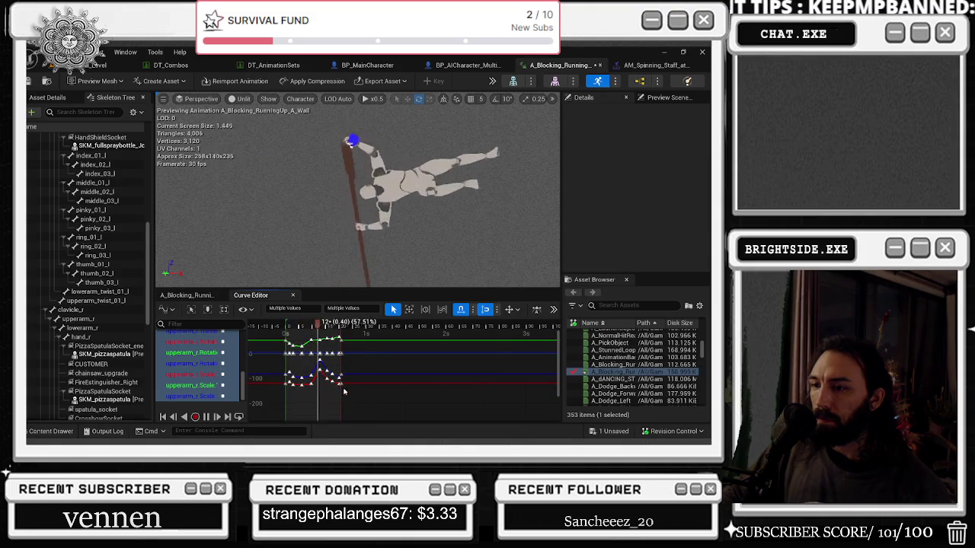
right_click(339, 386)
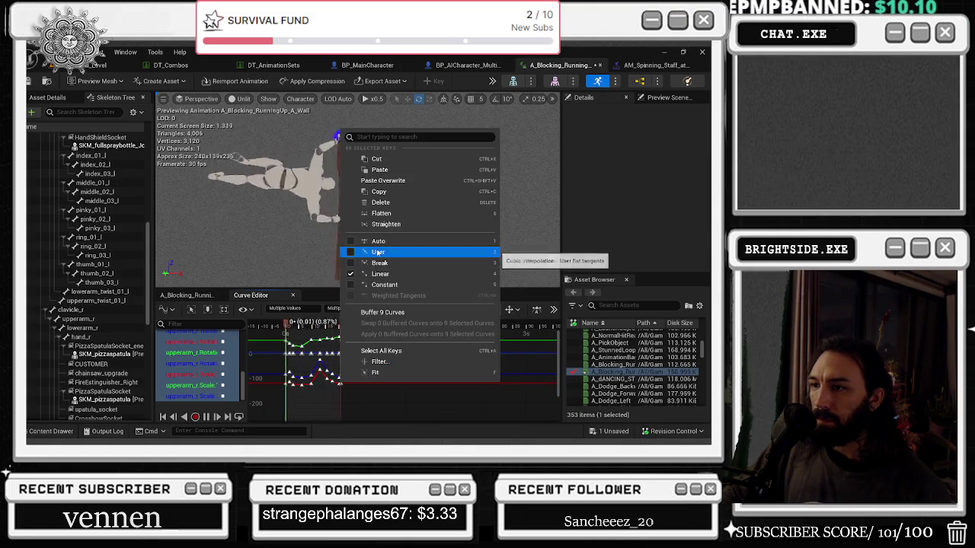
Try User interpolation on the upperarm_r keys, undo it, and save the running-up animation
left_click(451, 252)
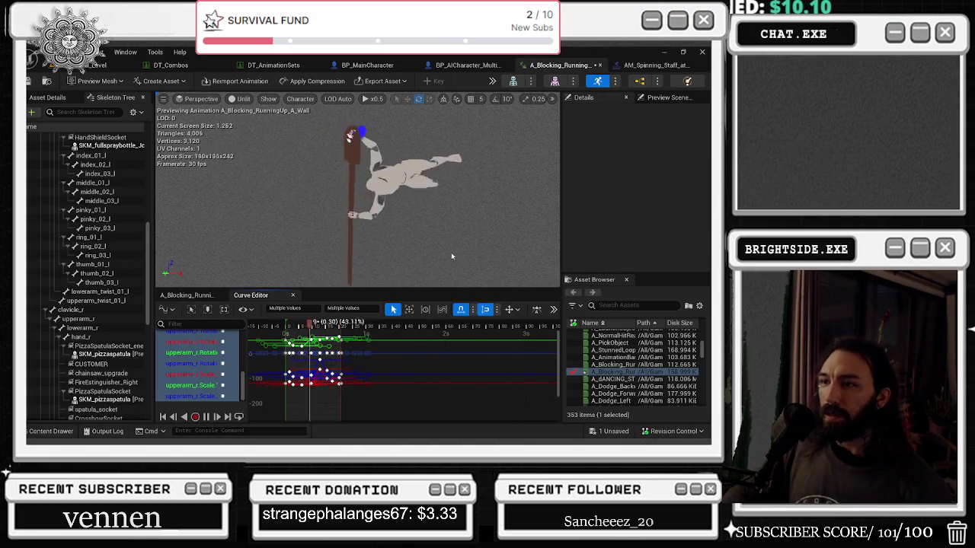
key("ctrl+z")
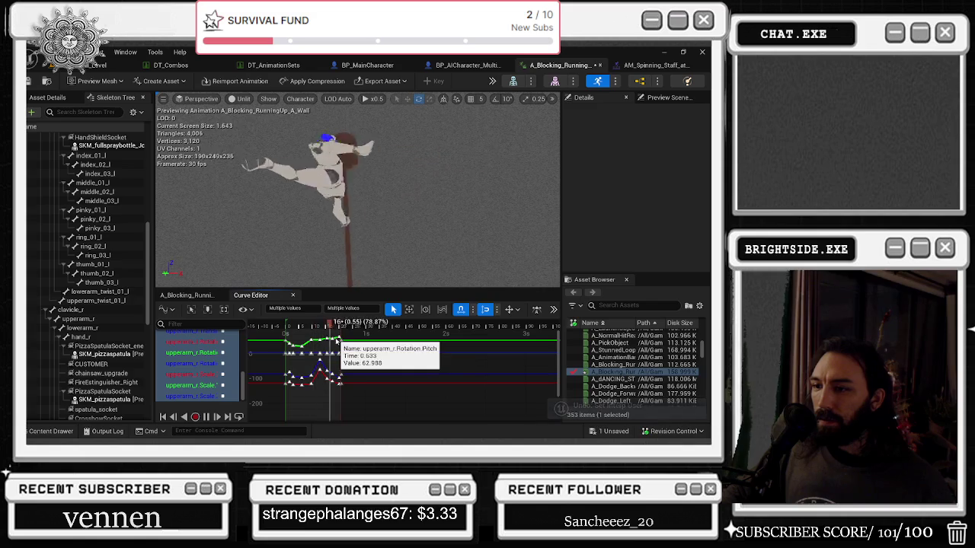
right_click(341, 349)
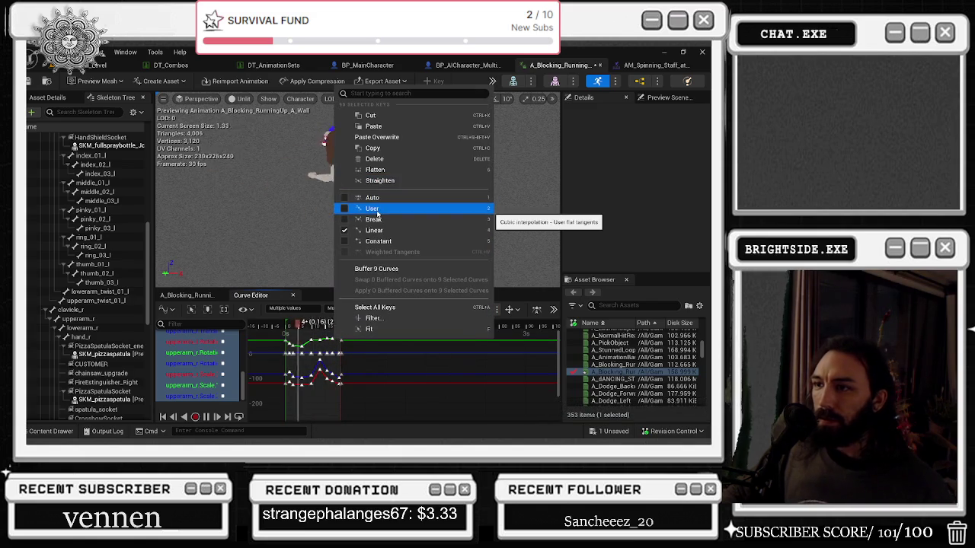
key("alt+Tab")
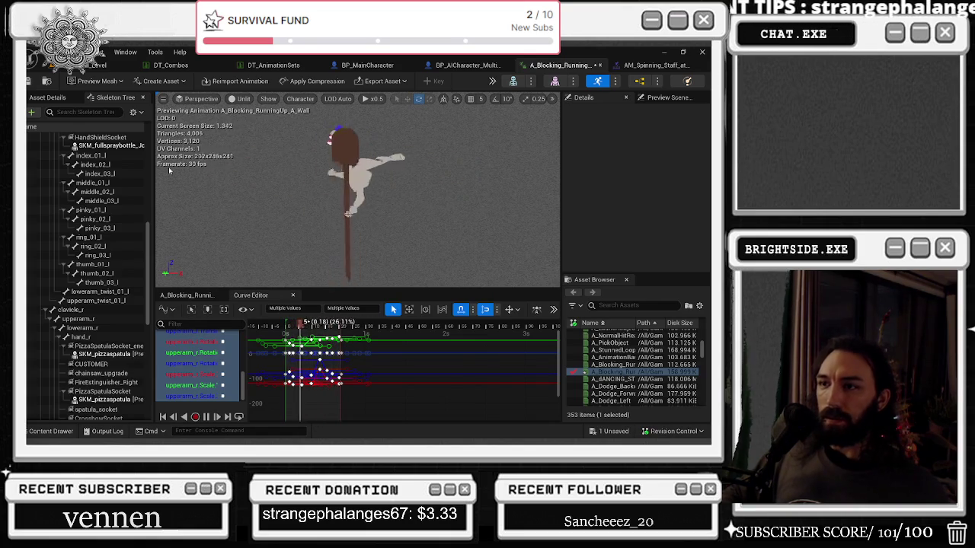
left_click(47, 81)
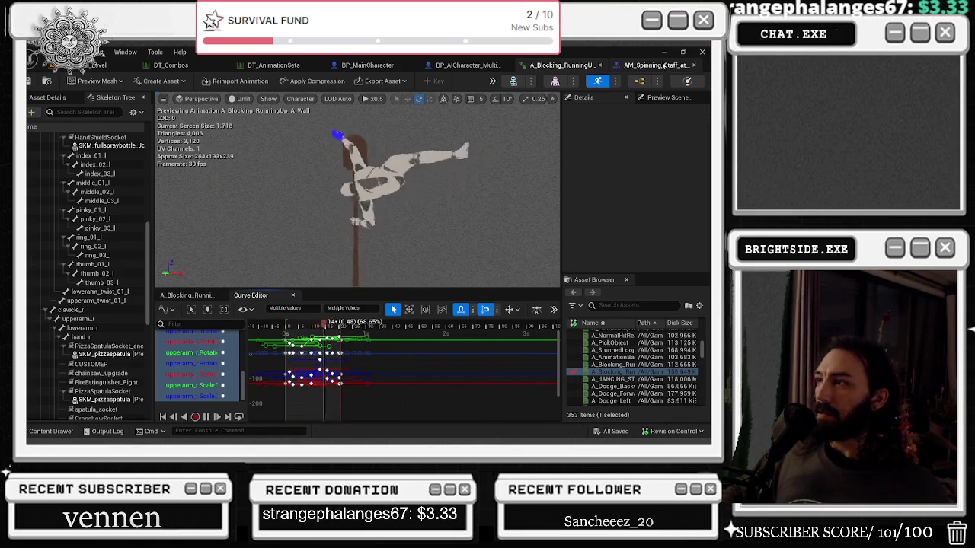
left_click(656, 65)
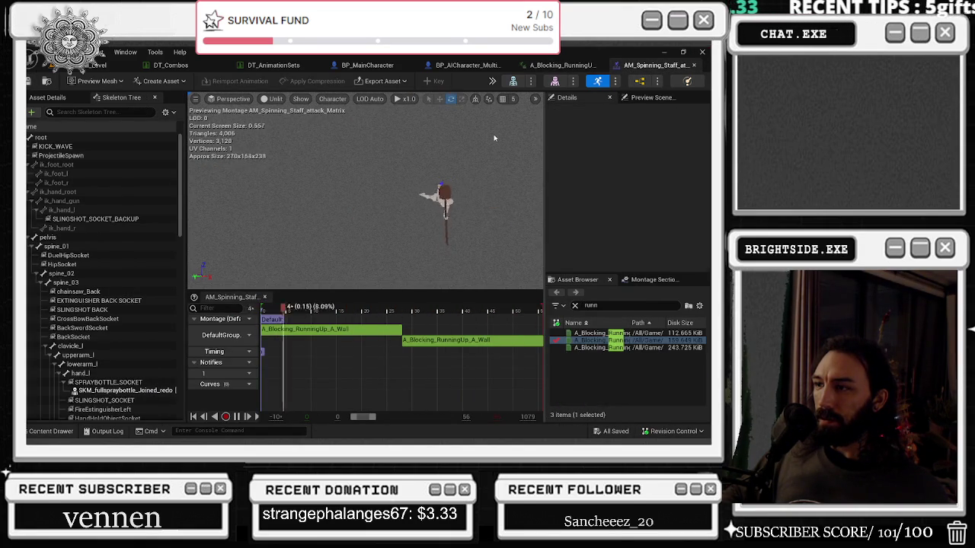
Drag the upperarm_r curve keys to new values, including the key at 0.672 s
left_click(562, 65)
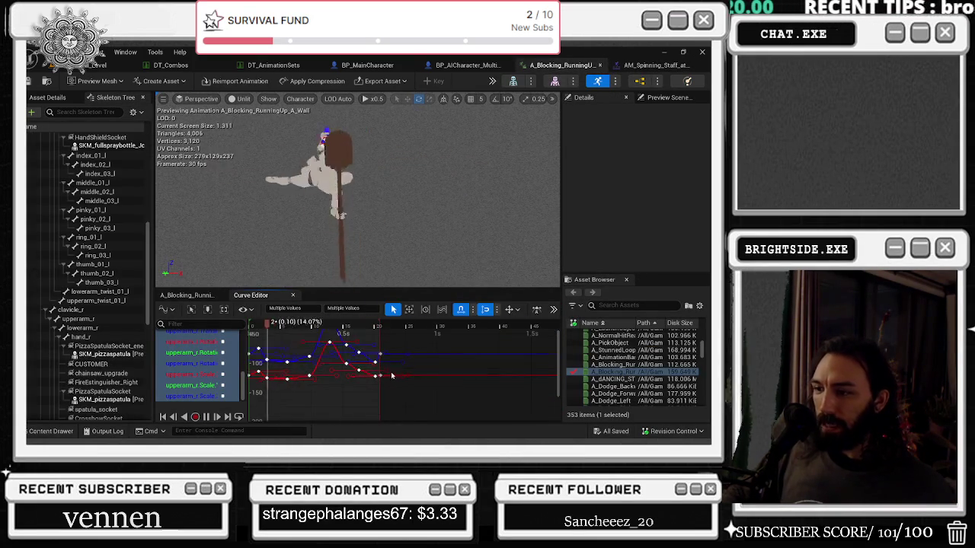
left_click_drag(391, 368, 375, 370)
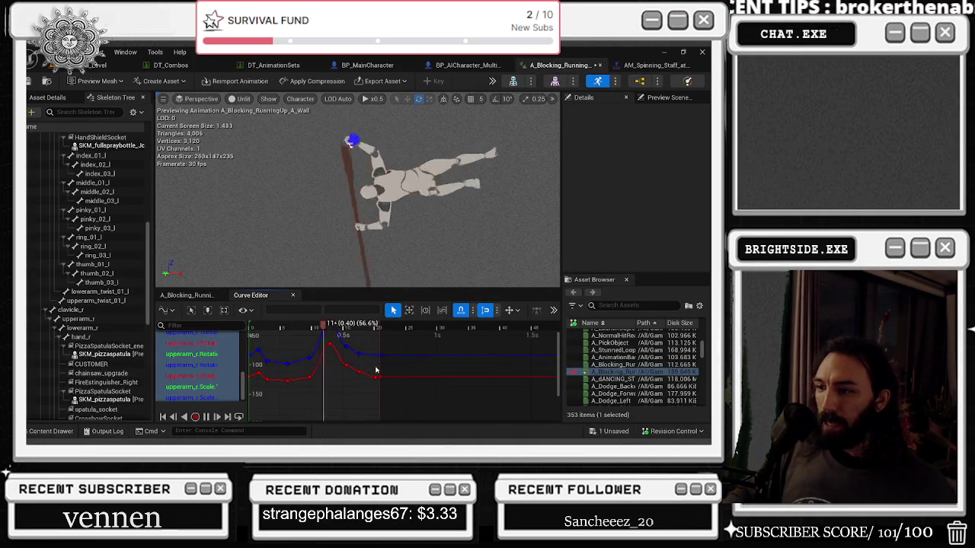
left_click(399, 343)
left_click(401, 343)
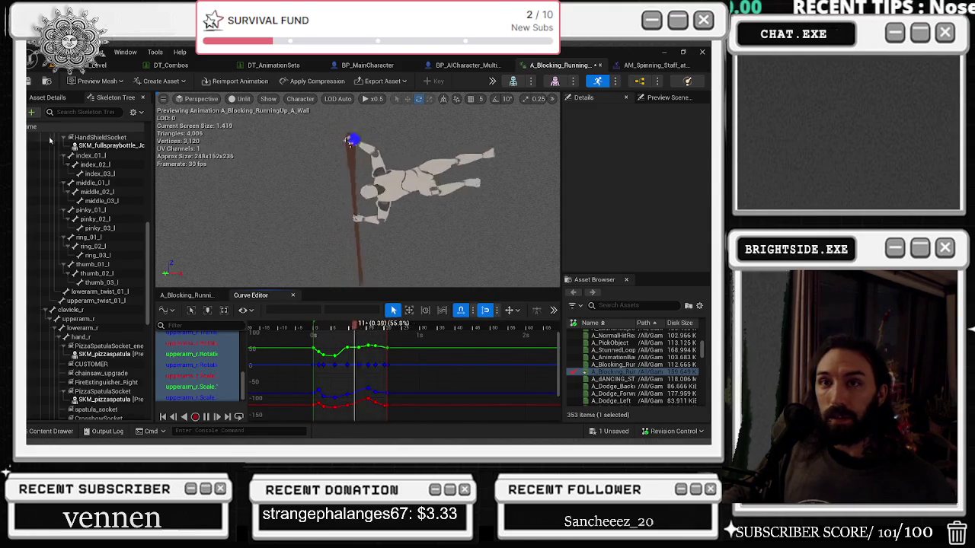
left_click(653, 65)
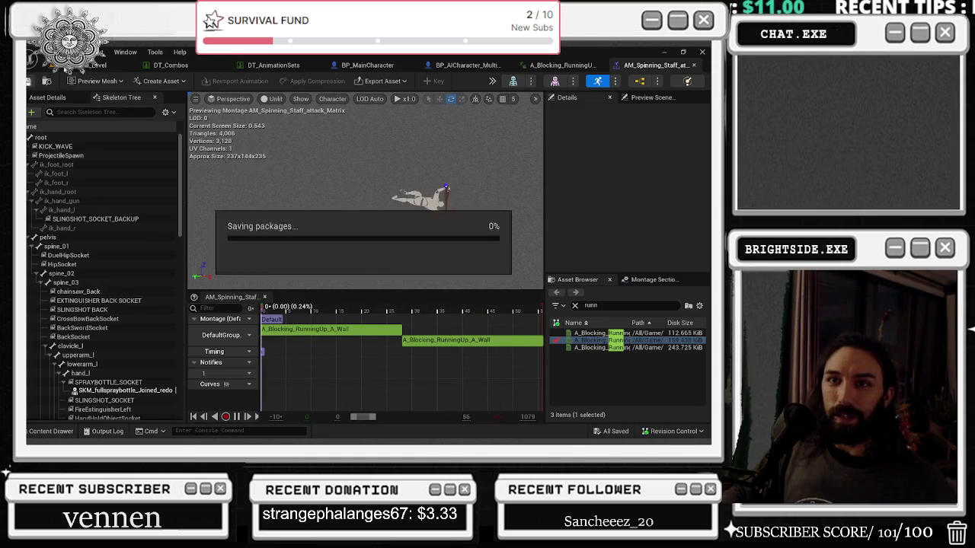
Start Play In Editor in Badaboom_Pizza_sim, checking the montage and animation tabs before returning
left_click(92, 65)
left_click(240, 82)
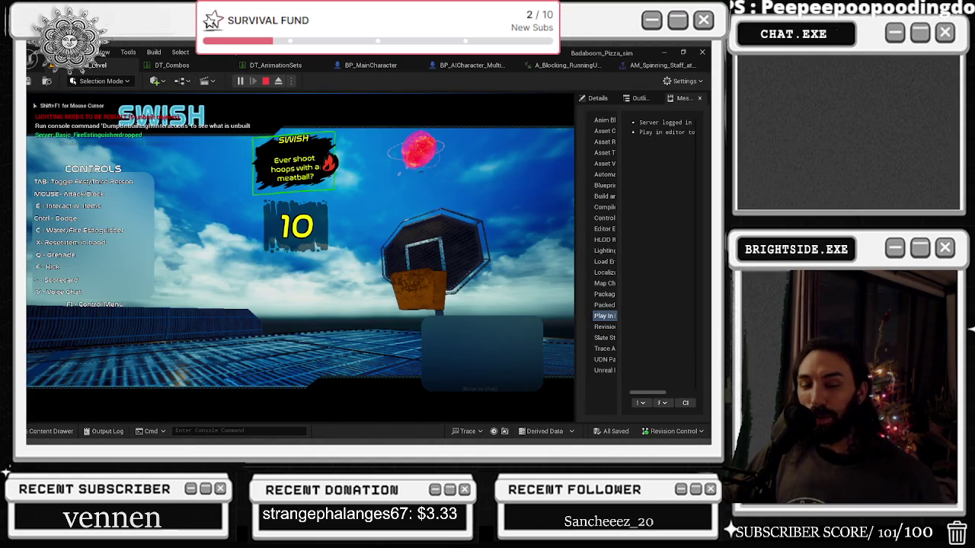
key("alt+Tab")
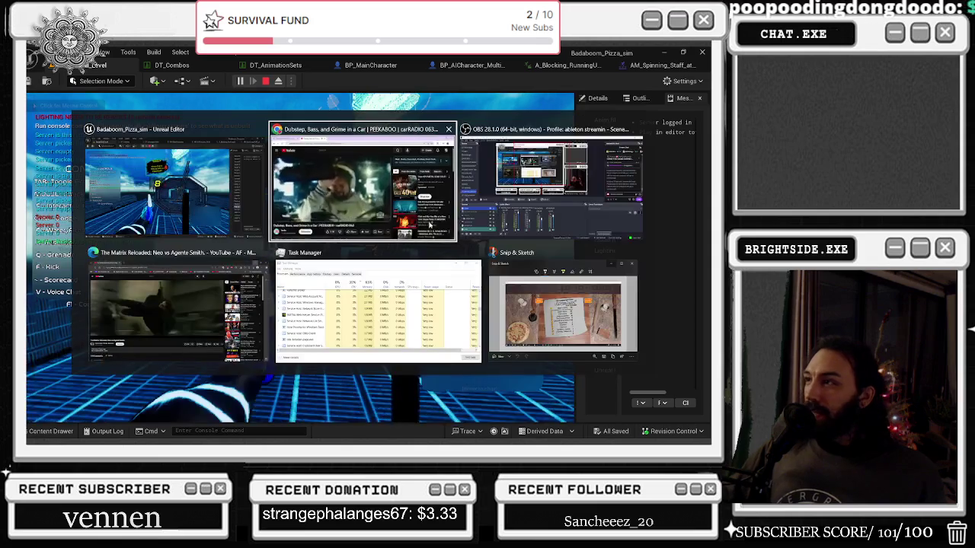
left_click(657, 66)
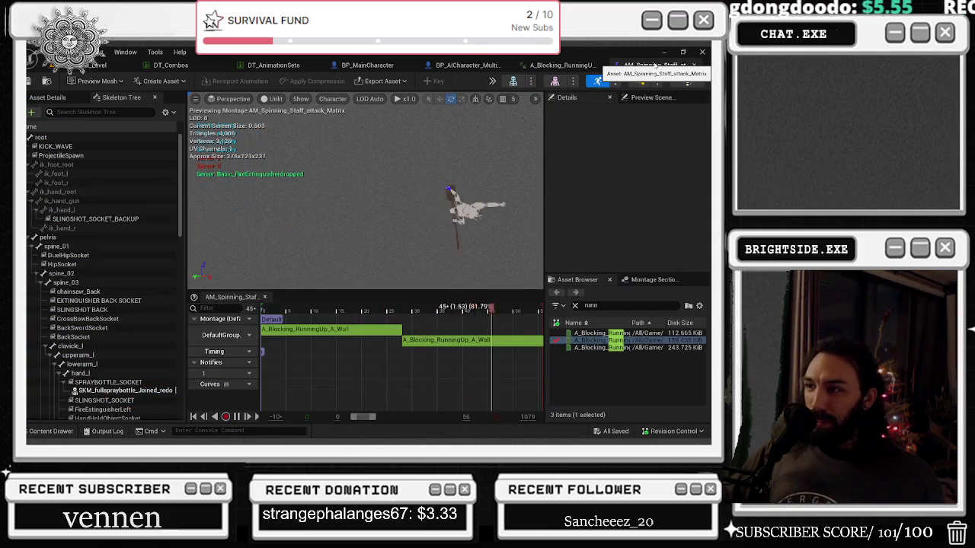
left_click(565, 66)
left_click(636, 65)
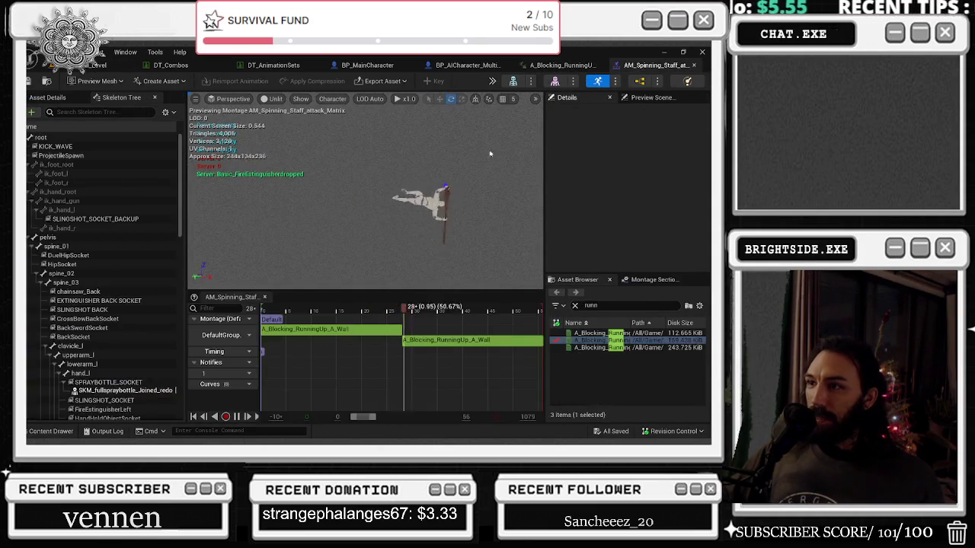
left_click(95, 65)
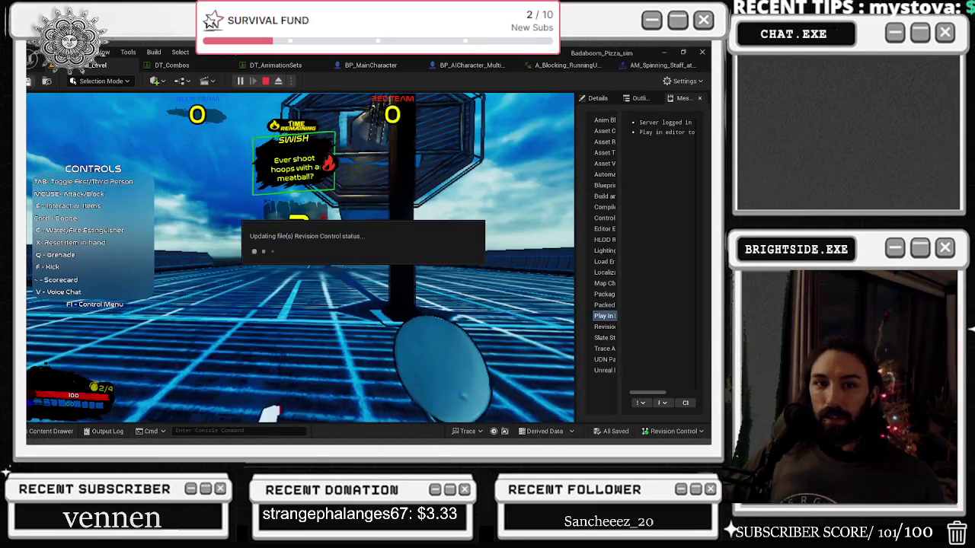
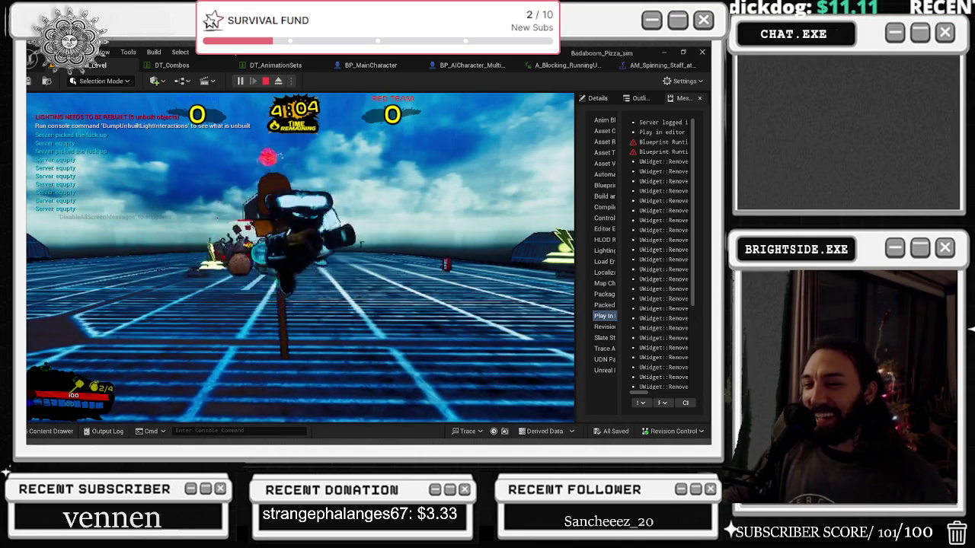
Stop the playtest and preview AM_Spinning_Staff_attack alongside the A_Blocking_RunningUp_A_Wall animation
key("Escape")
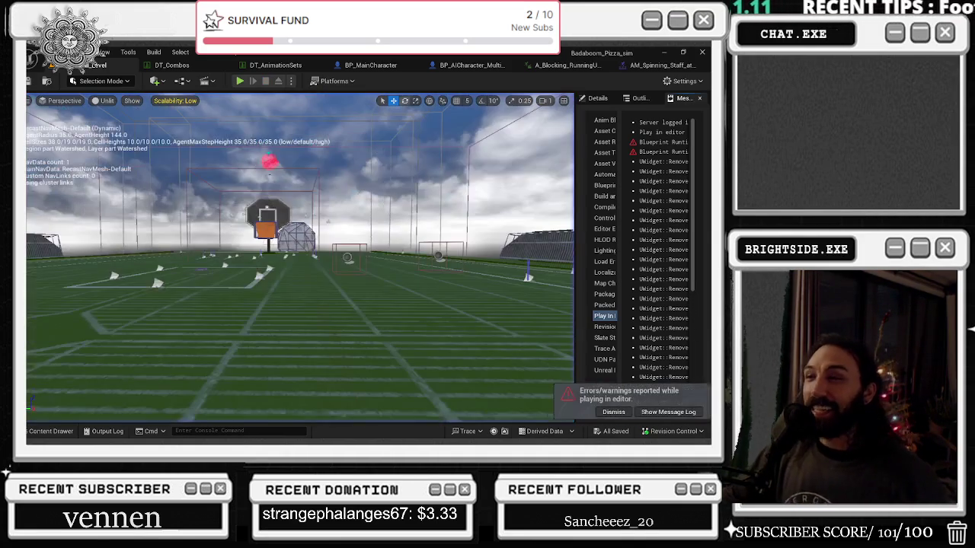
left_click(657, 65)
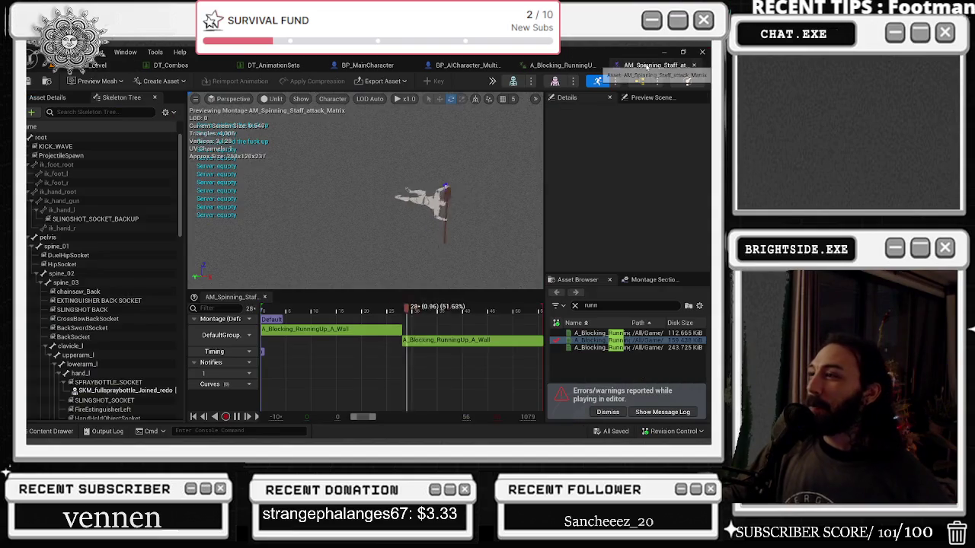
double_click(370, 329)
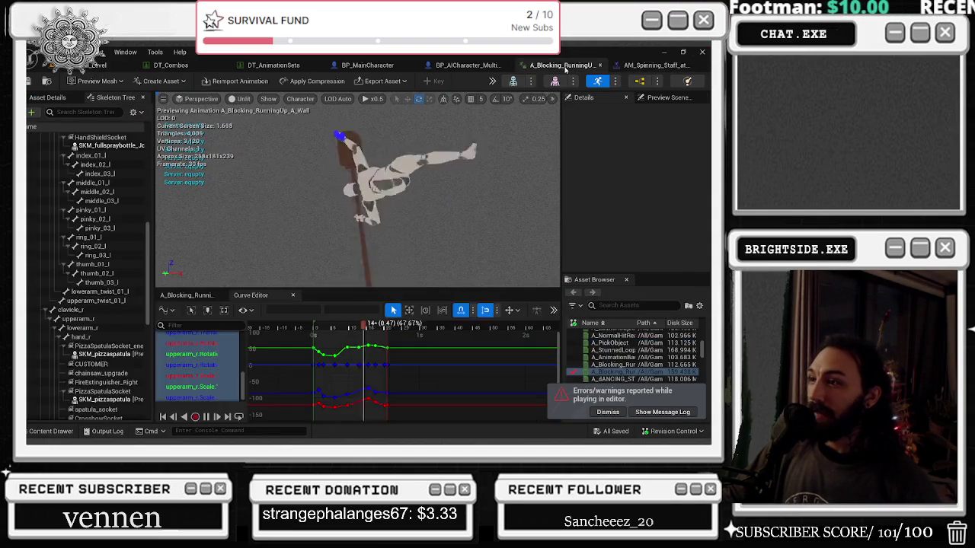
left_click(656, 65)
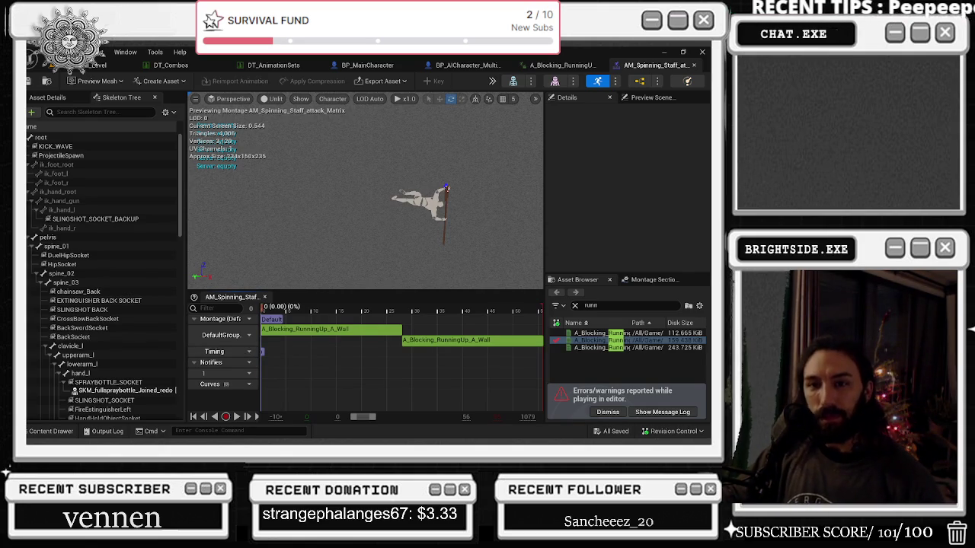
key("space")
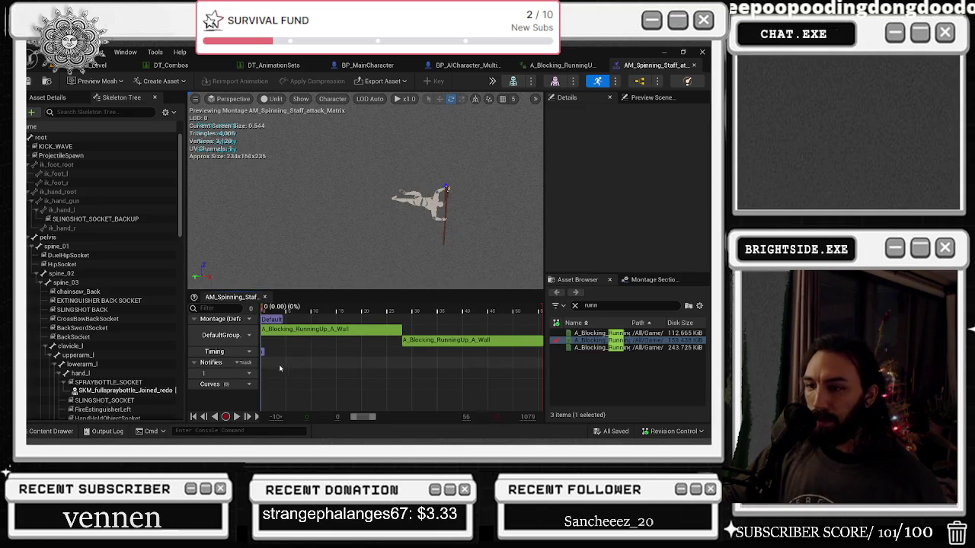
Return to A_Blocking_RunningUp_A_Wall and bring up the Content Drawer
left_click(563, 64)
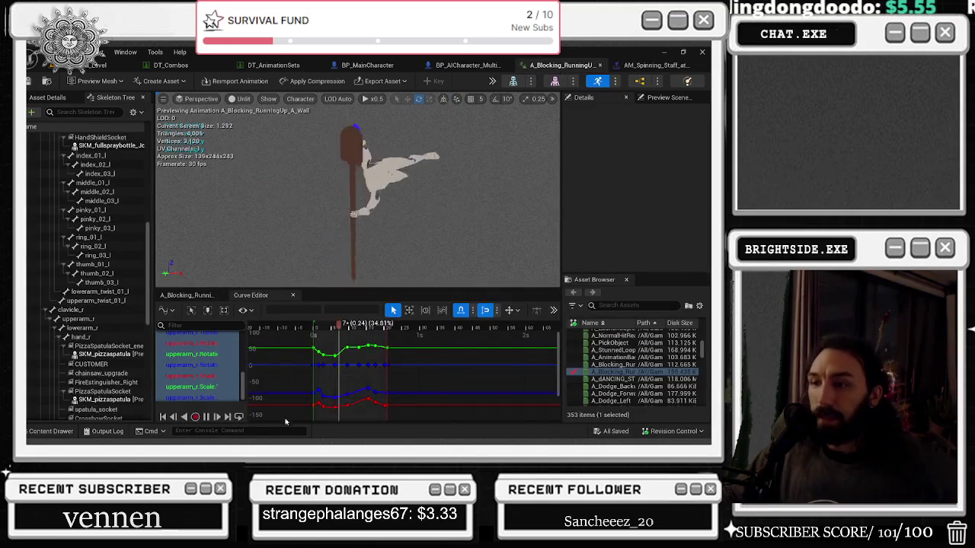
left_click(46, 431)
mouse_move(317, 287)
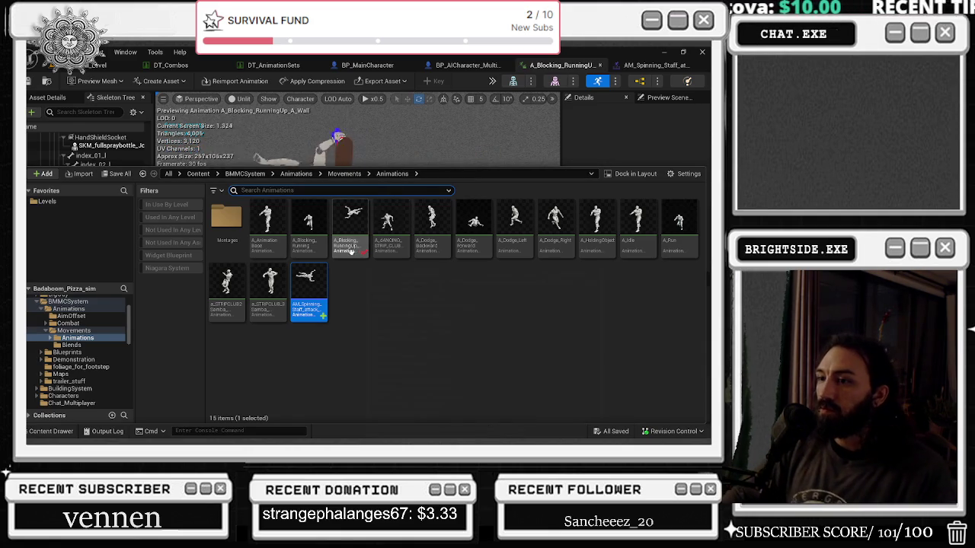
Reopen the Content Drawer and search it for 'duck'
mouse_move(353, 250)
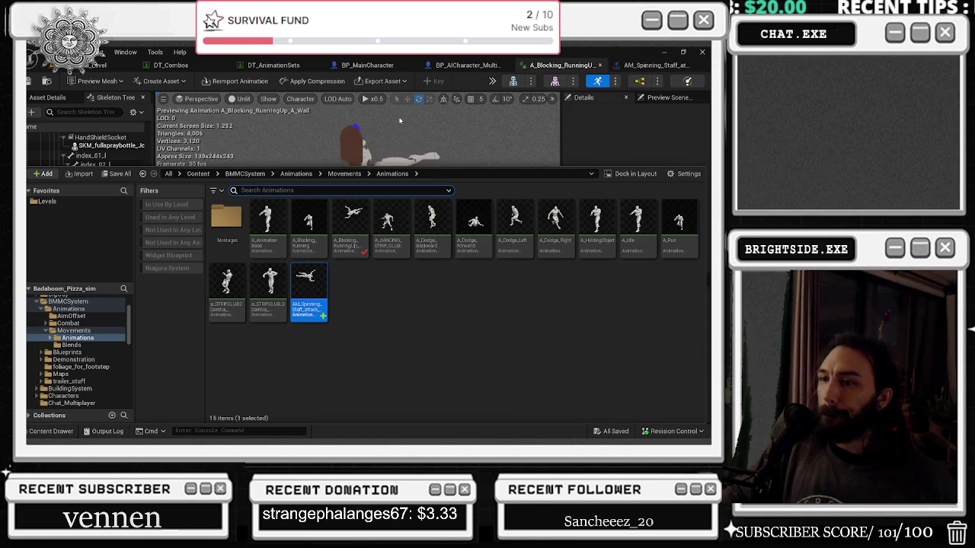
key("ctrl+space")
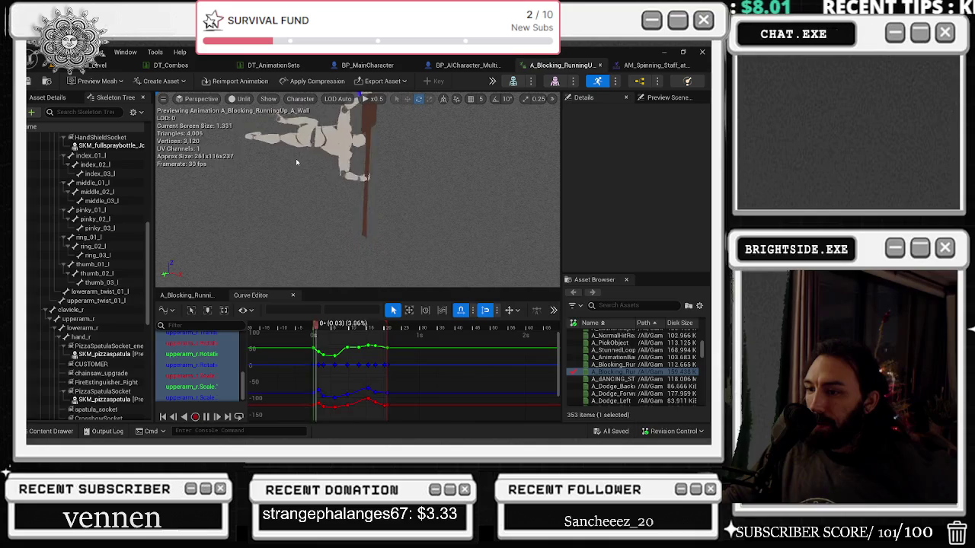
left_click(67, 433)
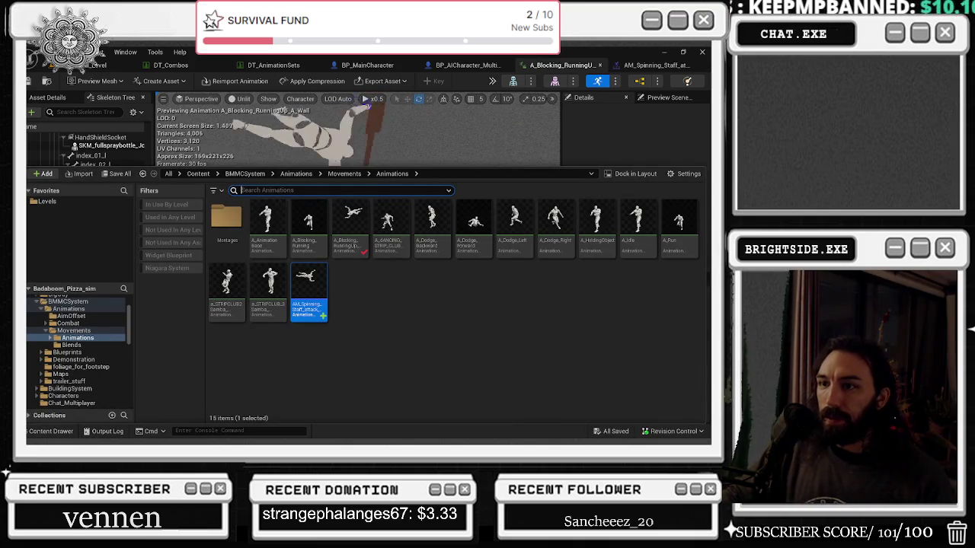
type("duck")
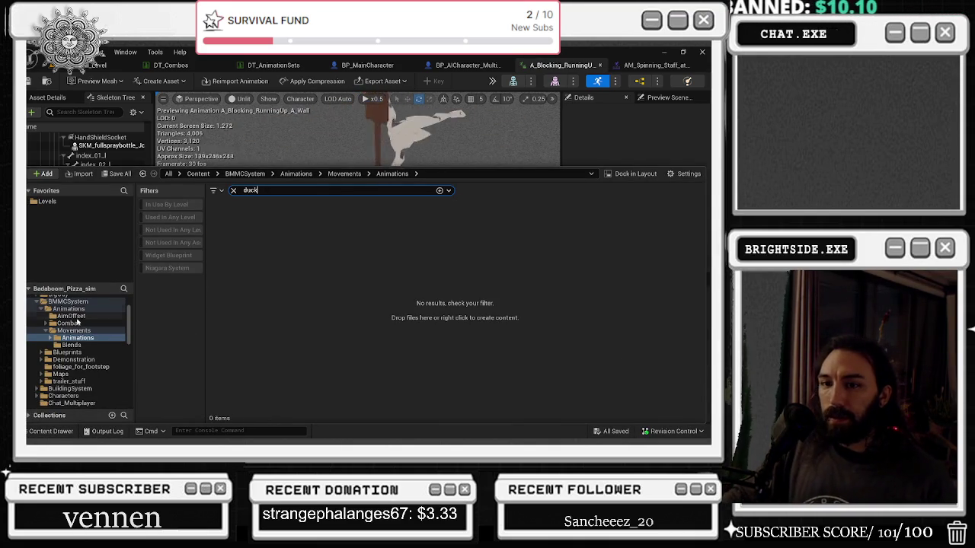
Widen the duck search to All content and open NJA_Cbt_Duck_IPC_Montage
left_click(70, 308)
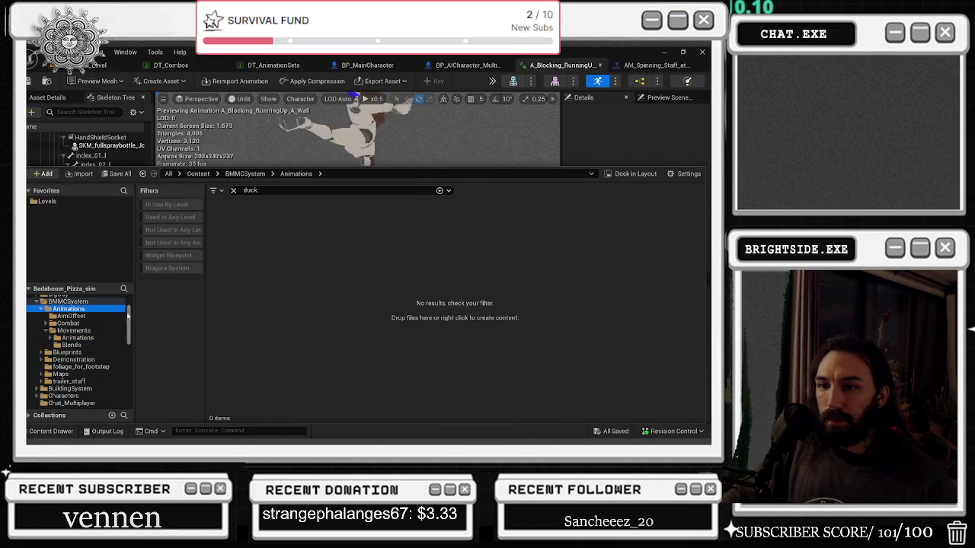
scroll(126, 314, "up", 3)
left_click(43, 300)
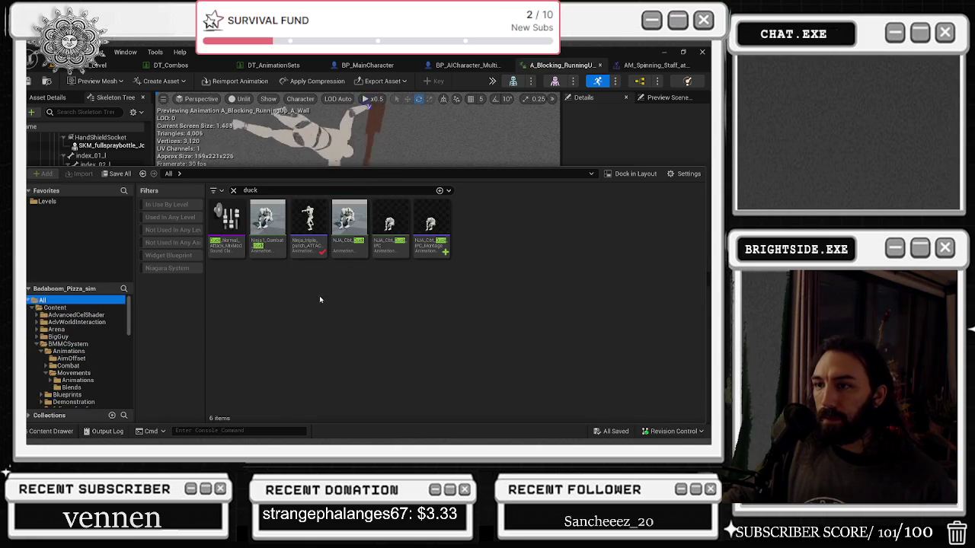
left_click(426, 242)
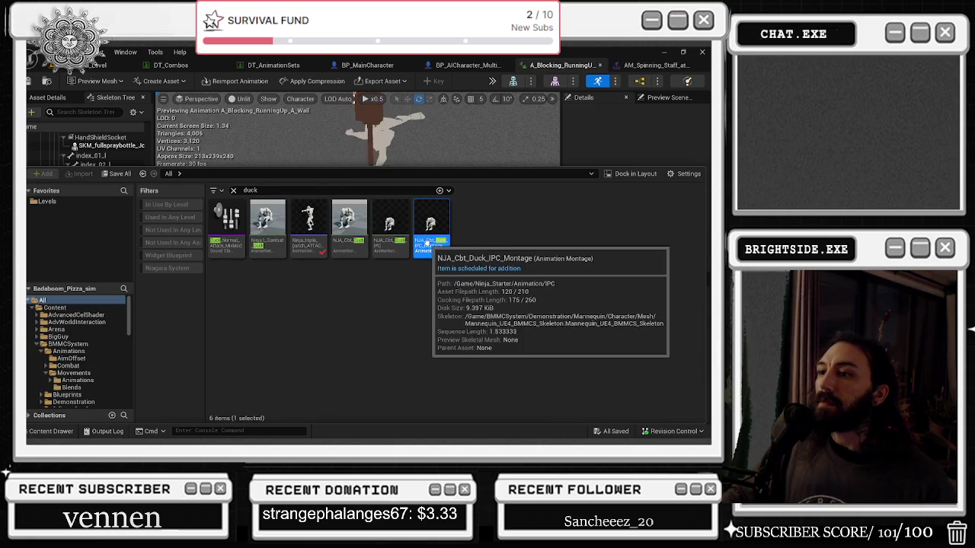
double_click(427, 242)
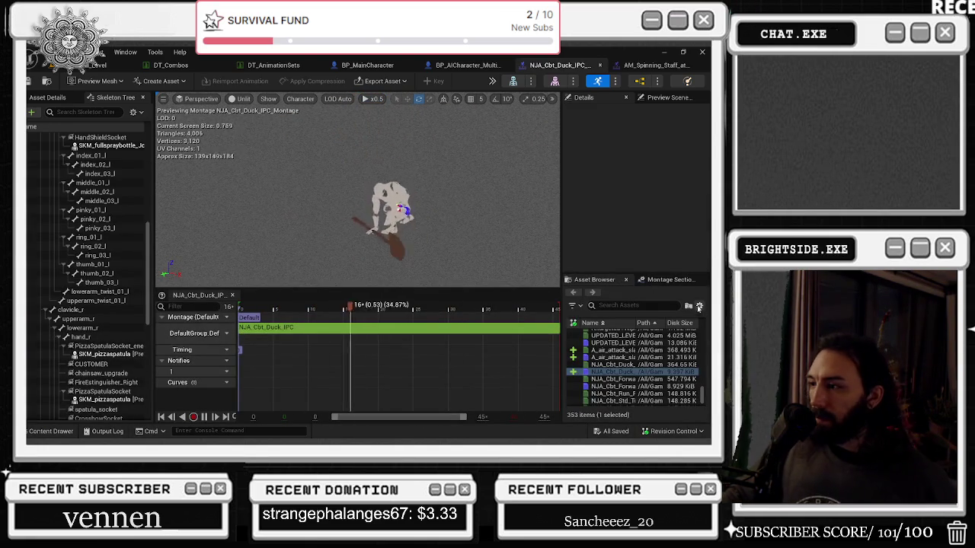
type("sy")
Filter the Asset Browser and drop a_STRIPCLUB2Samba_Dancing into the duck montage's slot
left_click(663, 305)
type("syt")
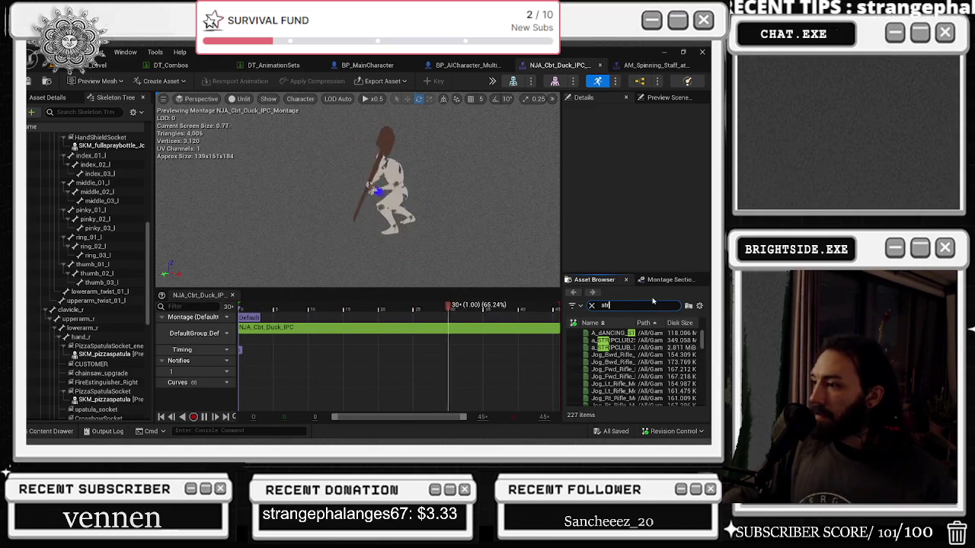
mouse_move(610, 340)
left_mouse_down()
mouse_move(421, 319)
mouse_move(363, 332)
left_mouse_up()
left_click_drag(247, 332, 251, 333)
Give the samba segment start time 0.960634 and play rate 2.0, then scrub the preview
left_click(279, 336)
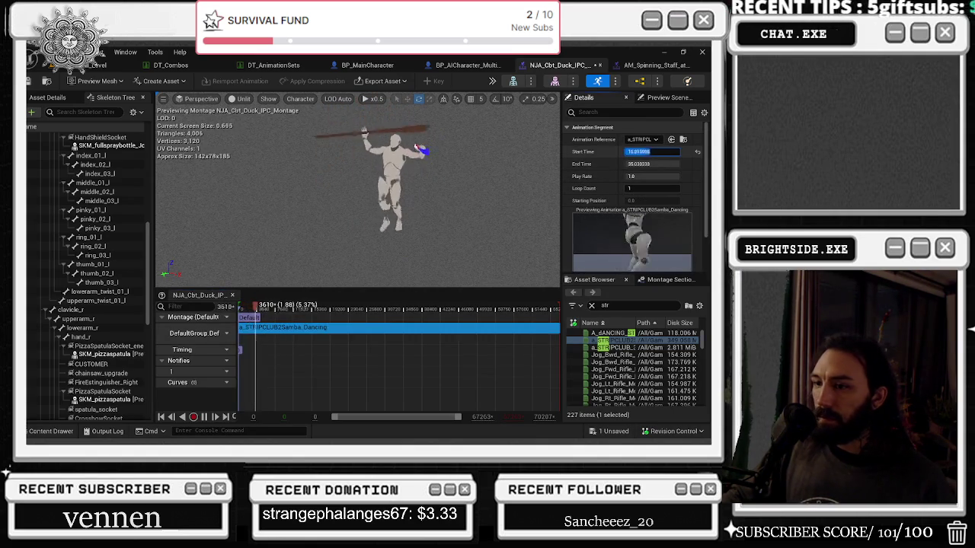
key("Return")
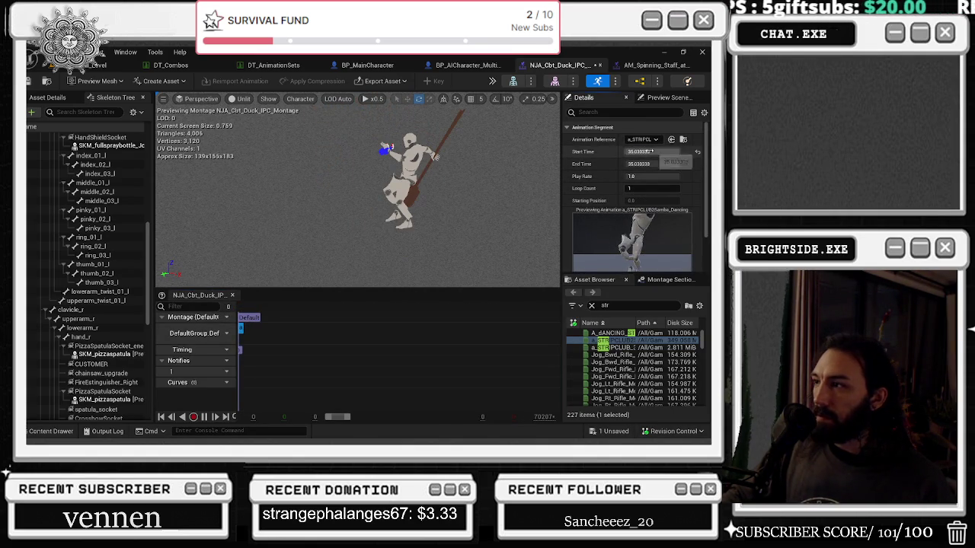
left_click(234, 303)
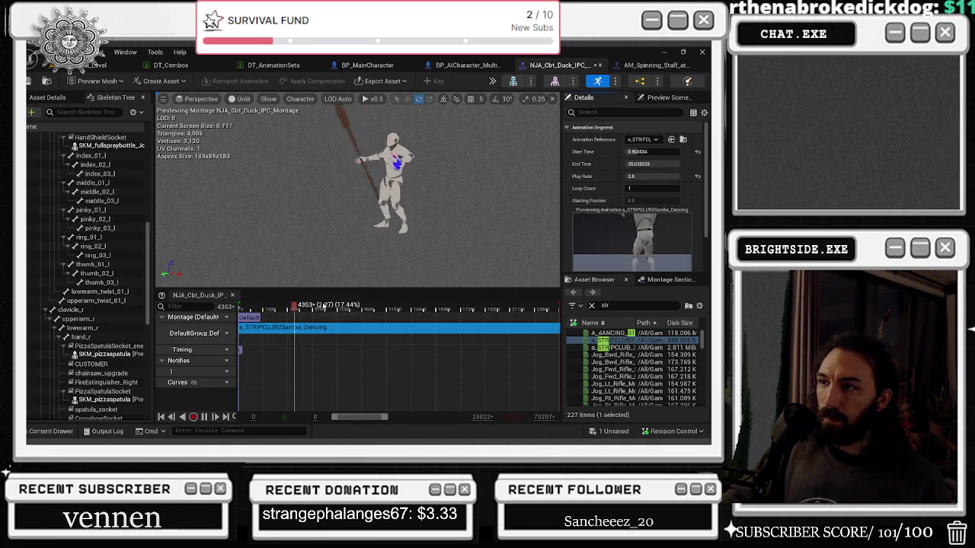
left_click(362, 310)
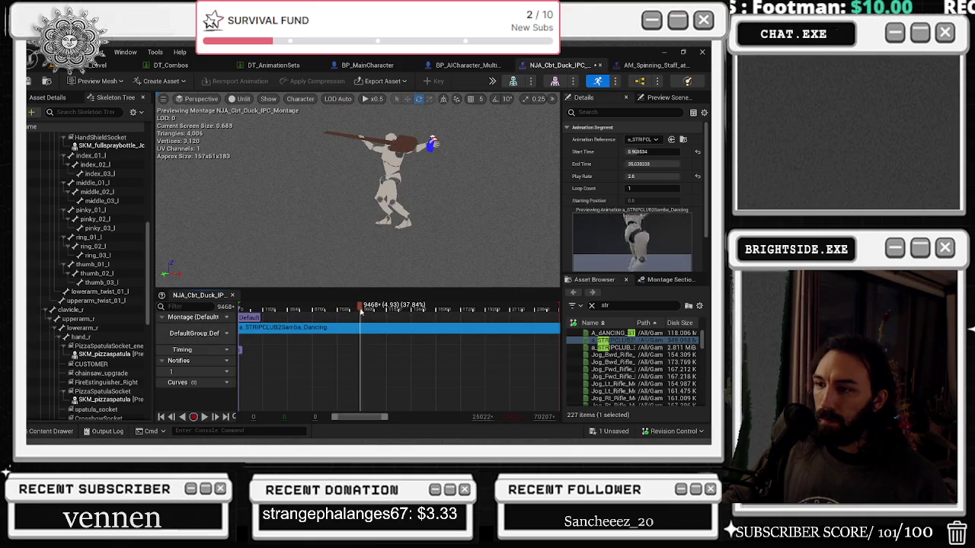
left_click_drag(360, 309, 403, 308)
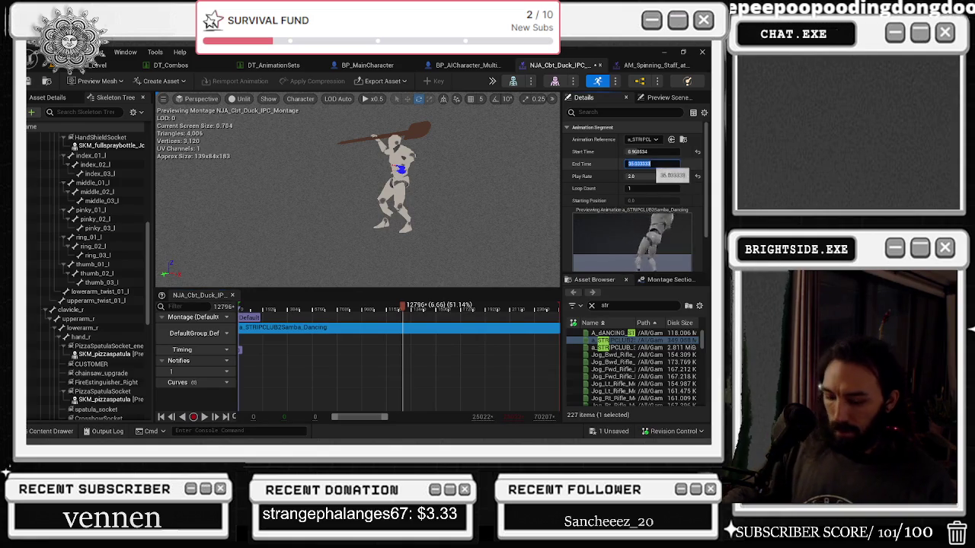
Try segment end times of 6.66 and 12, scrubbing the preview in between
type("6.66")
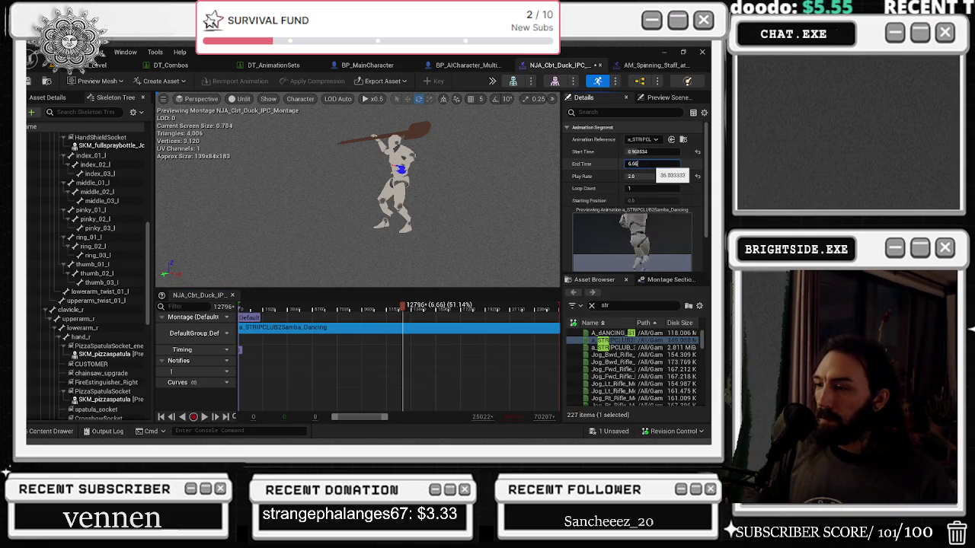
key("Return")
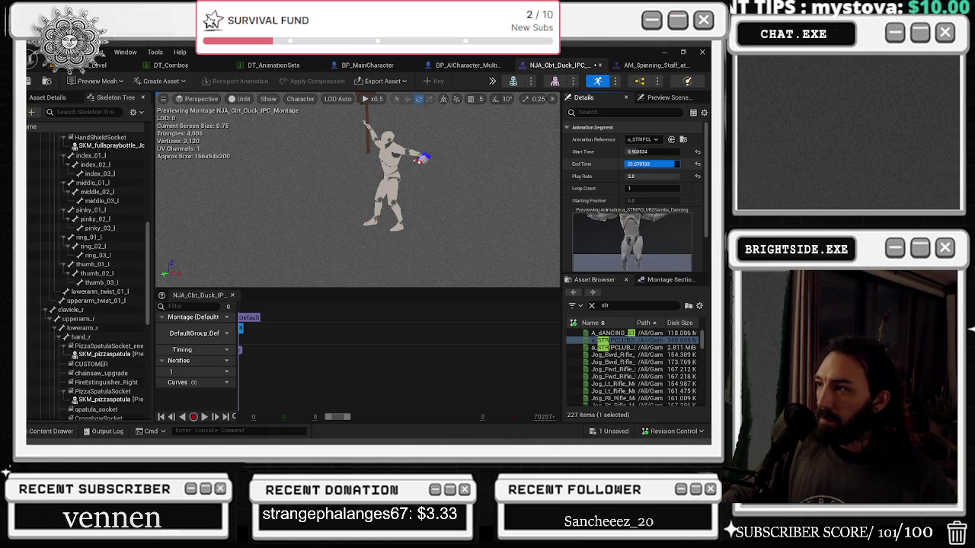
left_click(347, 249)
left_click_drag(299, 304, 354, 310)
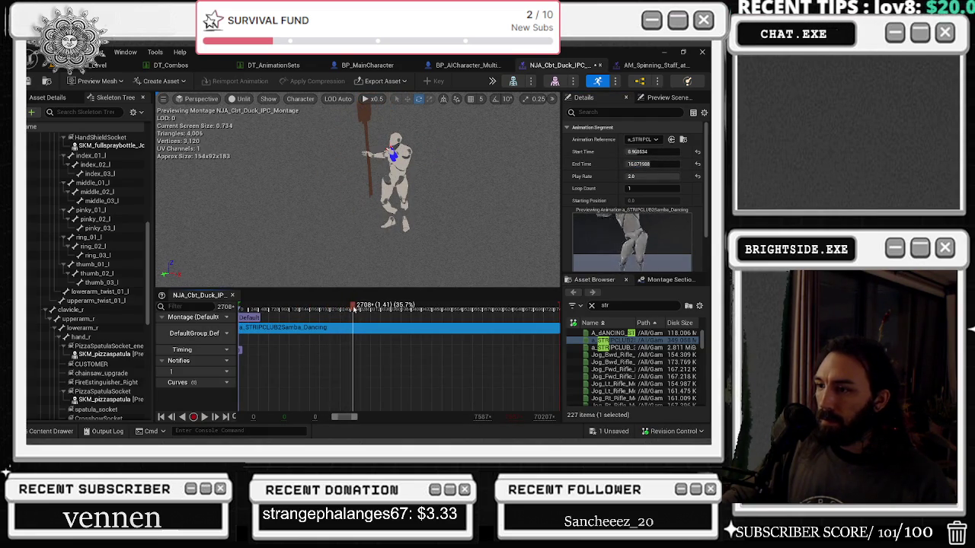
left_click(653, 163)
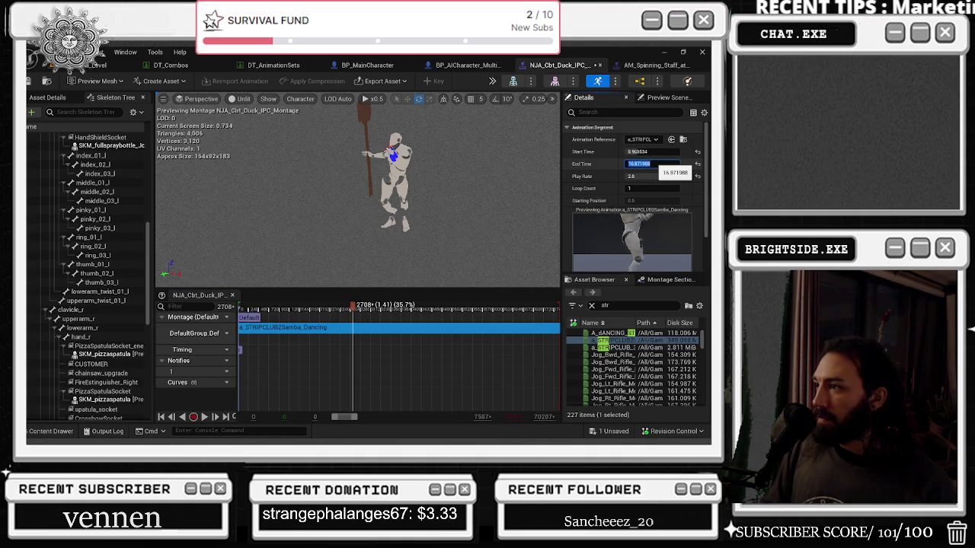
type("10.12")
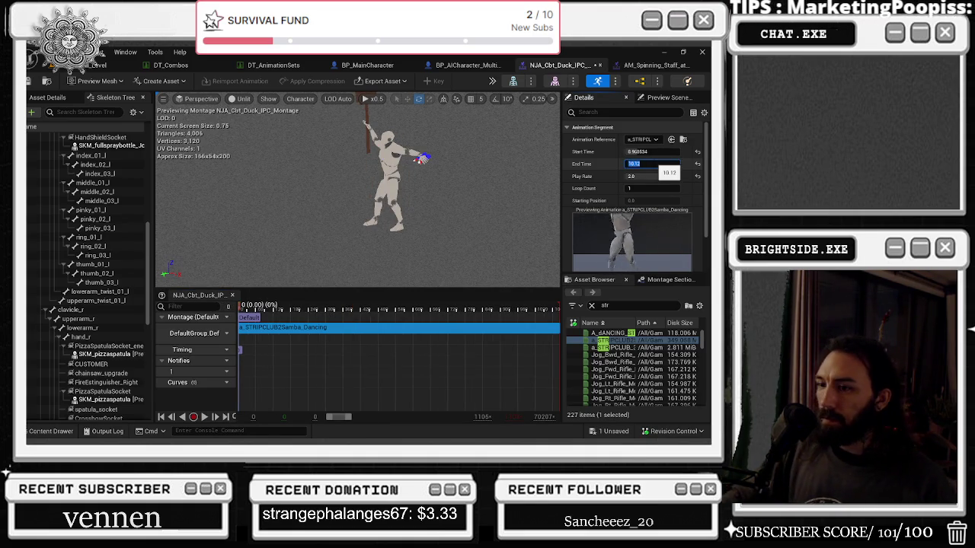
key("Return")
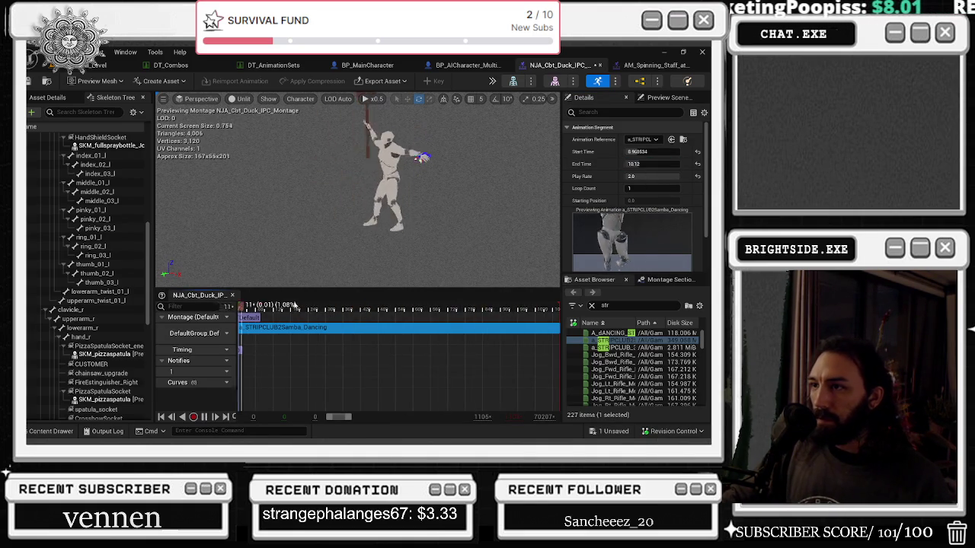
Drag the dancing segment's end time out to 18.864326 while checking the preview
mouse_move(653, 164)
left_mouse_down()
mouse_move(670, 164)
mouse_move(650, 164)
left_mouse_up()
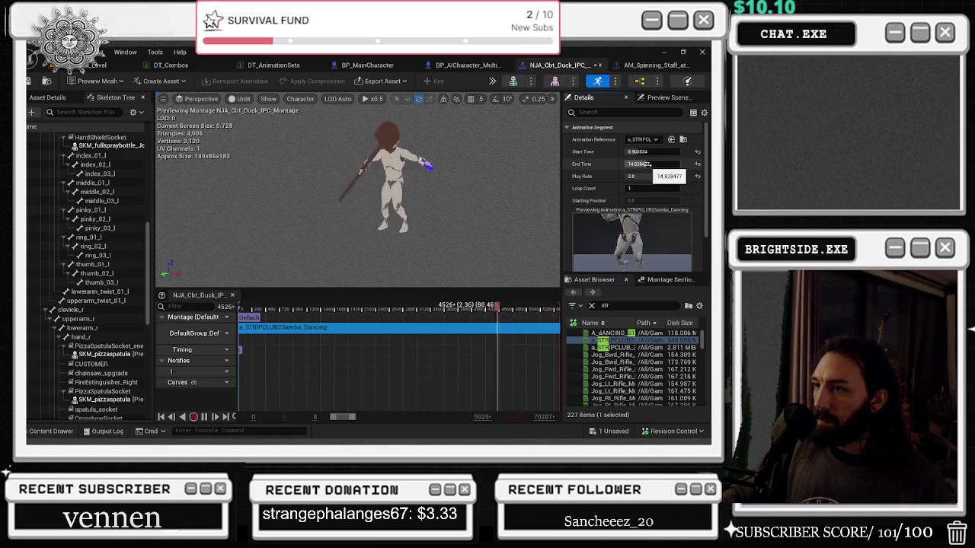
left_click_drag(650, 164, 650, 165)
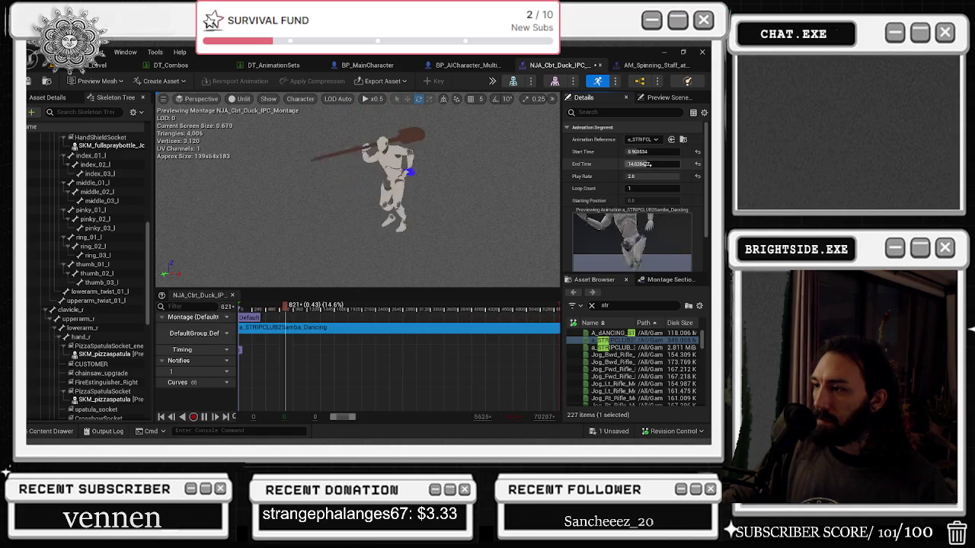
left_click(488, 312)
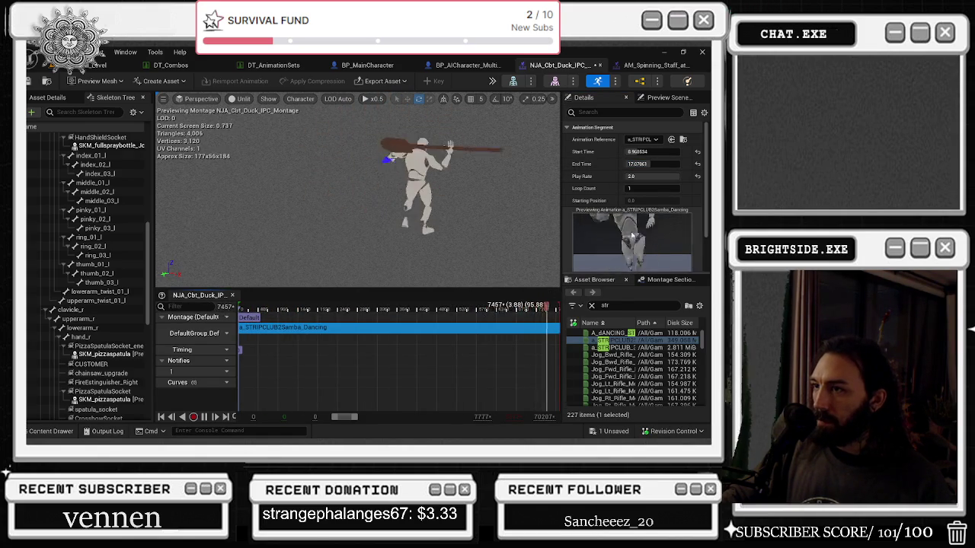
left_click_drag(654, 164, 665, 164)
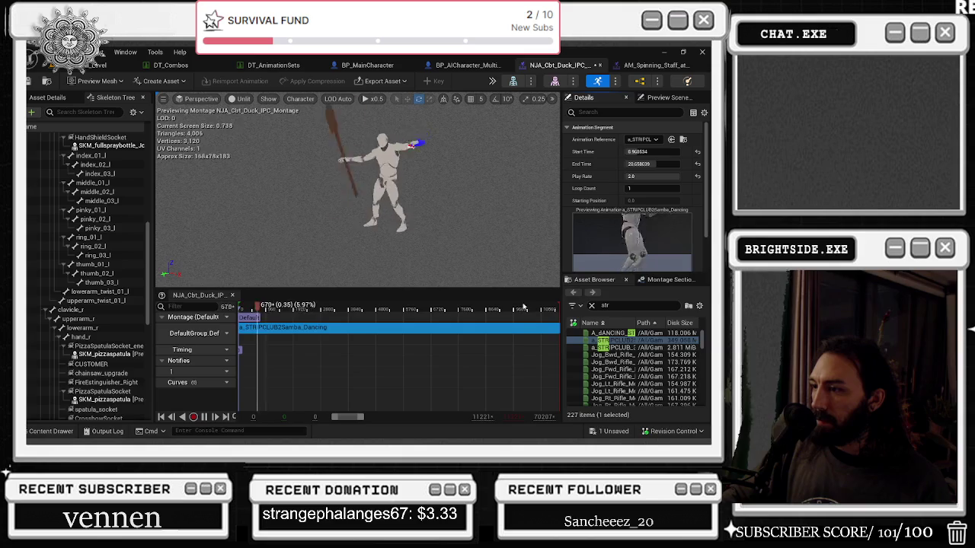
left_click(465, 311)
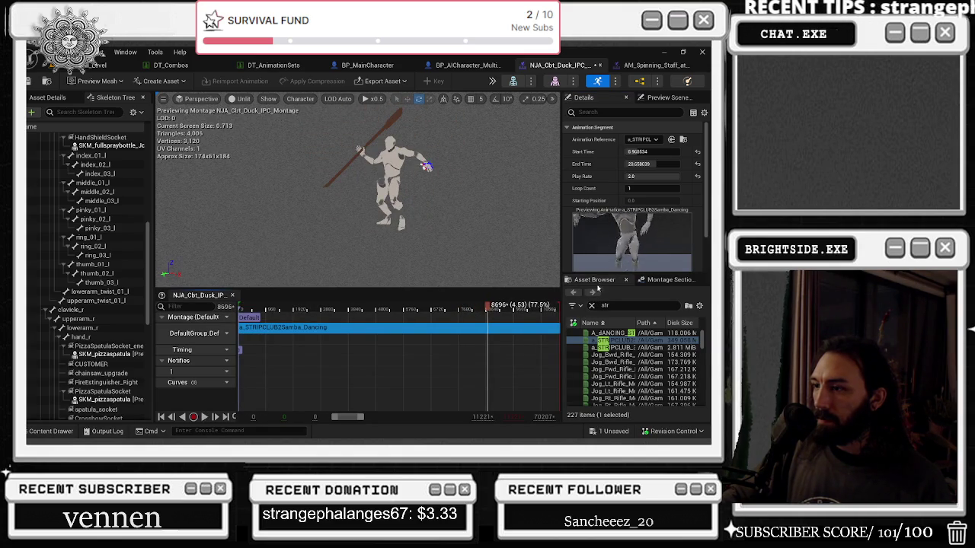
left_click_drag(648, 164, 625, 164)
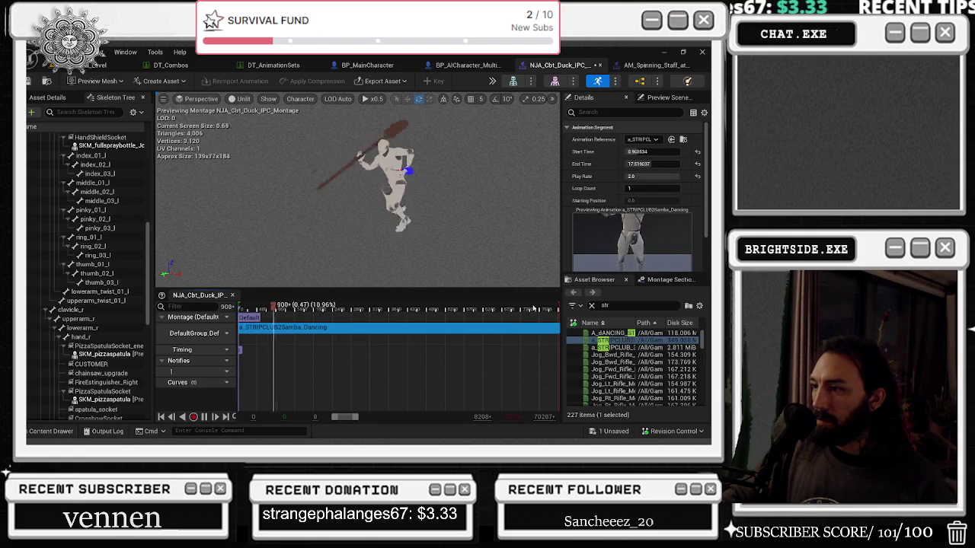
left_click_drag(647, 164, 620, 163)
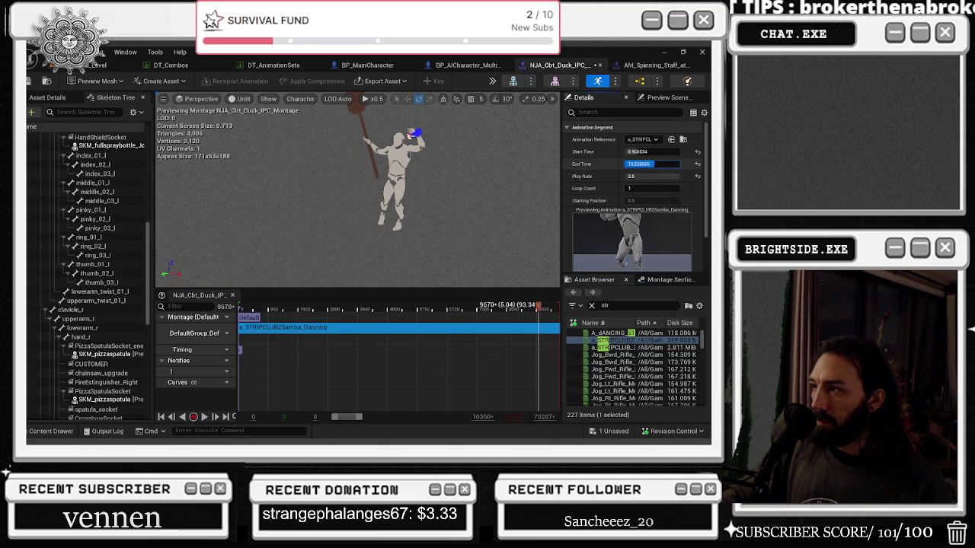
key("Return")
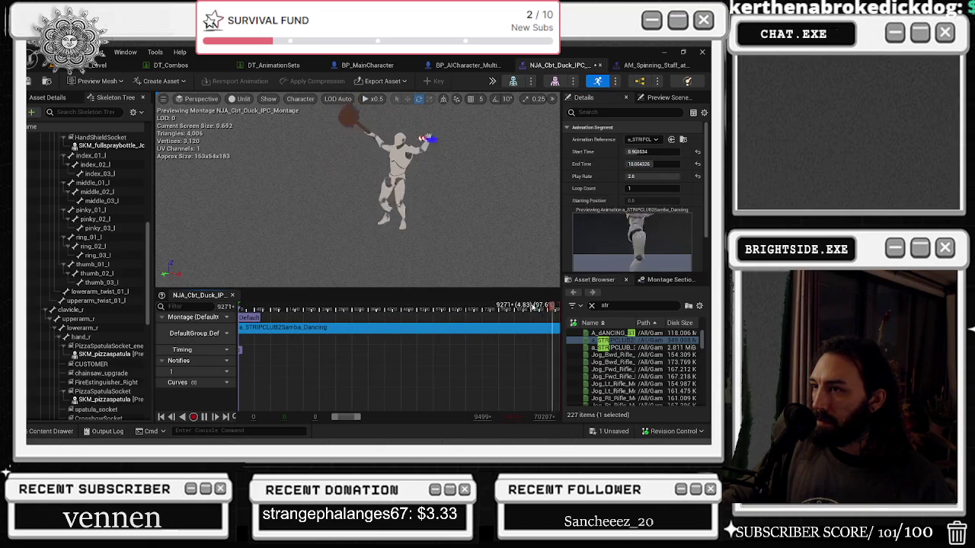
Save the duck montage and return to the level
left_click(613, 431)
left_click(434, 348)
left_click(91, 65)
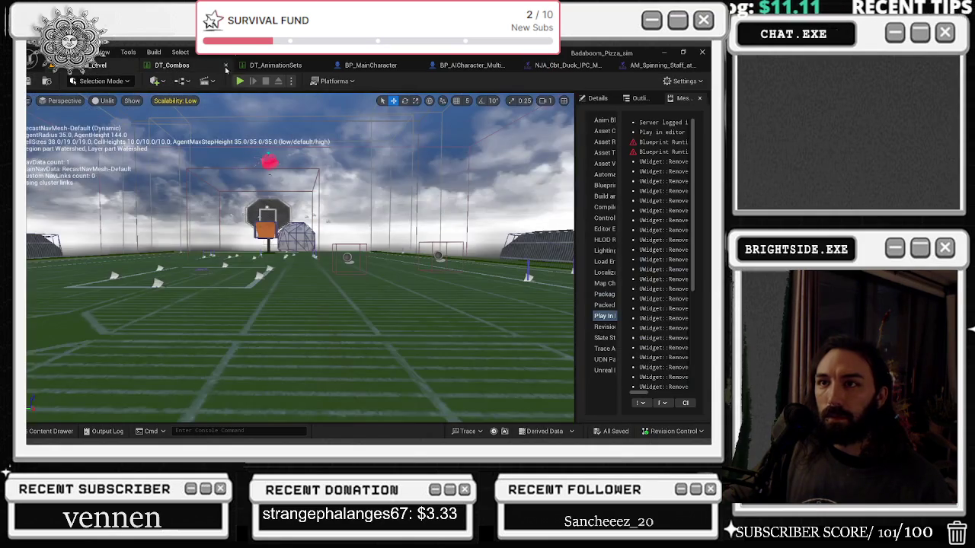
Playtest the level, then stop the session and bring up the DT_Combos data table
left_click(239, 82)
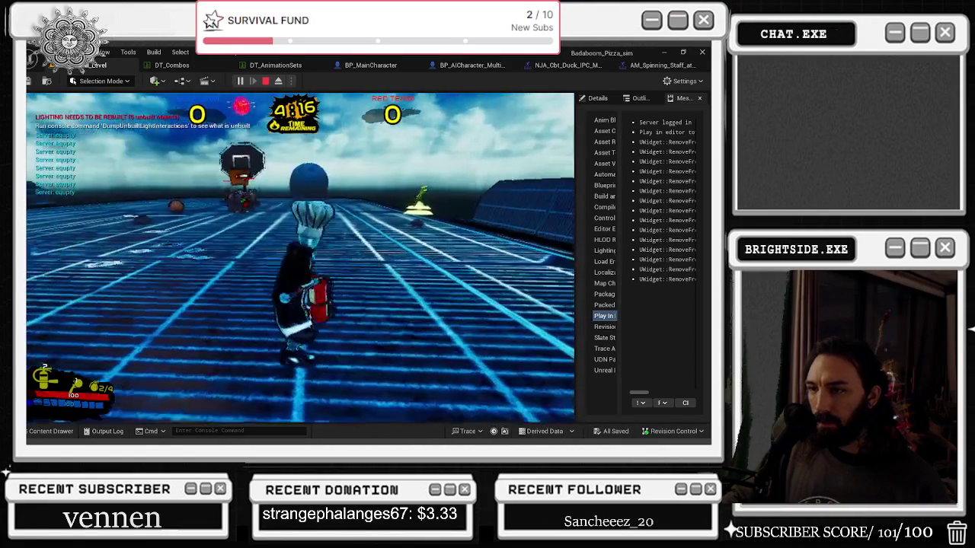
key("alt+Tab")
left_click(170, 66)
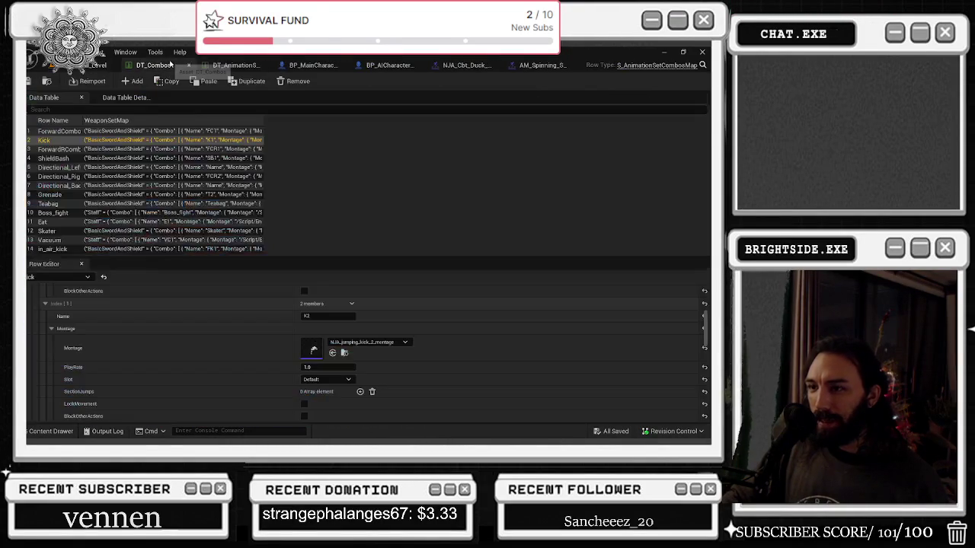
left_click(97, 64)
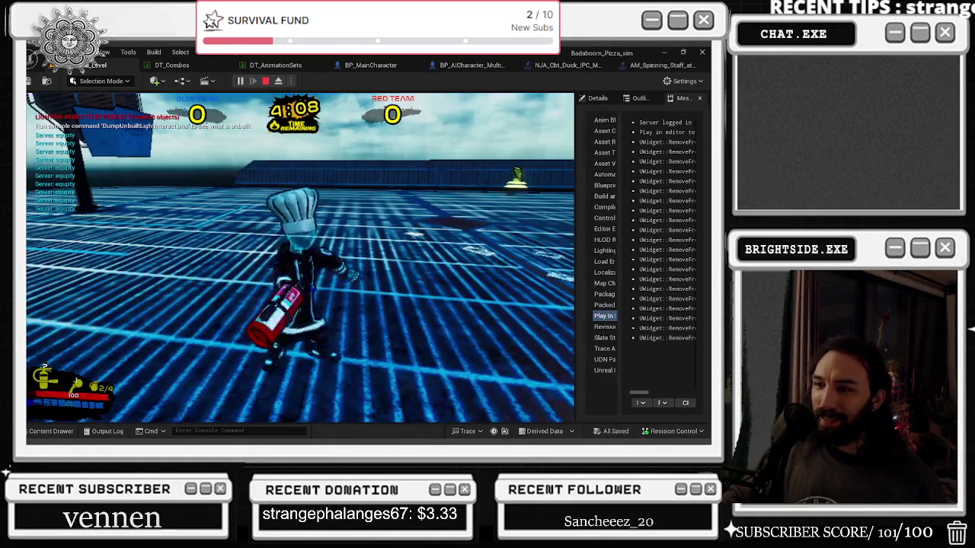
key("Escape")
left_click(156, 66)
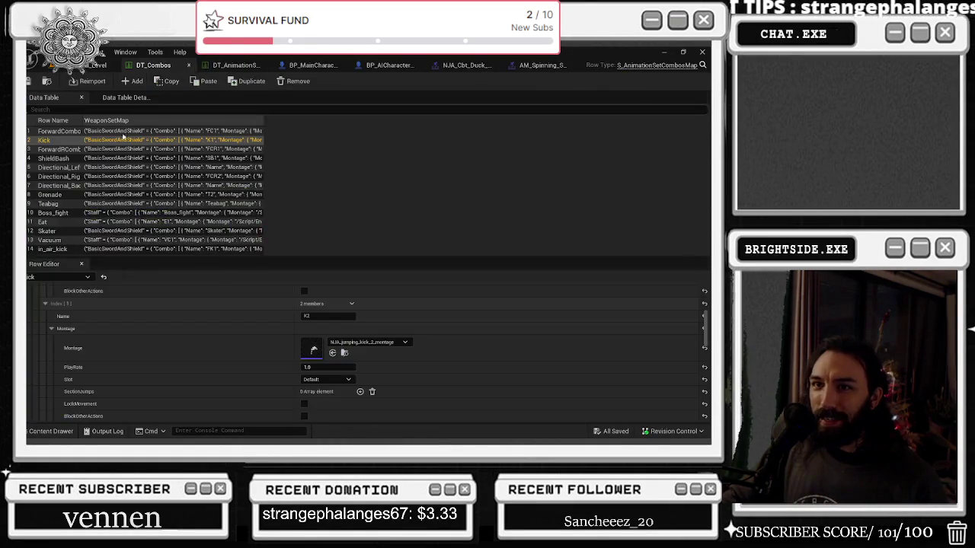
In DT_Combos, expand Teabag's Combo Index[1] montage settings and check its play rate
left_click(54, 206)
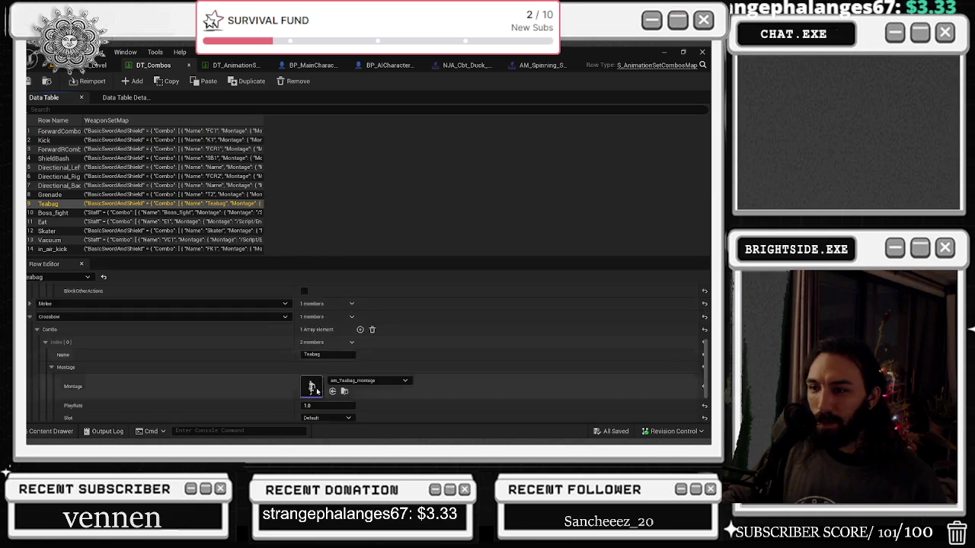
scroll(277, 400, "down", 3)
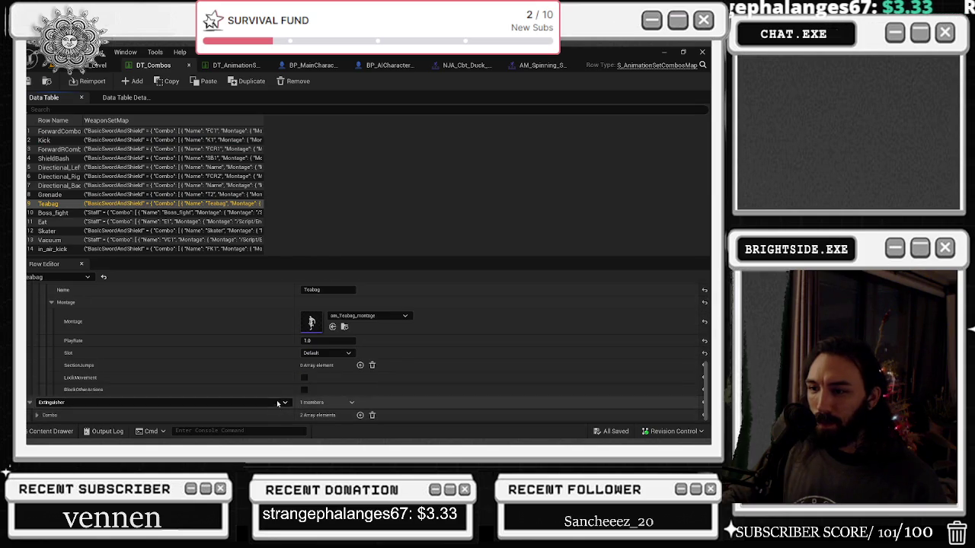
left_click(36, 415)
scroll(38, 417, "down", 2)
left_click(45, 418)
scroll(44, 421, "down", 2)
left_click(51, 415)
scroll(202, 384, "down", 4)
left_click(320, 366)
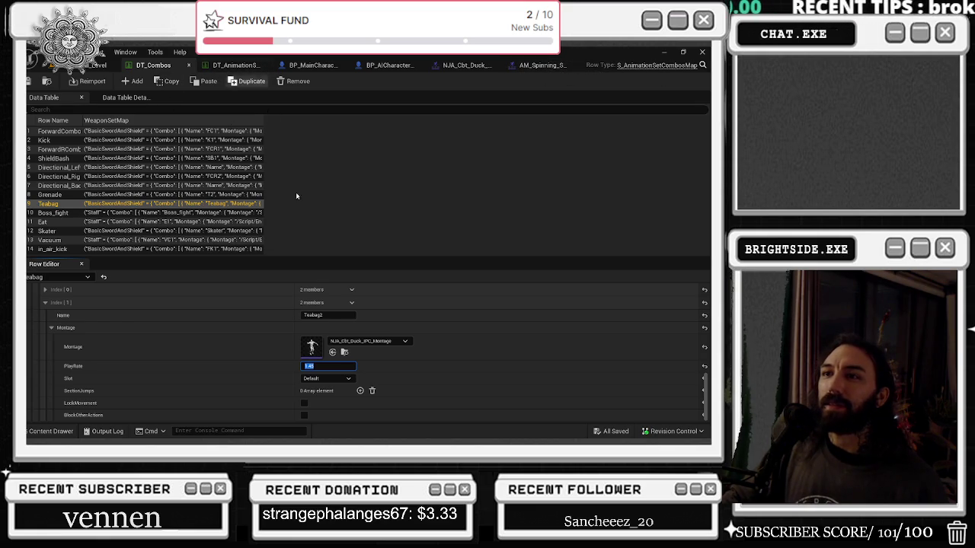
left_click(324, 369)
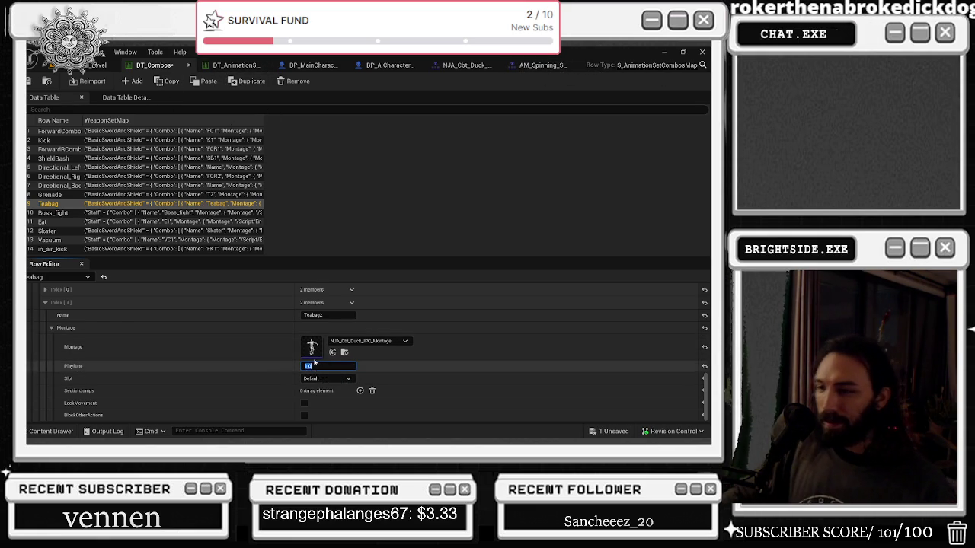
Set the duck montage segment's play rate to 1.0 and return to the level
double_click(312, 346)
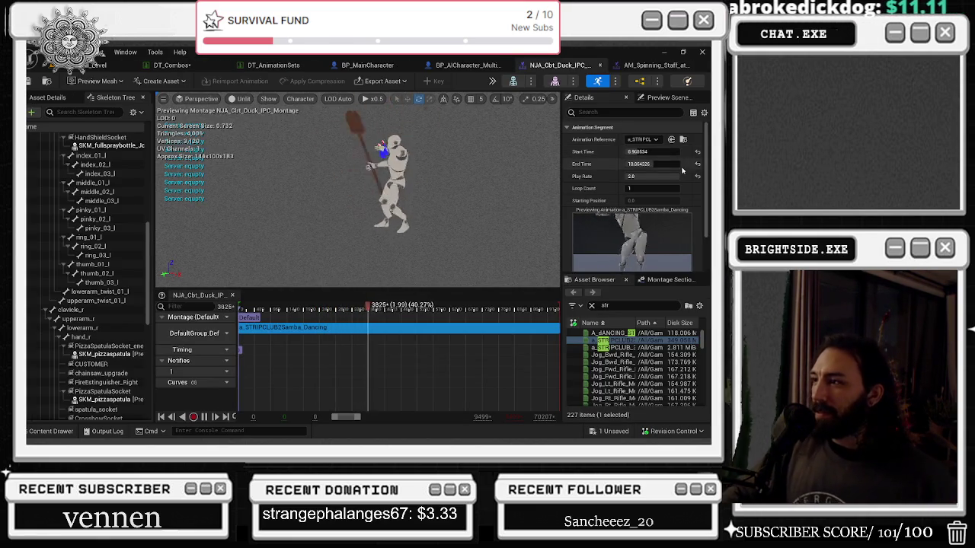
left_click(653, 176)
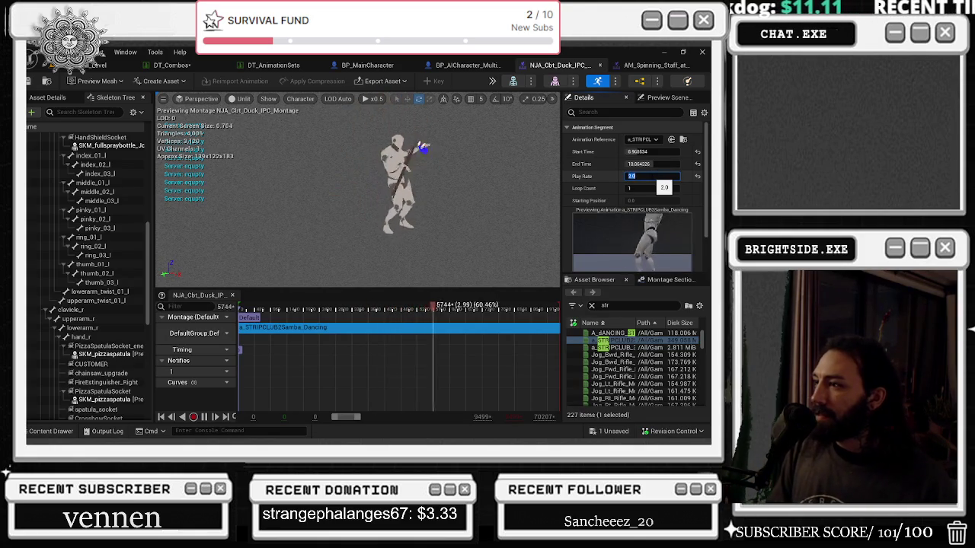
type("1")
key("Return")
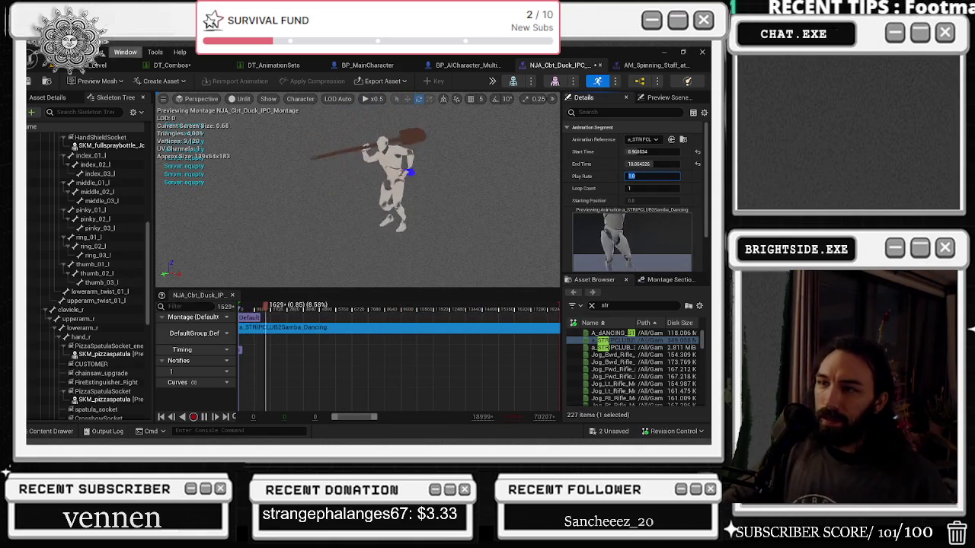
left_click(97, 64)
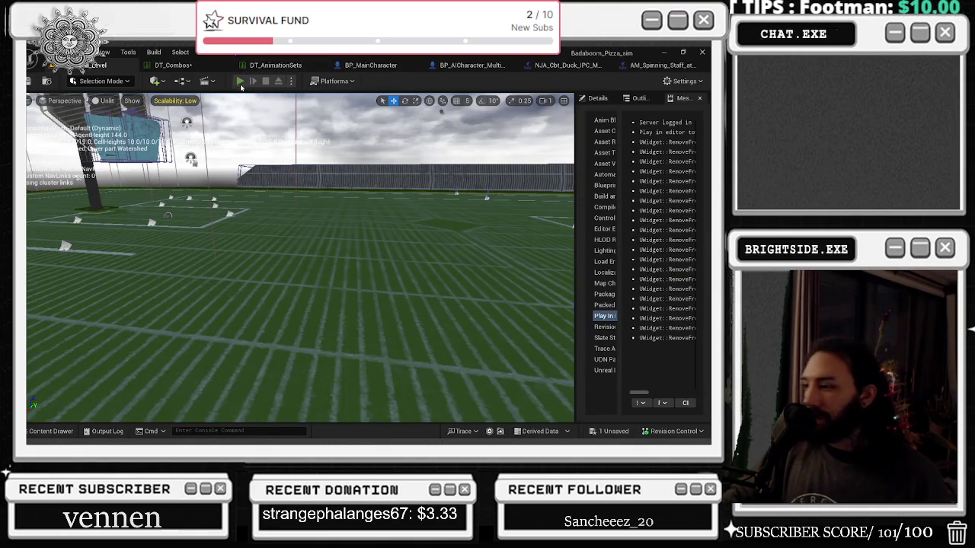
Run a playtest of the updated attack, stop it, and reopen the spinning staff montage
left_click(239, 82)
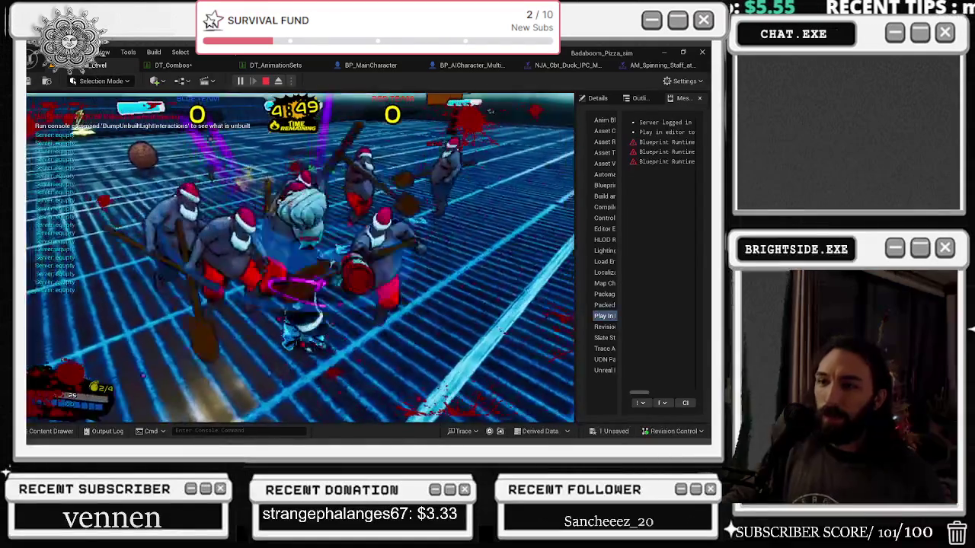
key("Escape")
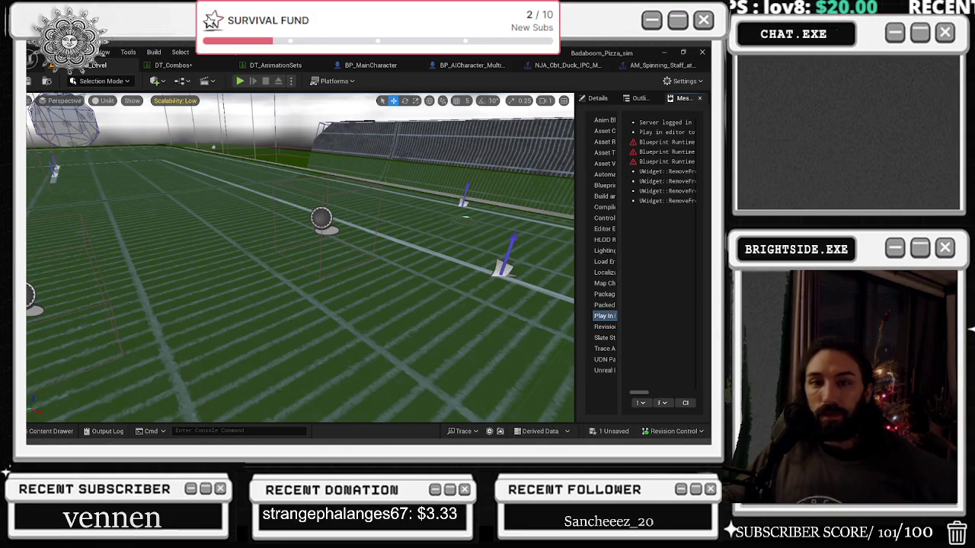
left_click(657, 65)
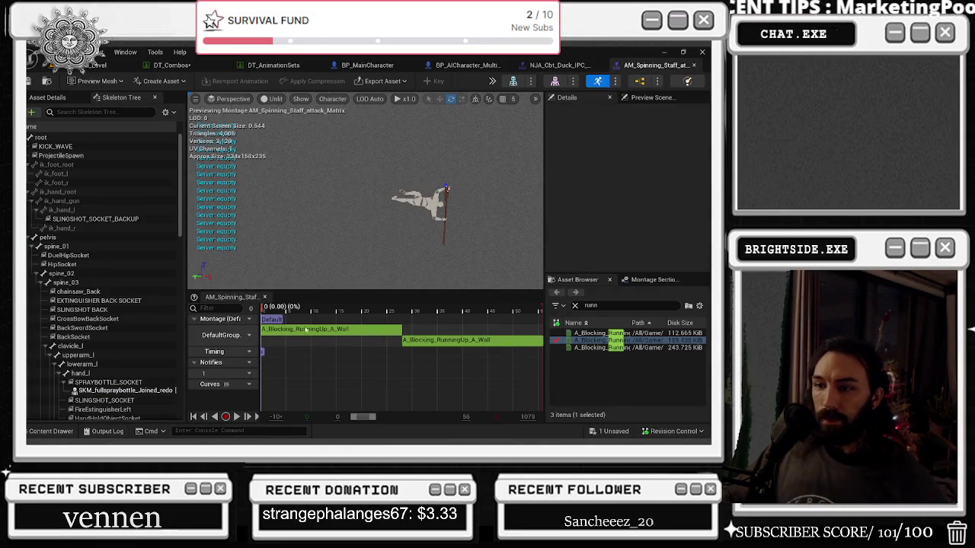
Scrub the spinning staff montage and close the duck montage editor
left_click_drag(284, 319, 333, 335)
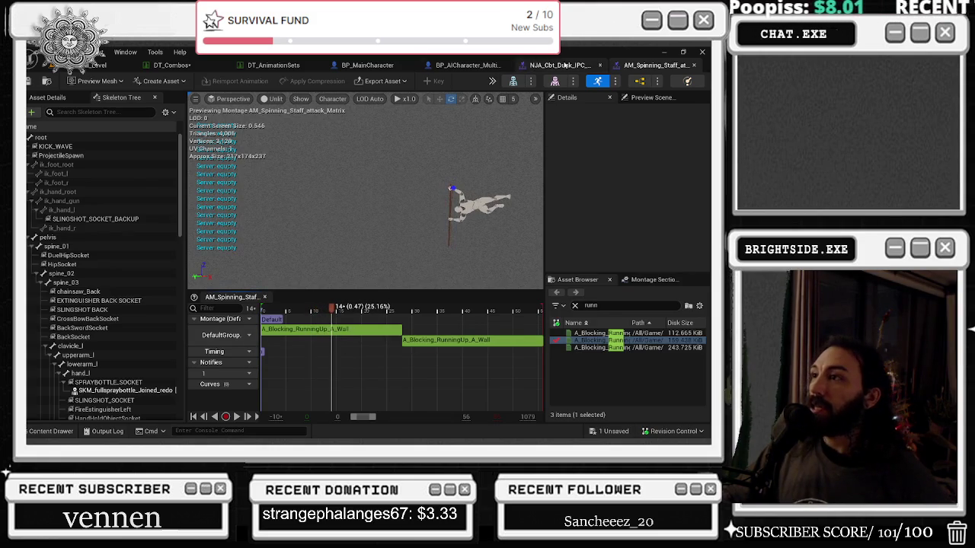
left_click(564, 66)
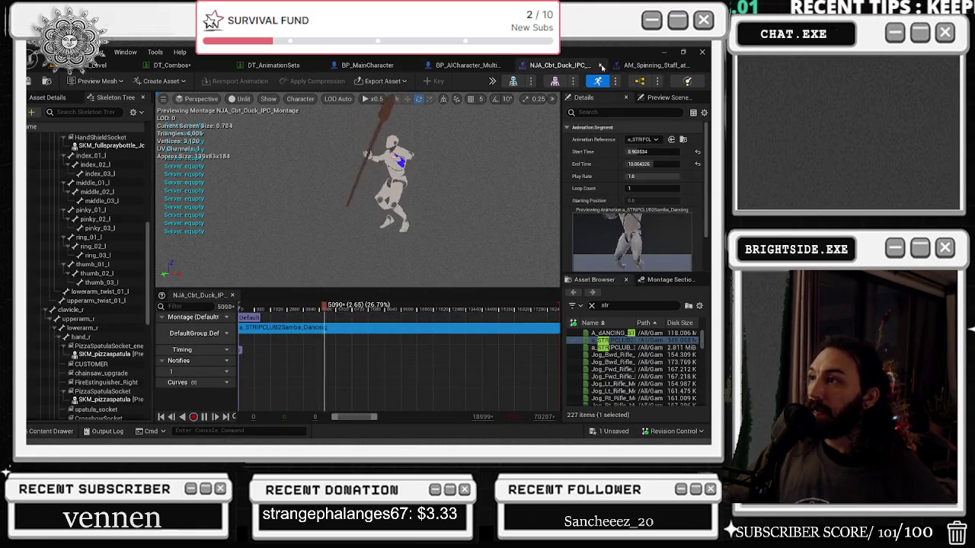
left_click(601, 66)
left_click(571, 67)
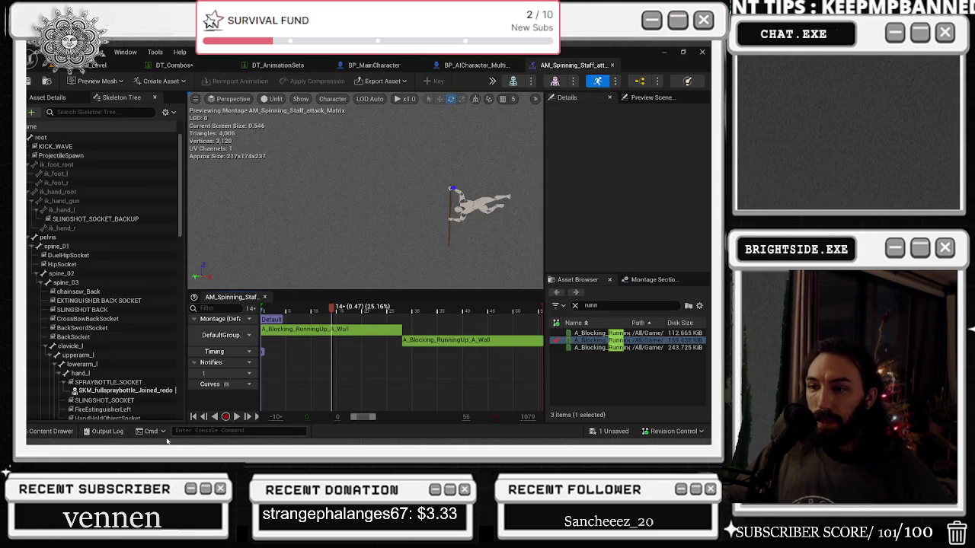
Open the Ninja triple punch montage and select both NS_punch_tra notifies for copying
left_click(52, 431)
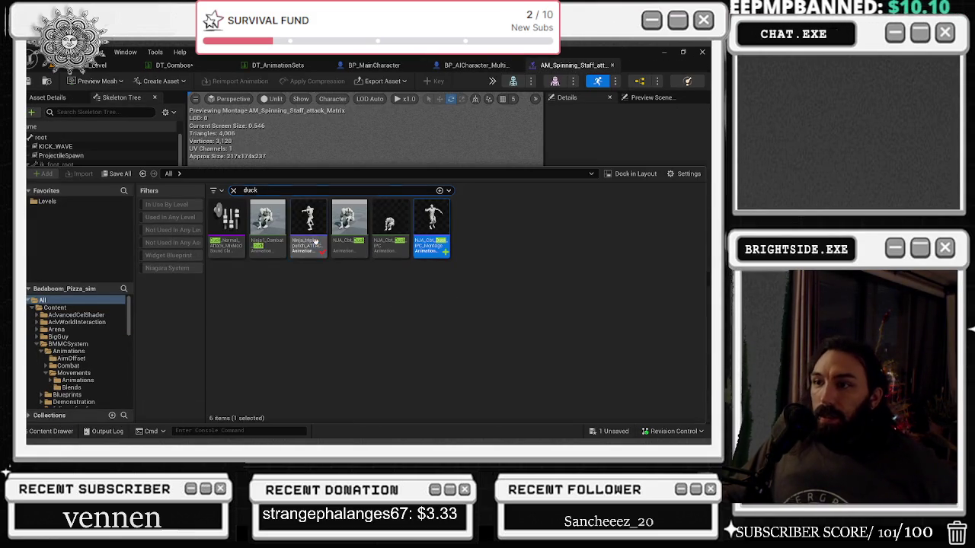
left_click(315, 240)
key("Return")
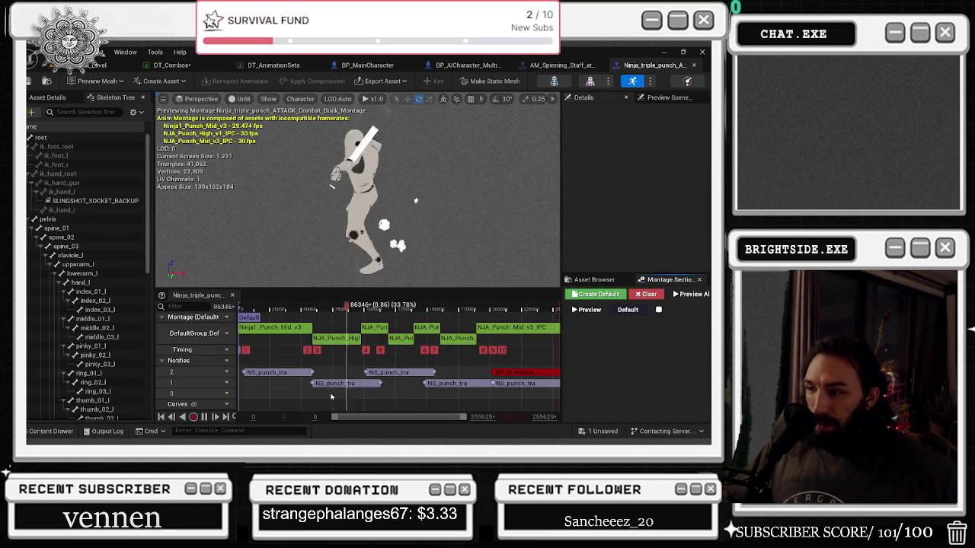
left_click(293, 373)
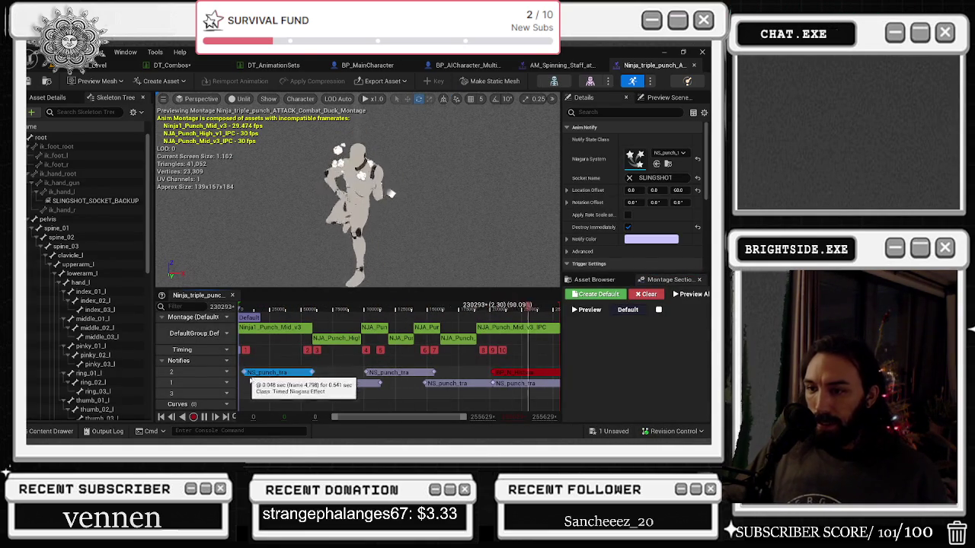
left_click(510, 376, "shift")
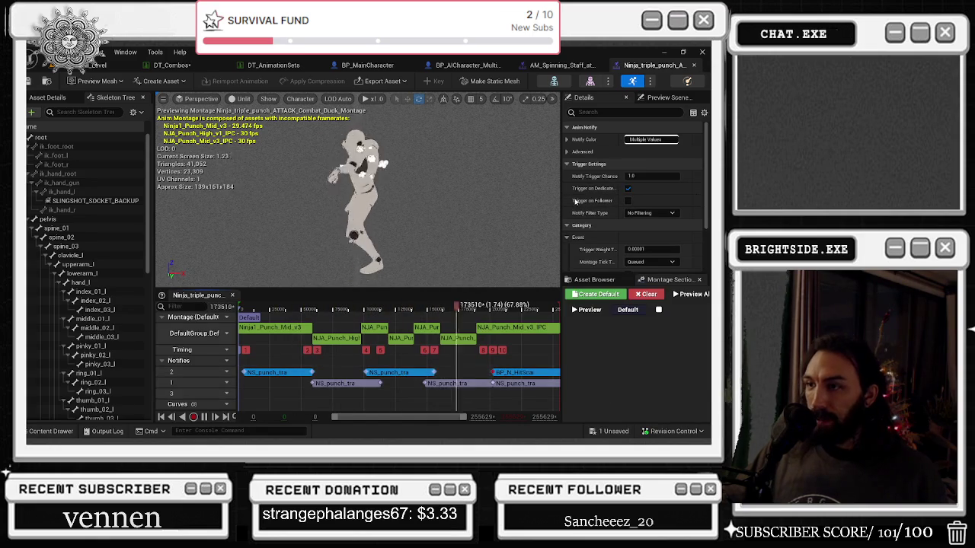
left_click(560, 64)
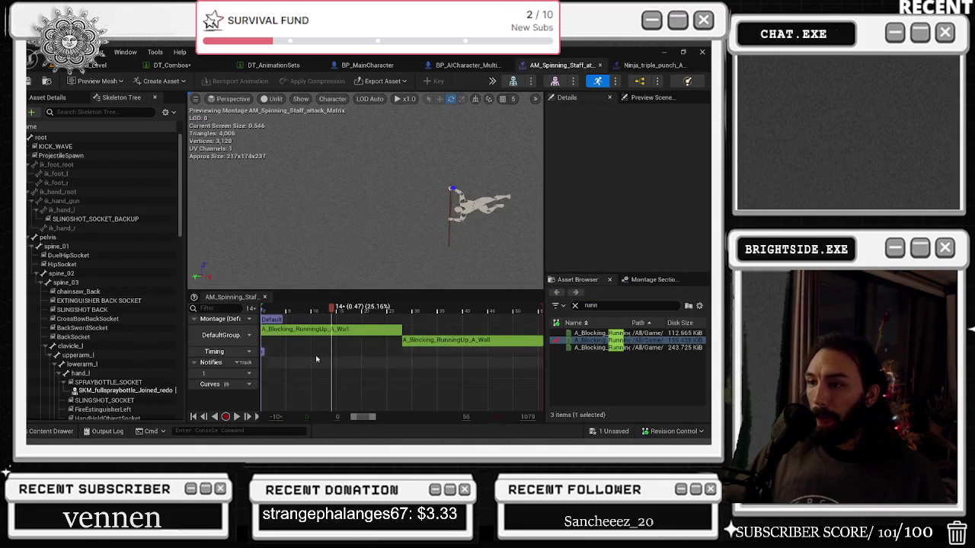
Paste the two NS_punch_tra notifies and attach them to the foot_r and foot_l sockets
key("ctrl+v")
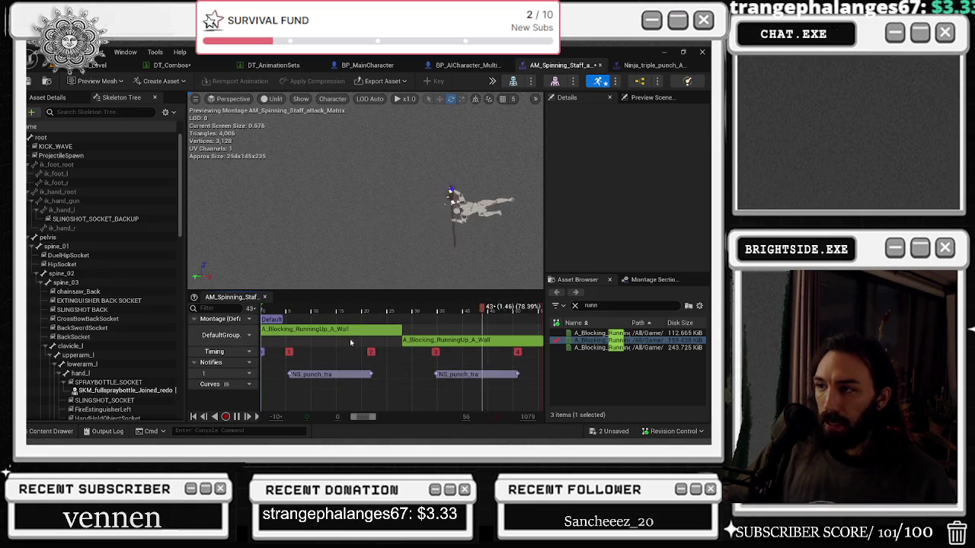
left_click(354, 375)
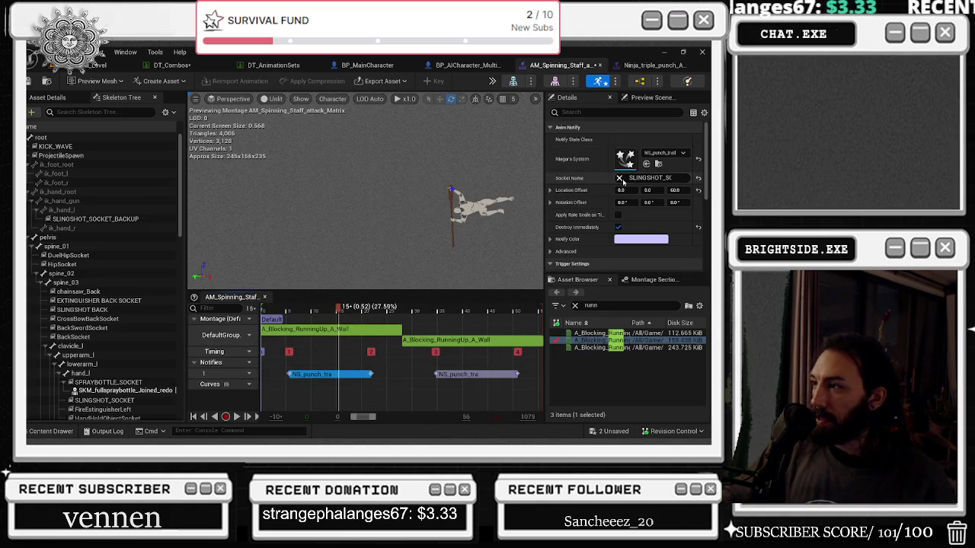
type("foot")
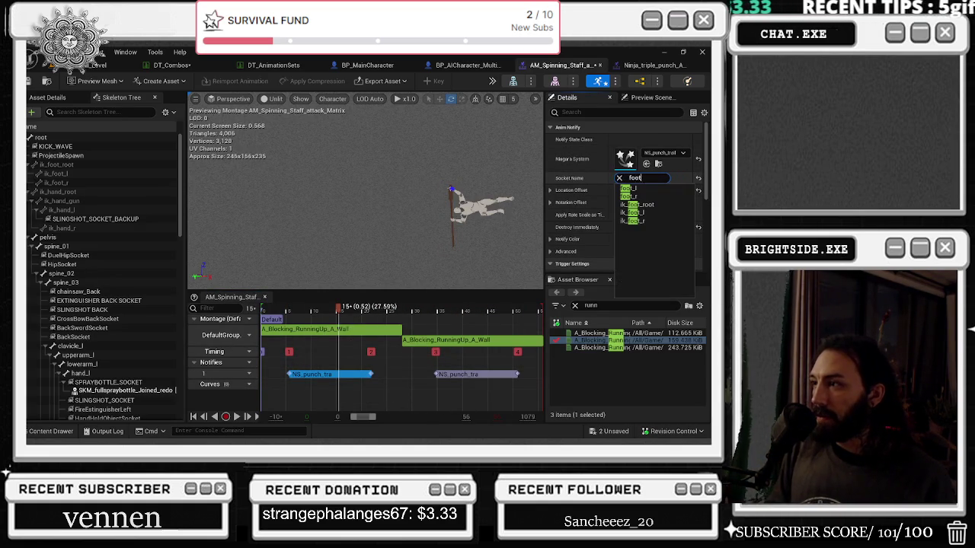
left_click(646, 193)
left_click(476, 374)
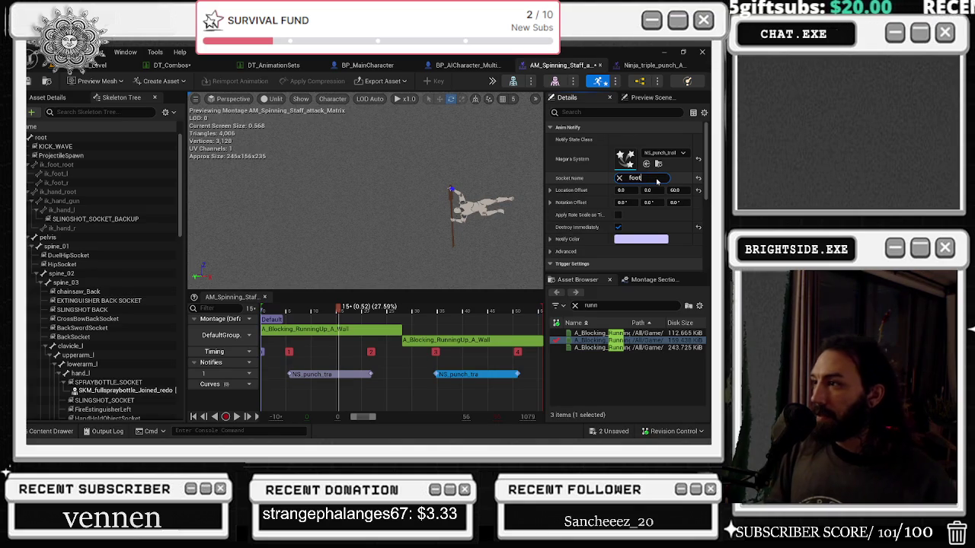
left_click(652, 196)
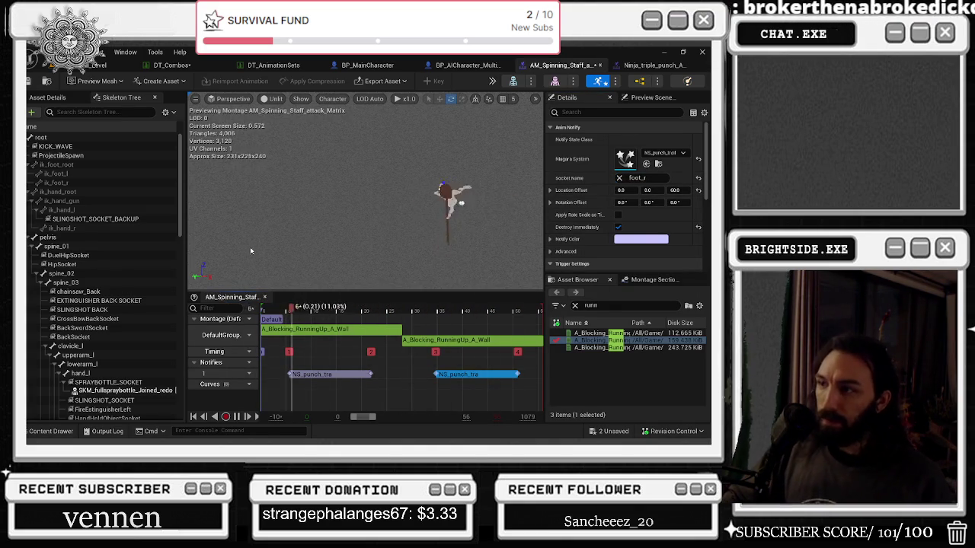
left_click(330, 374)
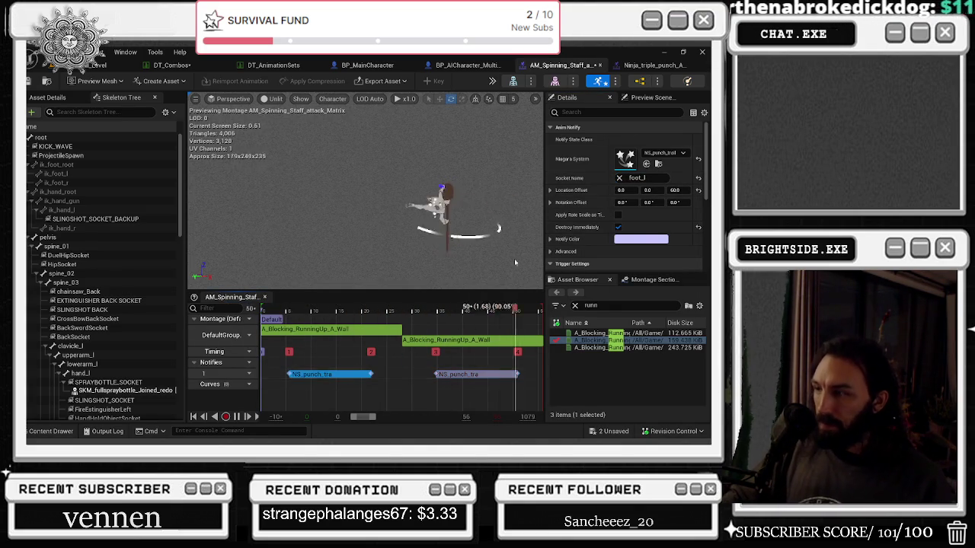
left_click(648, 154)
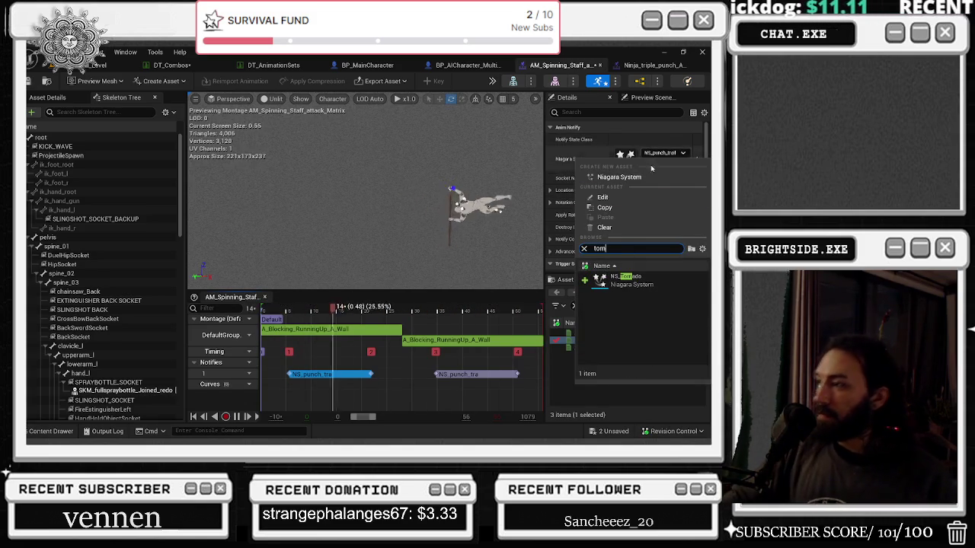
Switch the first notify to NS_Tornado on the root socket, moved to the start and lengthened
left_click(629, 286)
type("root")
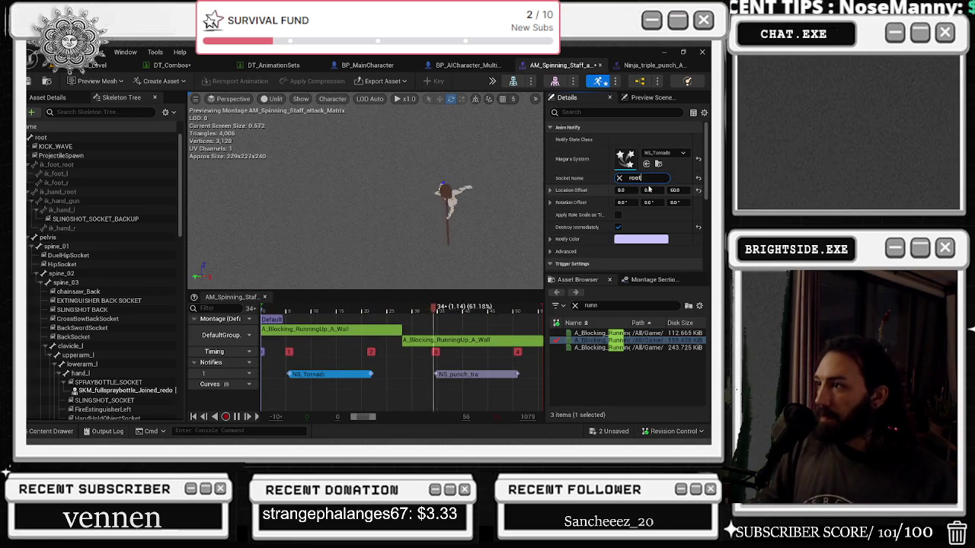
left_click(654, 200)
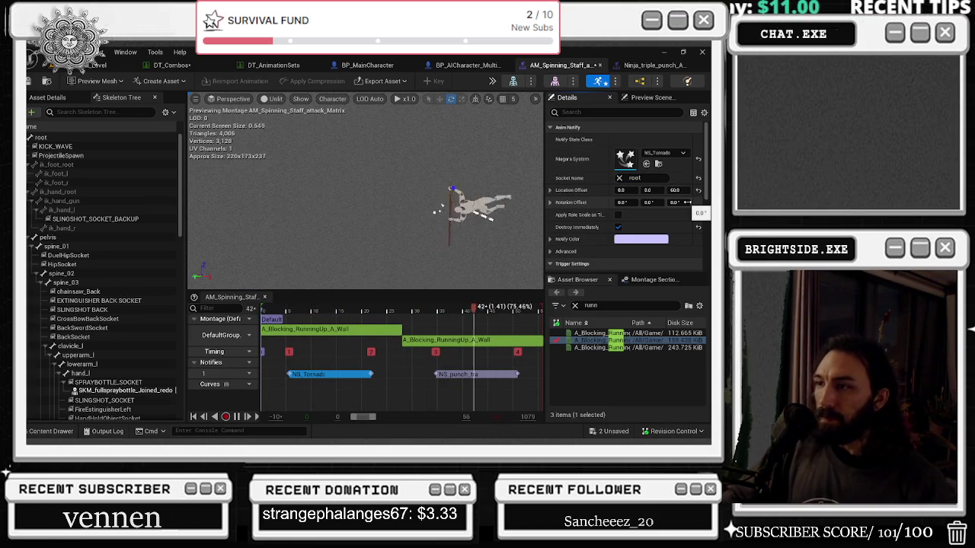
left_click_drag(303, 374, 299, 375)
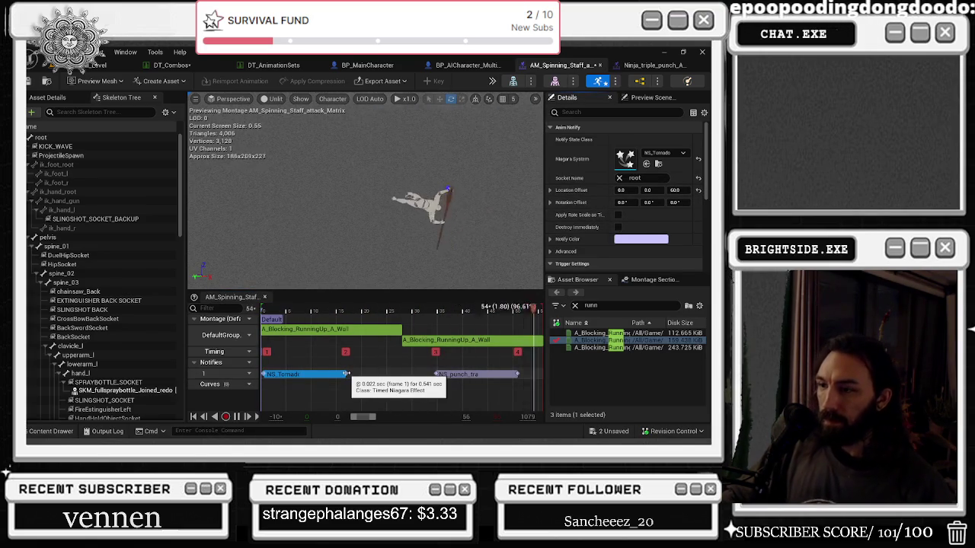
left_click_drag(347, 374, 381, 374)
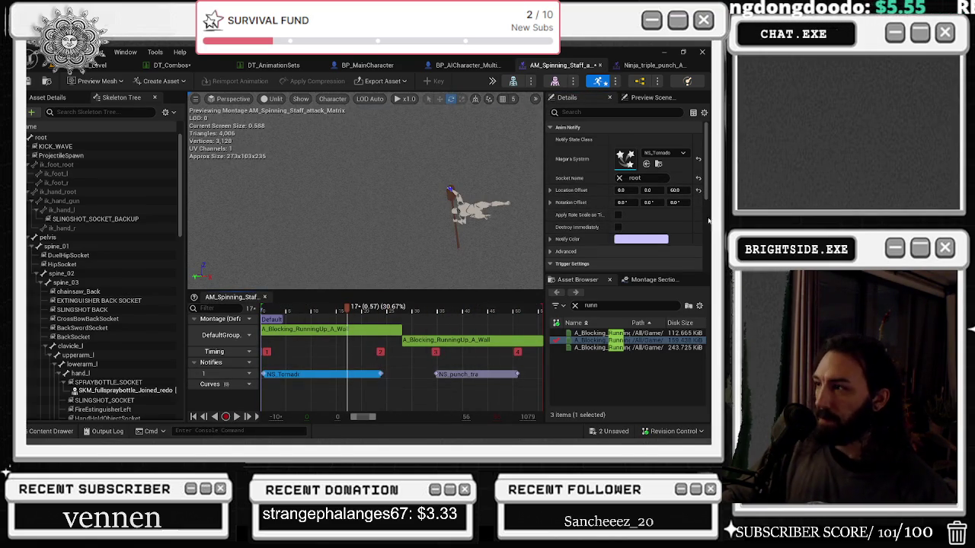
scroll(661, 223, "down", 2)
scroll(661, 233, "down", 4)
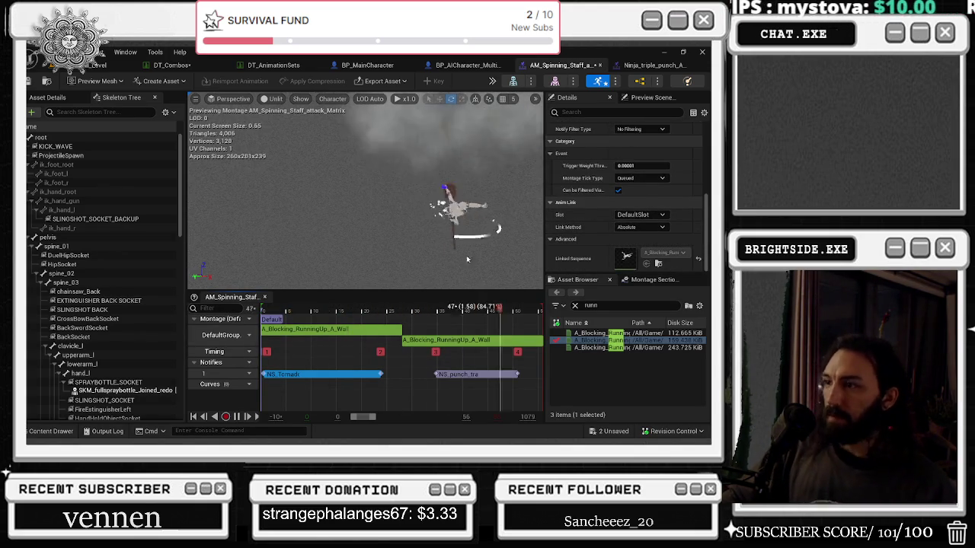
scroll(669, 166, "up", 2)
scroll(669, 165, "up", 3)
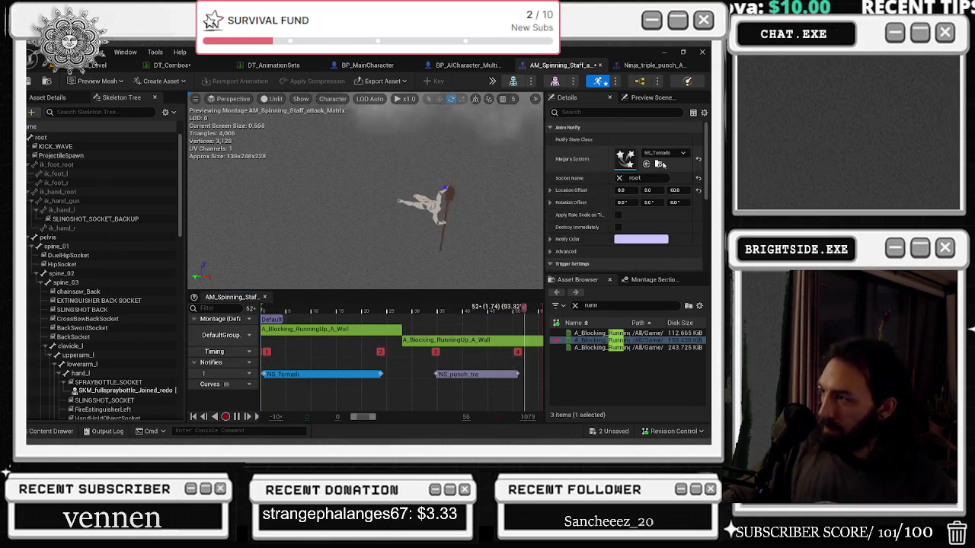
Shrink the asset browser and try NS_AirAscend, then NS_AirDaggers, on the first effect notify
left_click(646, 164)
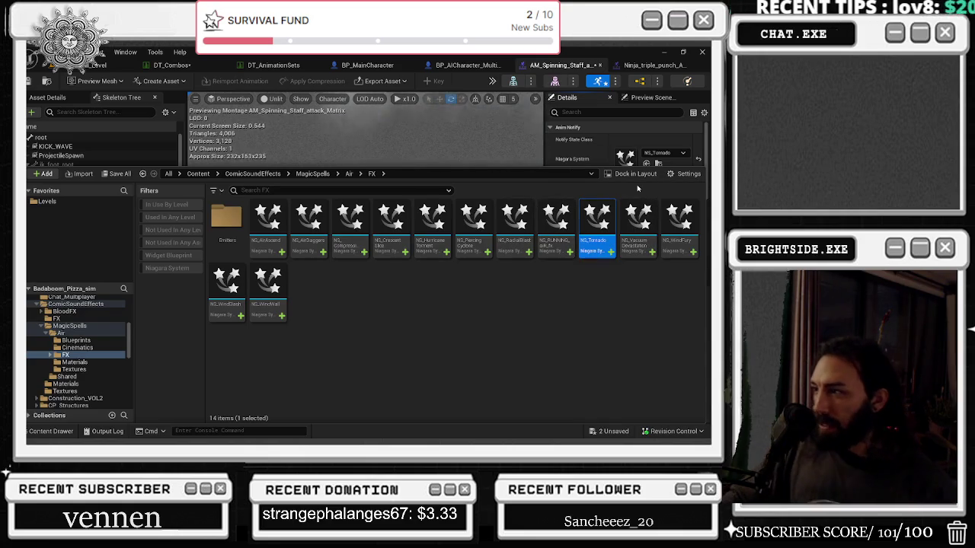
mouse_move(573, 165)
left_mouse_down()
mouse_move(563, 252)
mouse_move(496, 293)
mouse_move(457, 298)
left_mouse_up()
left_click(271, 358)
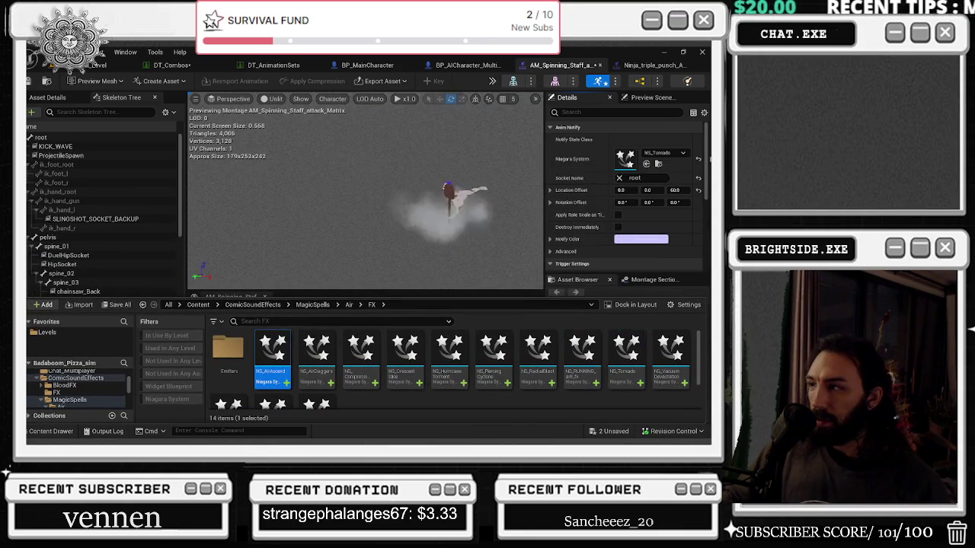
left_click(647, 164)
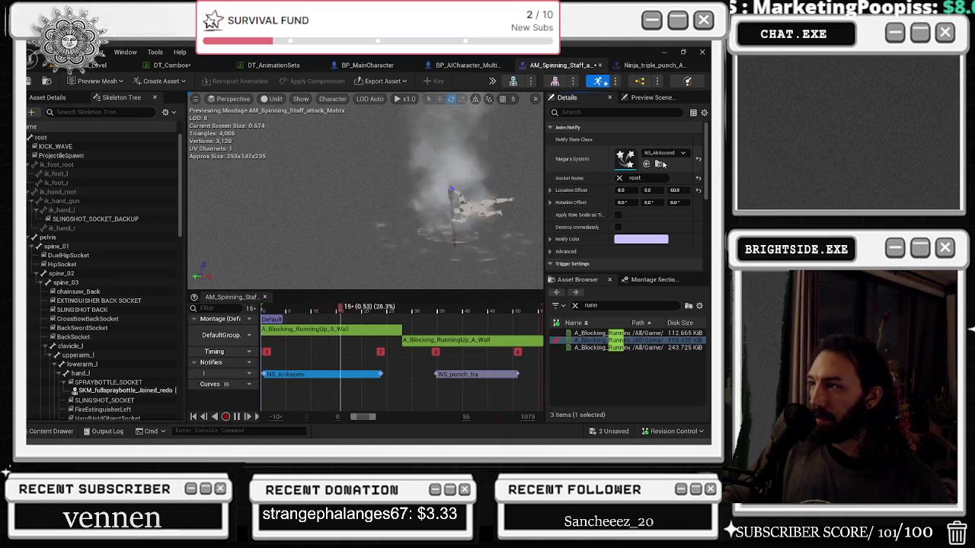
key("ctrl+space")
left_click(316, 352)
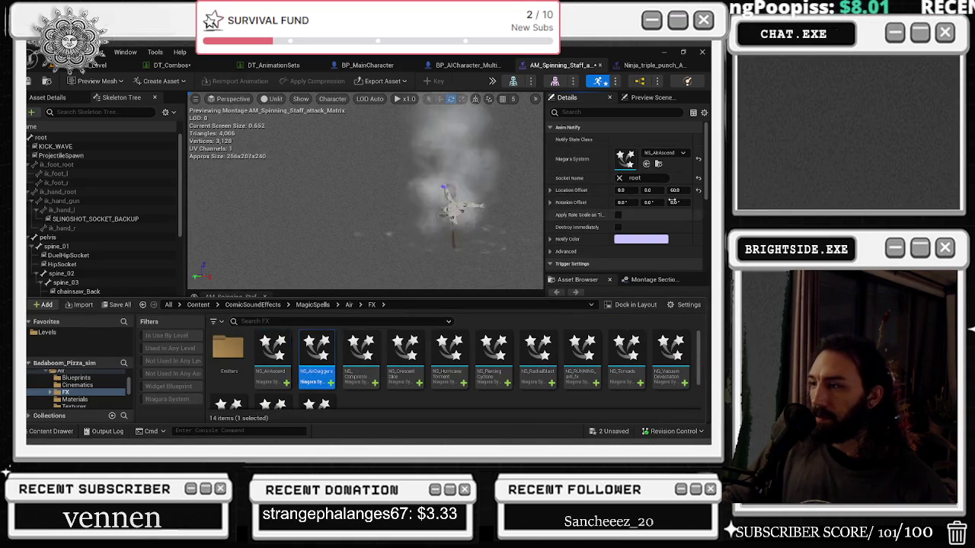
left_click(647, 164)
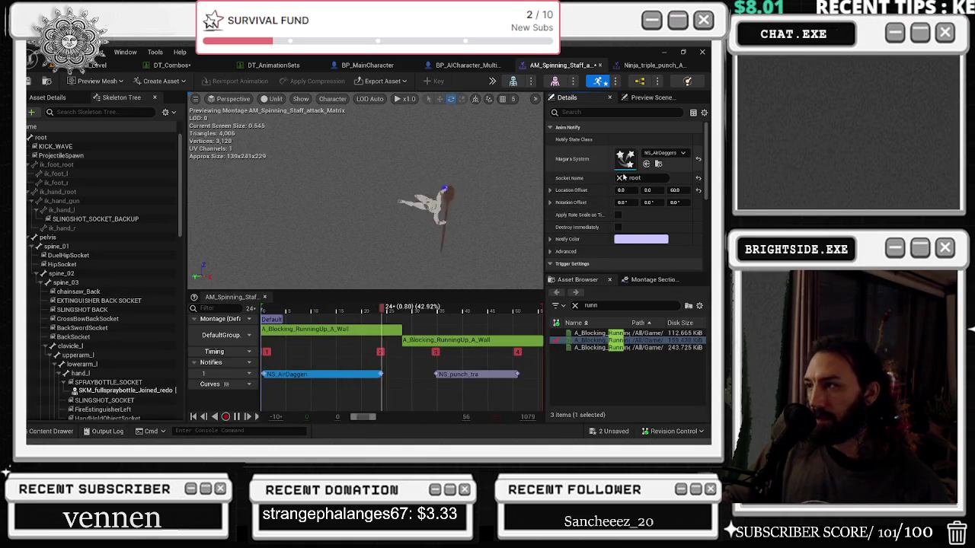
Try the compression effect and then the crescent slice effect on the notify
left_click(67, 432)
left_click(367, 349)
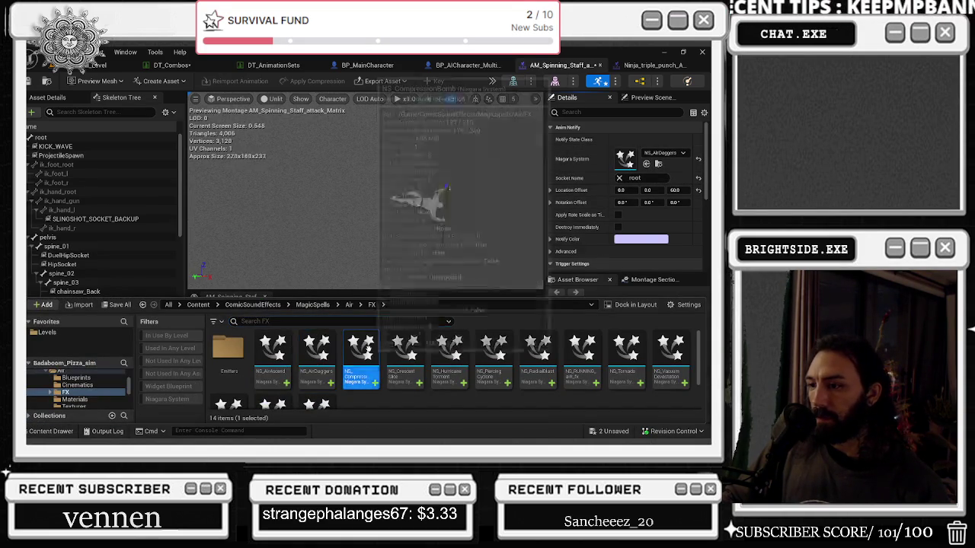
left_click(647, 163)
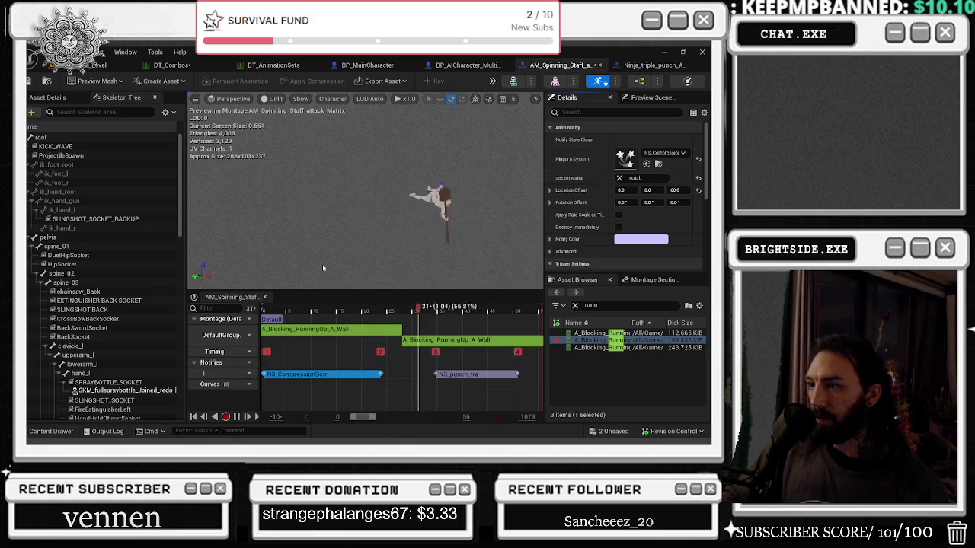
left_click(36, 433)
right_click(404, 358)
key("Escape")
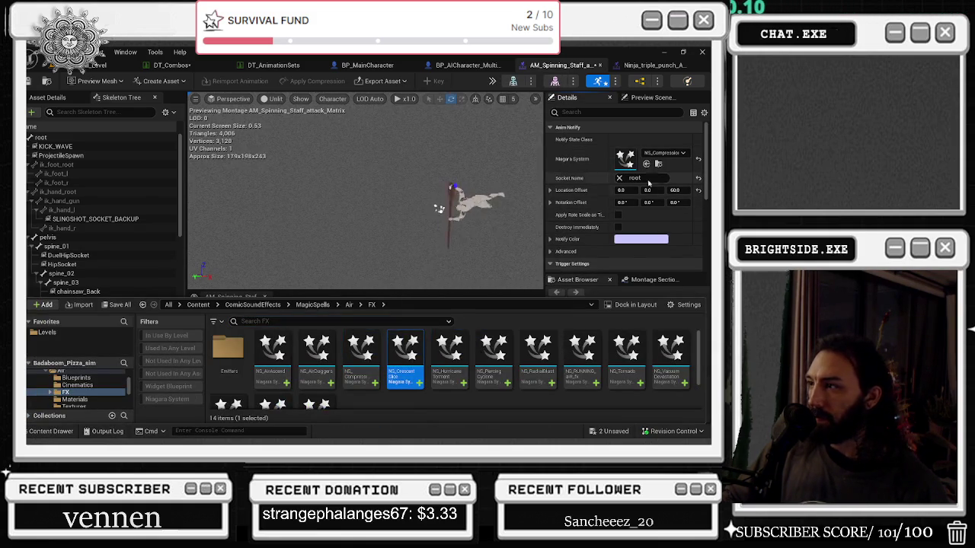
left_click(647, 164)
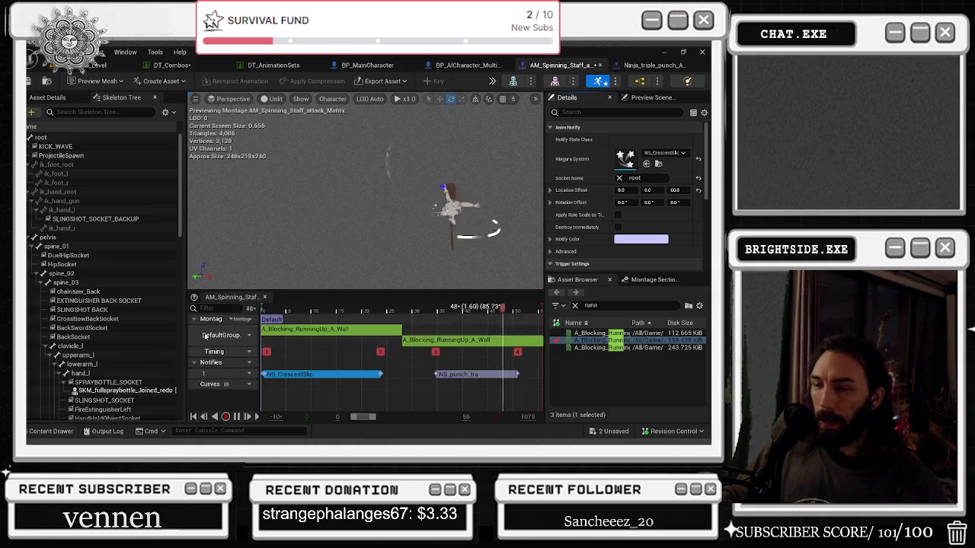
Try NS_HurricaneTorment, NS_PiercingCyclone and NS_RadialBlast as the notify's Niagara System
left_click(50, 431)
left_click(449, 373)
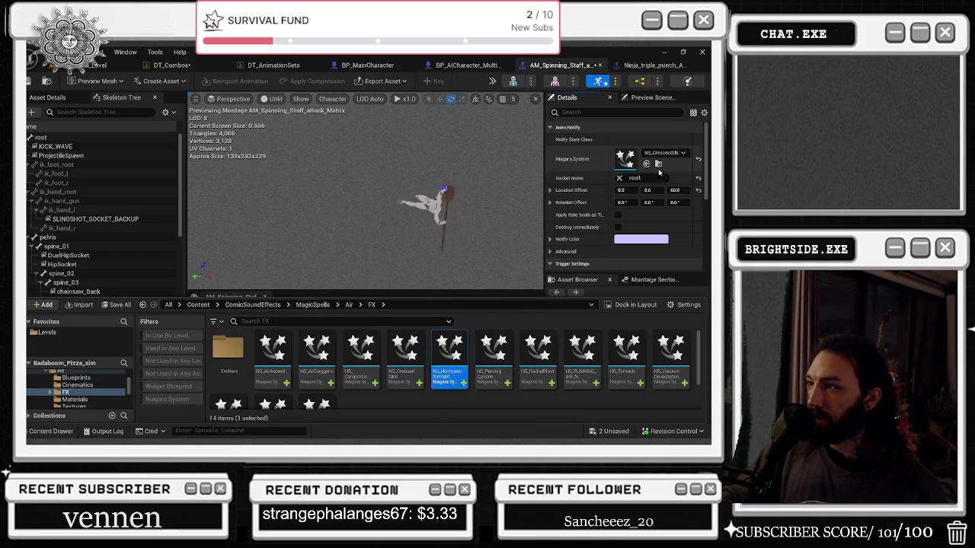
left_click(646, 163)
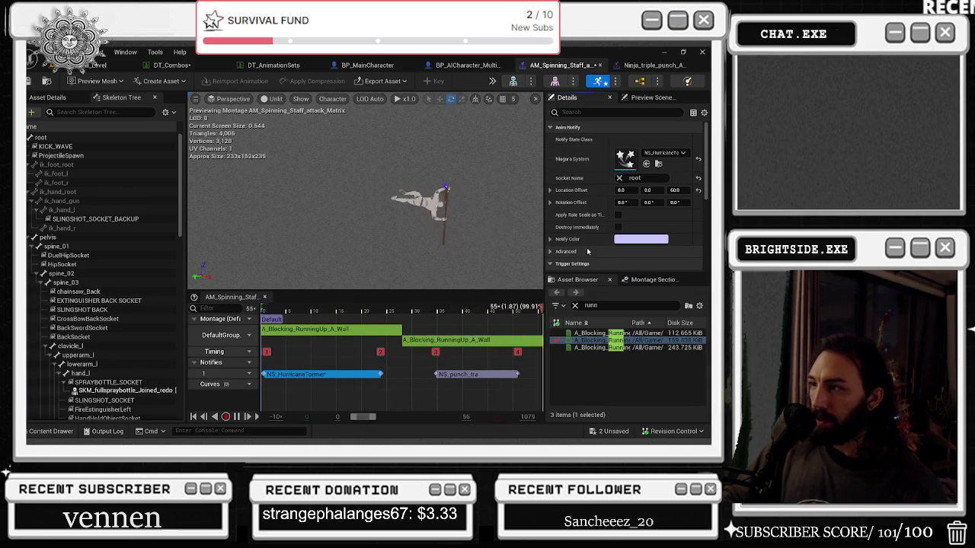
left_click(50, 431)
left_click(493, 358)
left_click(647, 164)
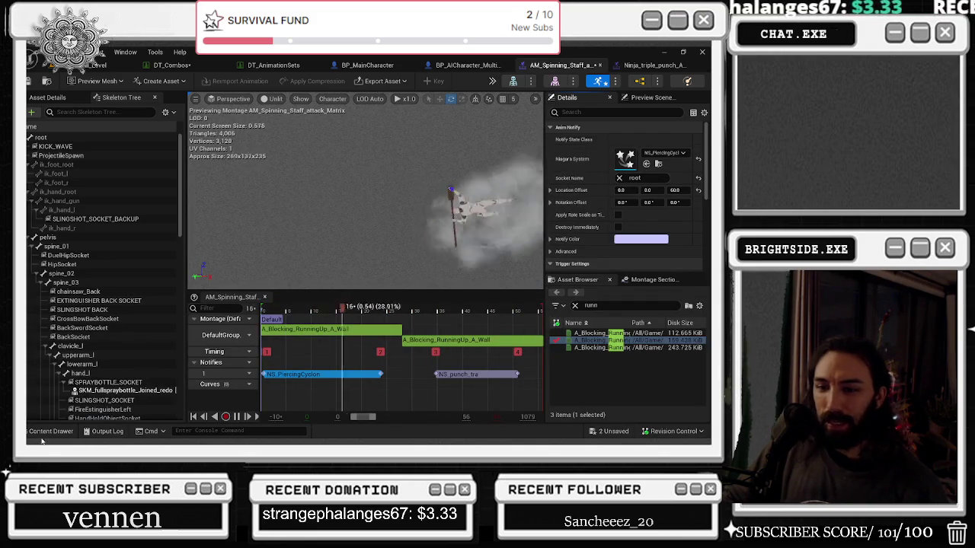
key("ctrl+space")
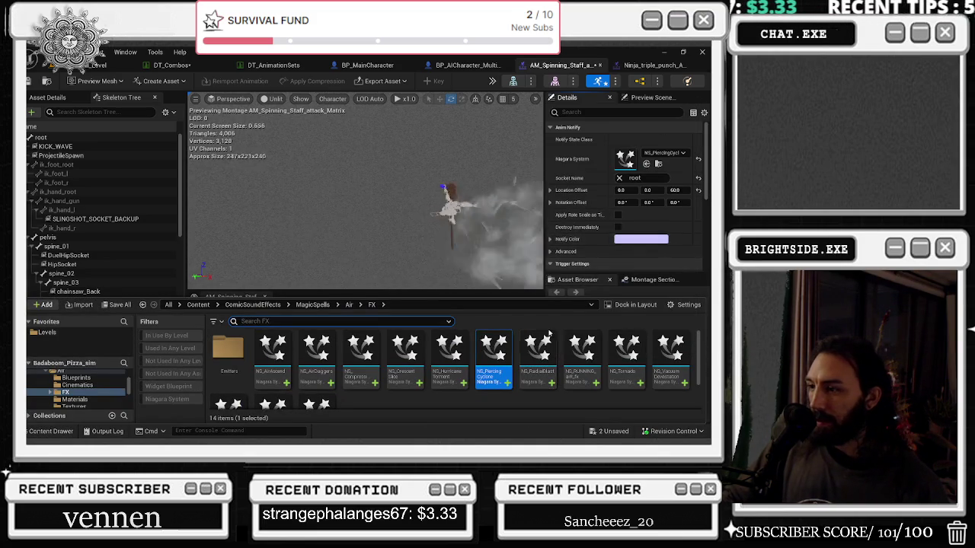
left_click_drag(538, 354, 626, 160)
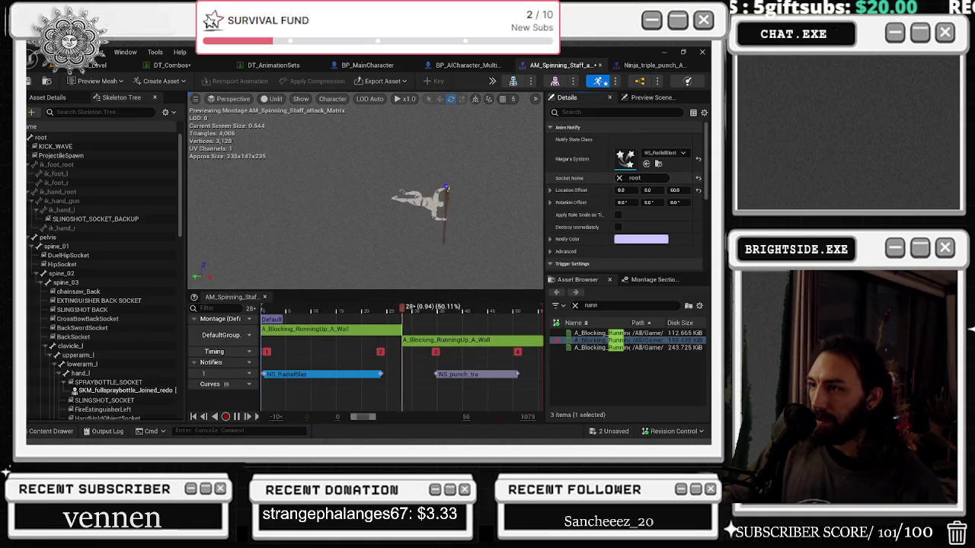
Try NS_RUNNING_air_fx and NS_Tornado, then settle on NS_VacuumDevastation for the notify
left_click(51, 431)
left_click(582, 354)
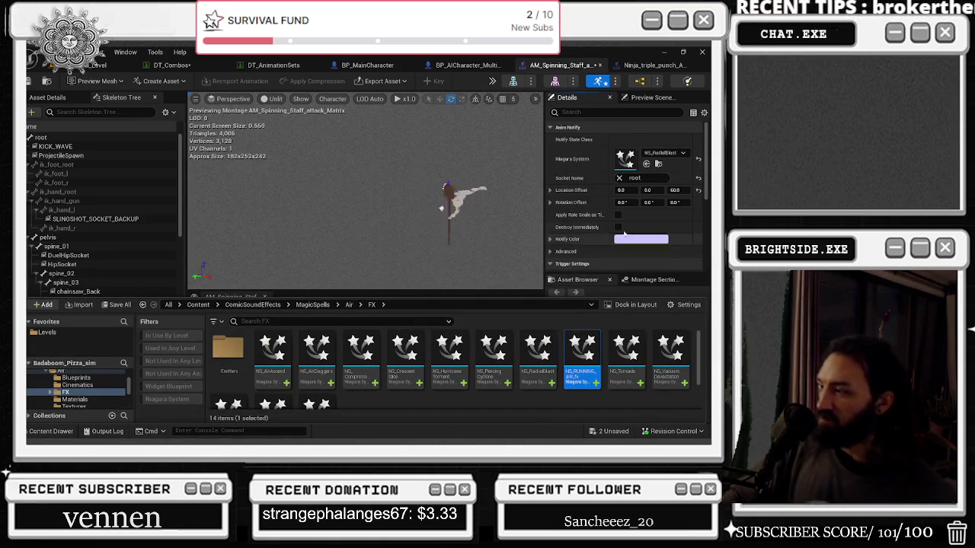
left_click(647, 165)
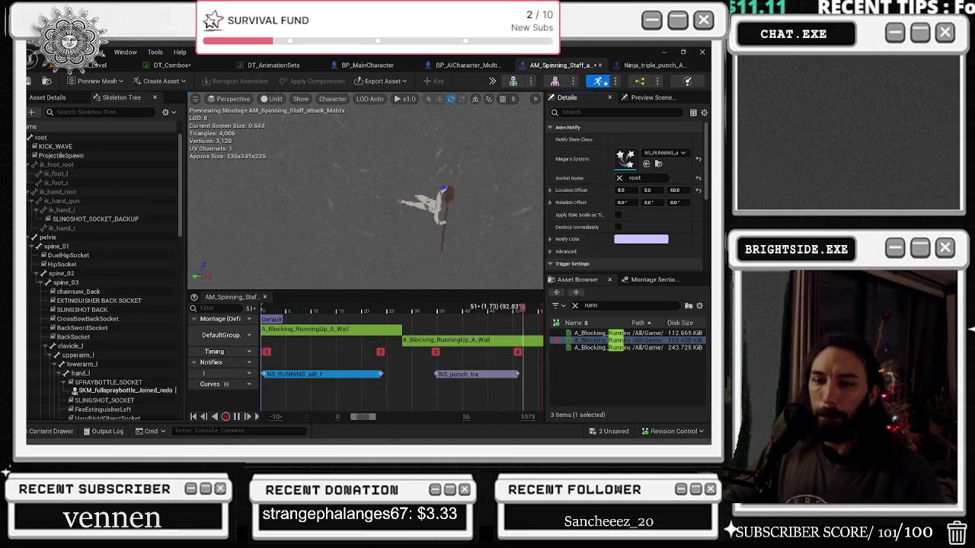
key("ctrl+space")
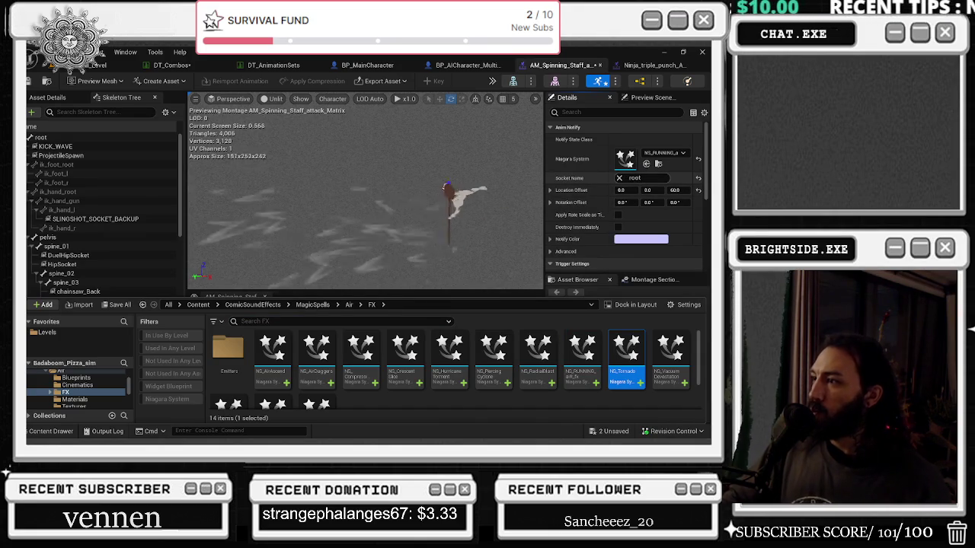
left_click(646, 164)
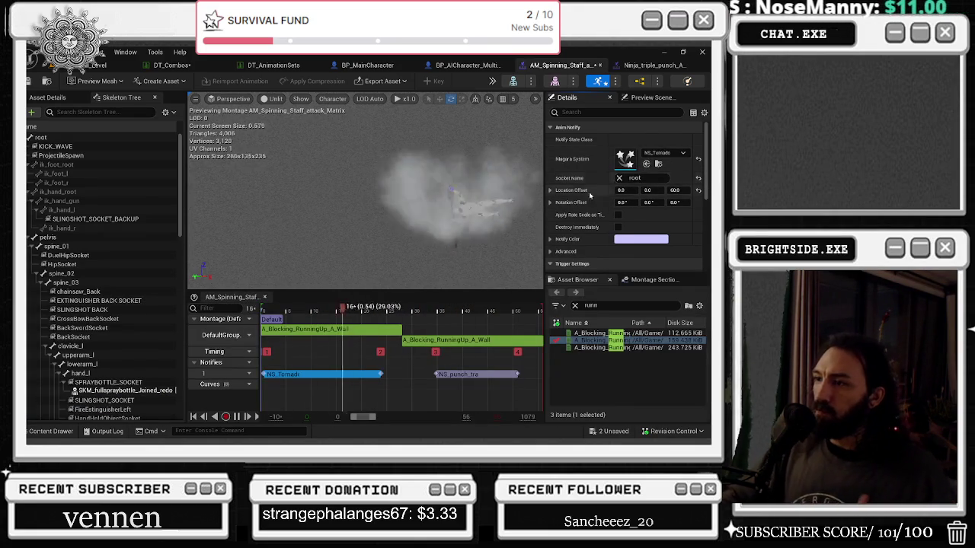
left_click(29, 431)
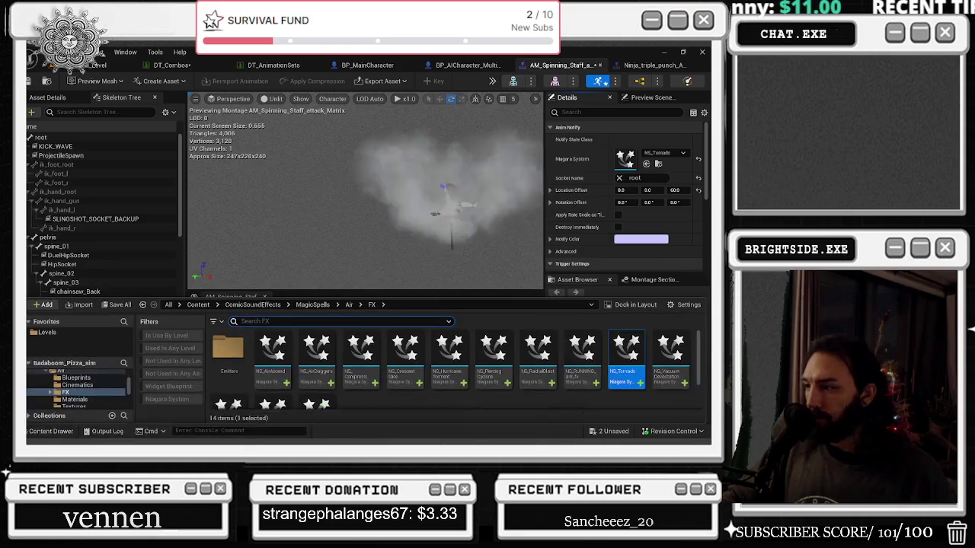
left_click(646, 164)
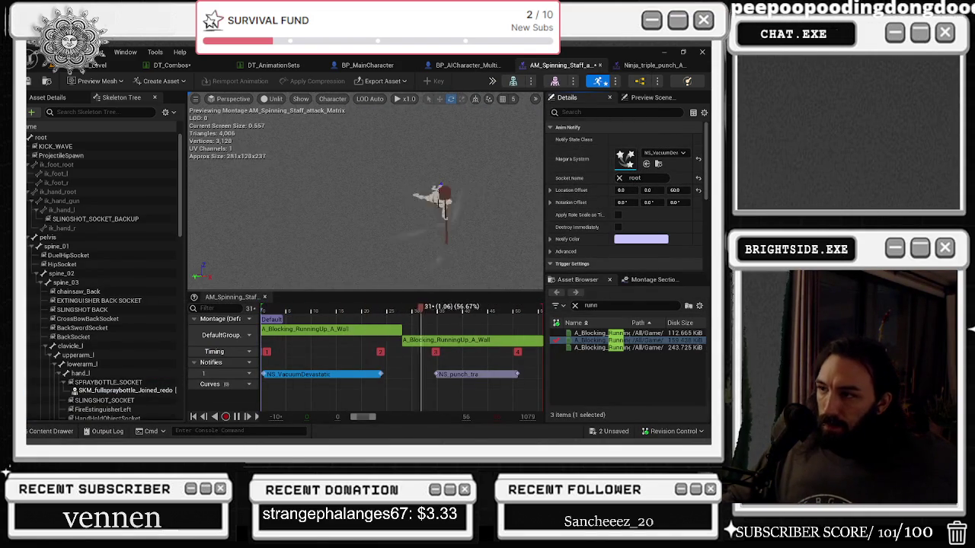
key("ctrl+space")
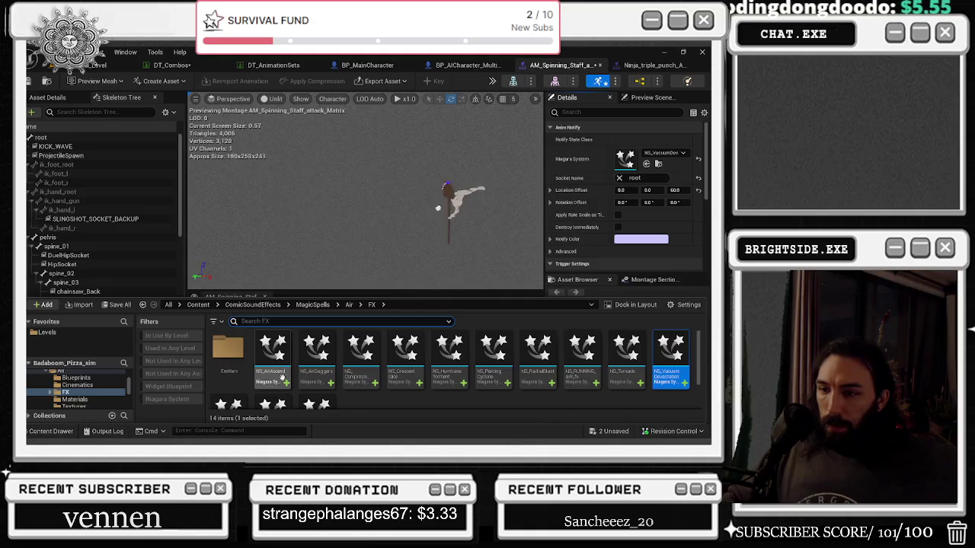
Audition NS_WindFury, NS_WindSlash and NS_WindWall on the first effect notify
left_click(228, 385)
left_click(646, 164)
left_click(501, 198)
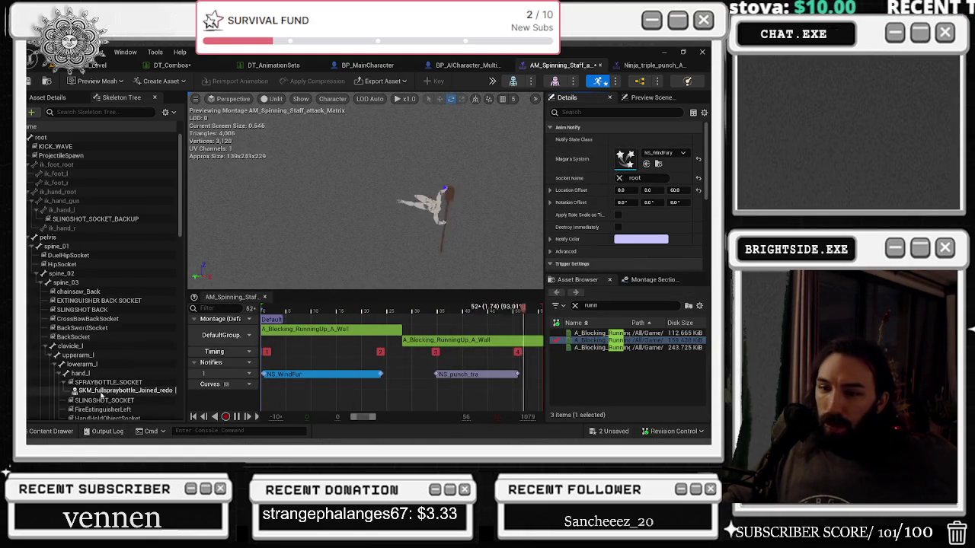
left_click(53, 432)
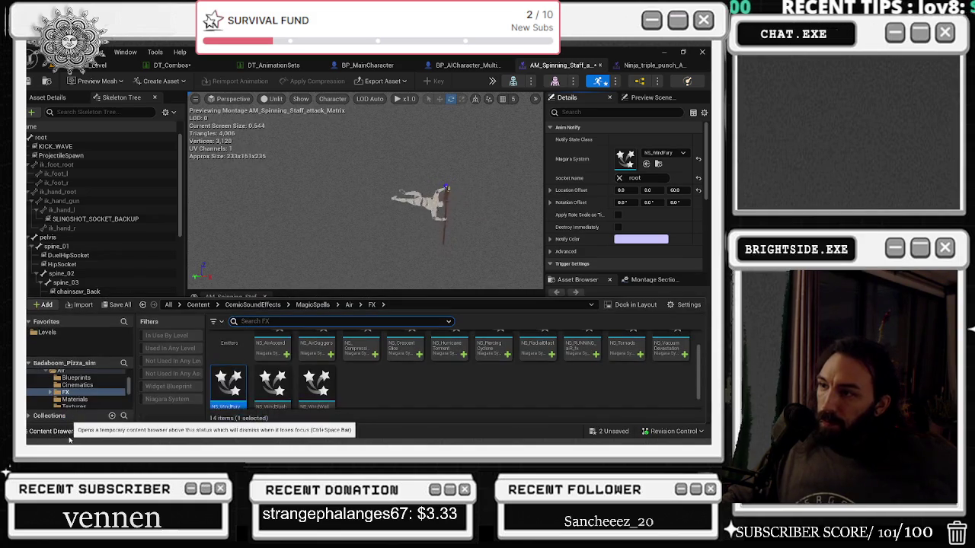
left_click(272, 373)
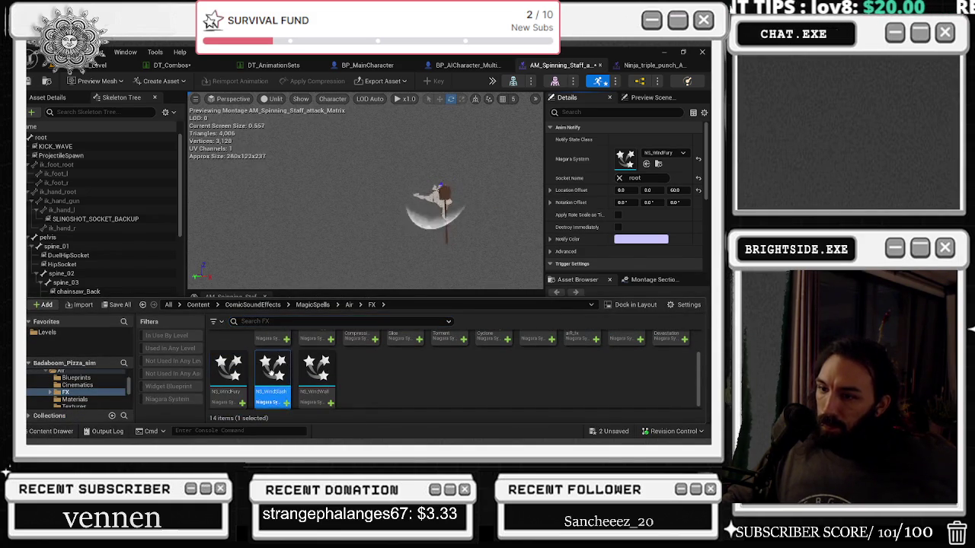
left_click(647, 165)
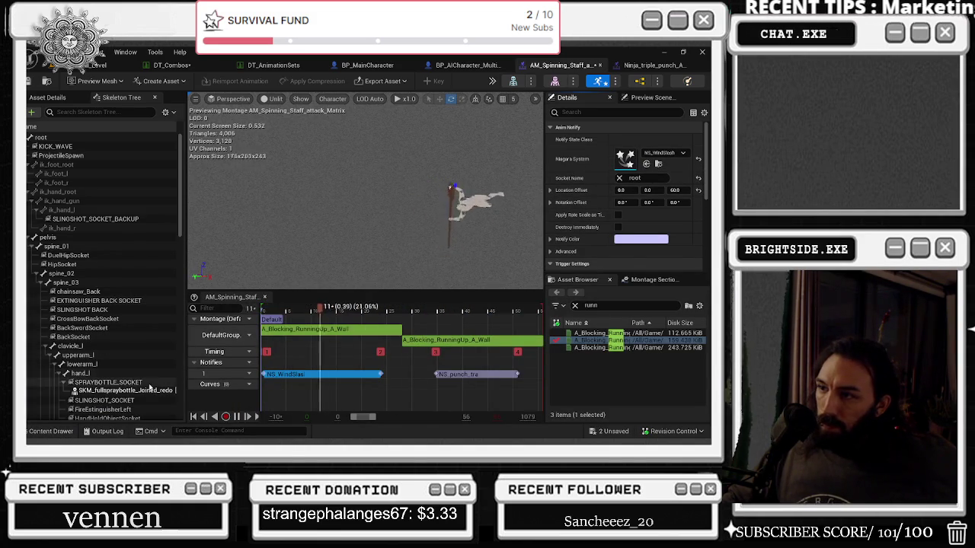
left_click(63, 430)
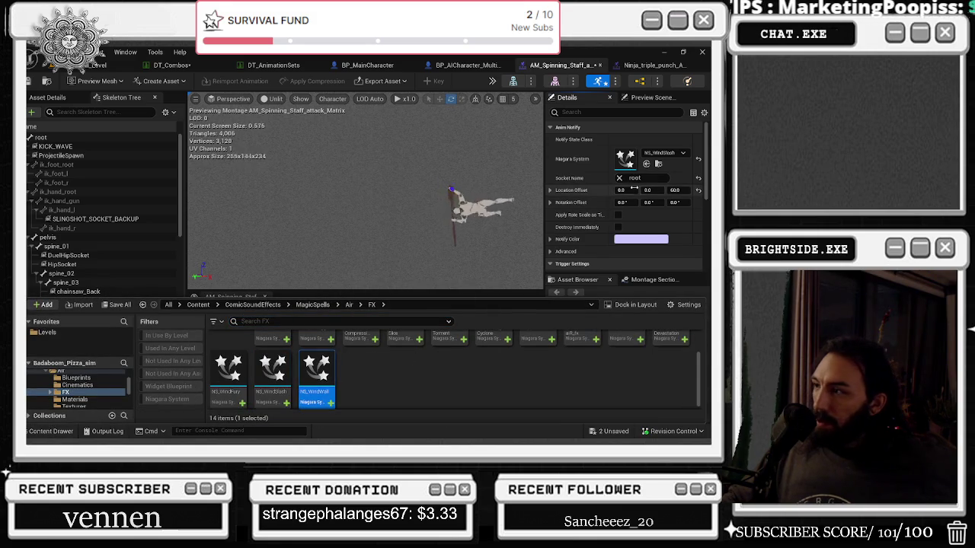
left_click(648, 164)
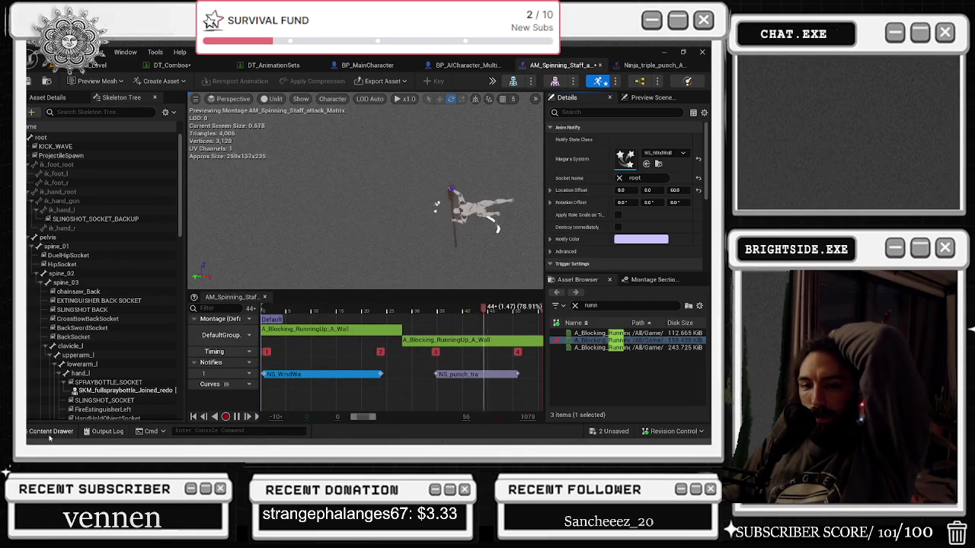
Put NS_WindFury back briefly, then restore NS_VacuumDevastation as the notify's effect
key("ctrl+space")
left_click(228, 375)
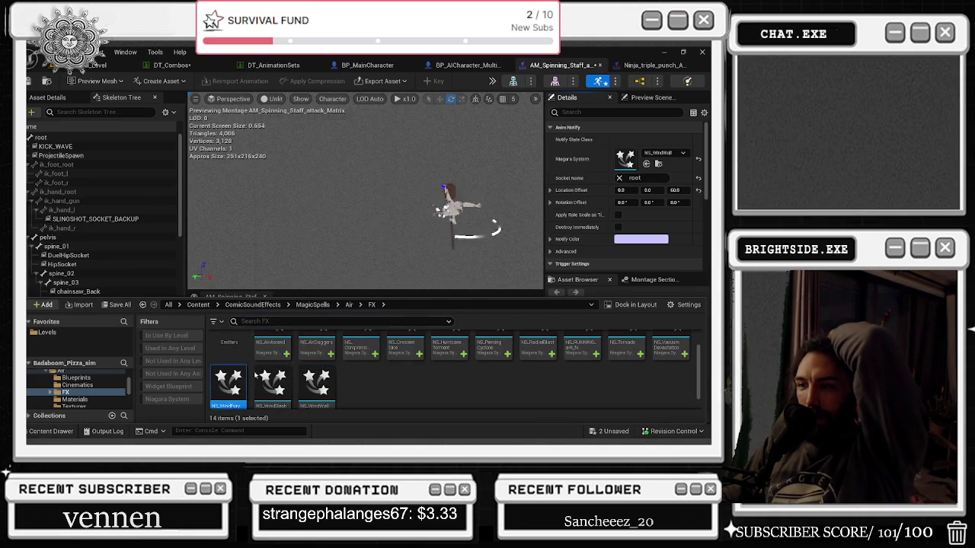
left_click(646, 164)
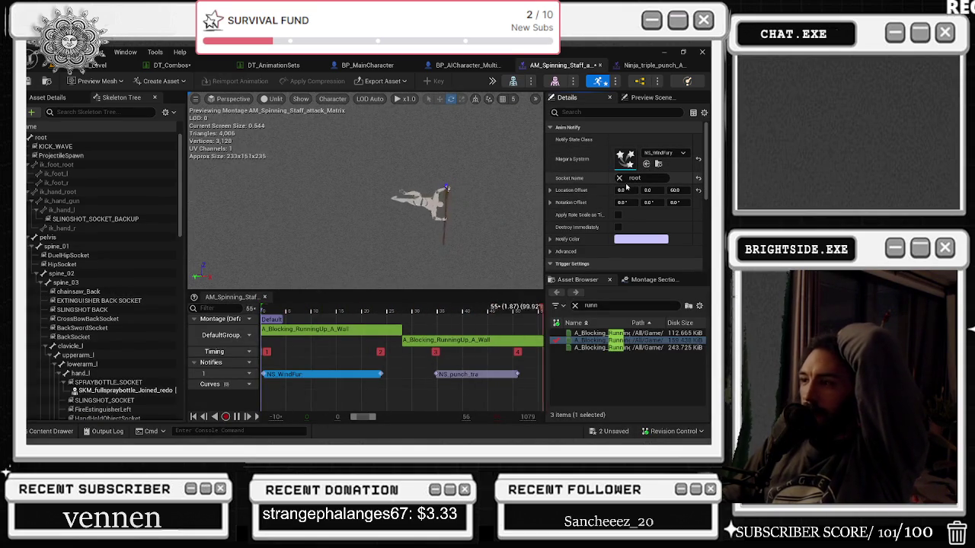
left_click(51, 431)
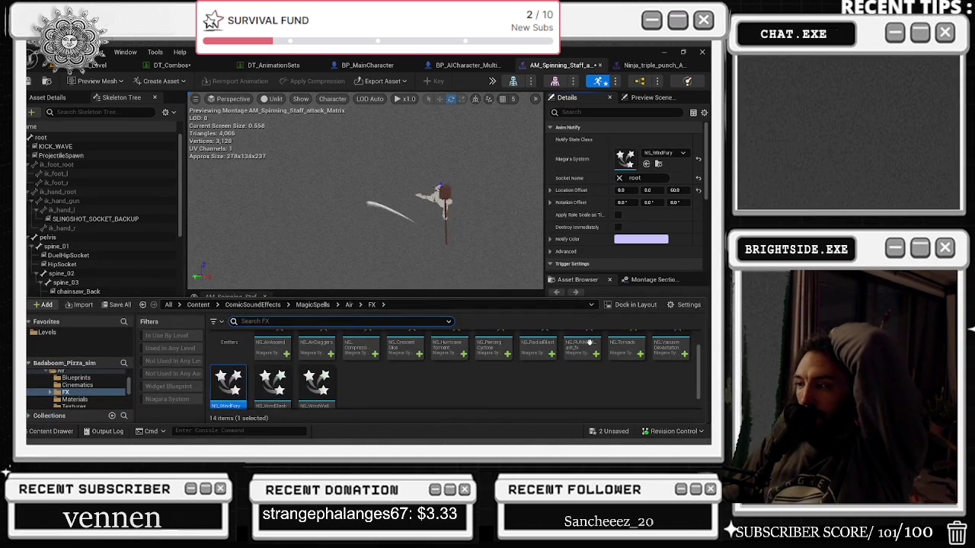
left_click(647, 164)
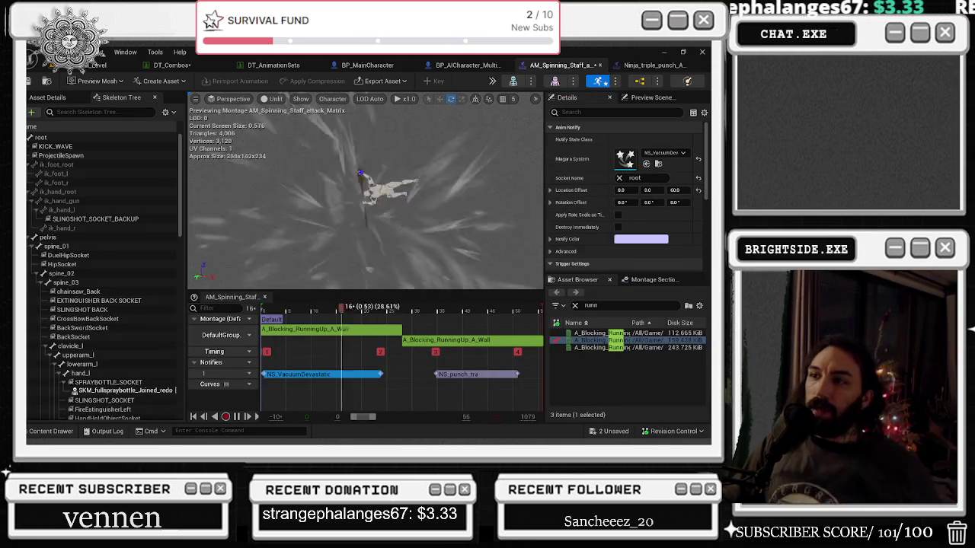
key("alt+Tab")
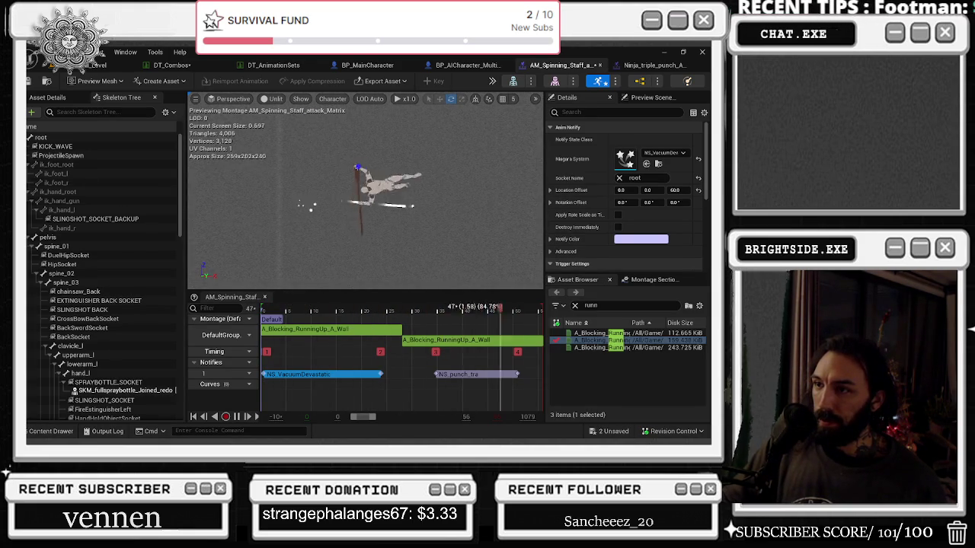
Assign NS_WindFury to the montage's second effect notify
left_click(460, 375)
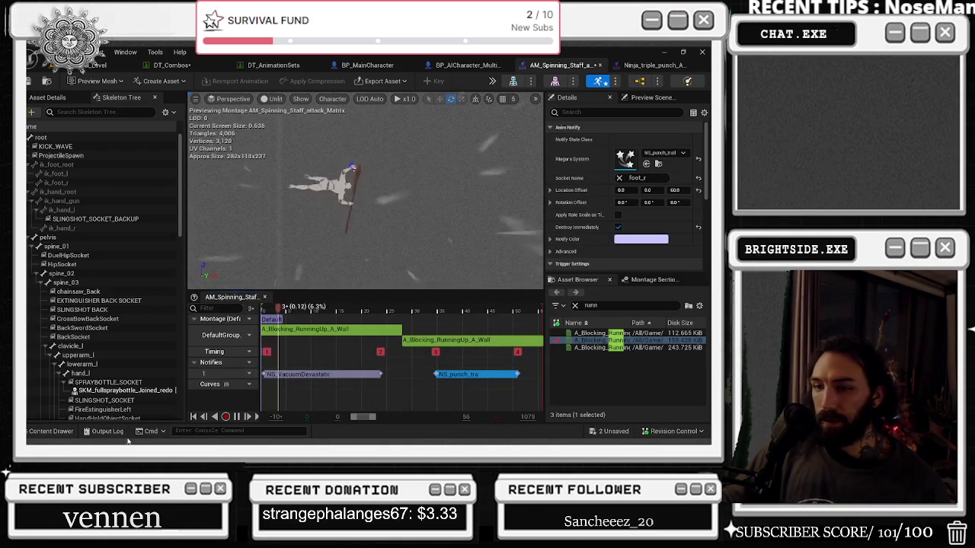
left_click(51, 431)
mouse_move(227, 378)
left_mouse_down()
mouse_move(496, 229)
mouse_move(654, 156)
left_mouse_up()
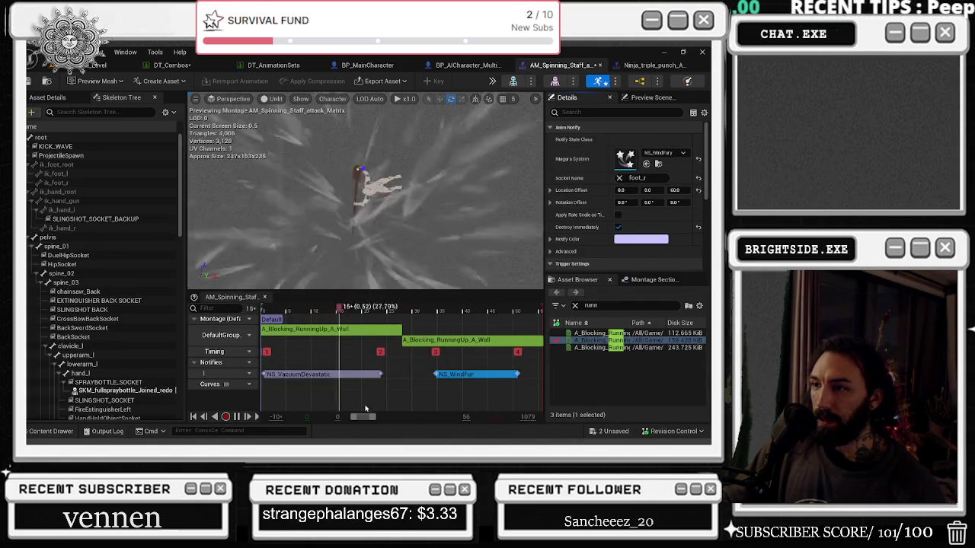
Extend the NS_VacuumDevastation notify to end later, then open that system
left_click(320, 374)
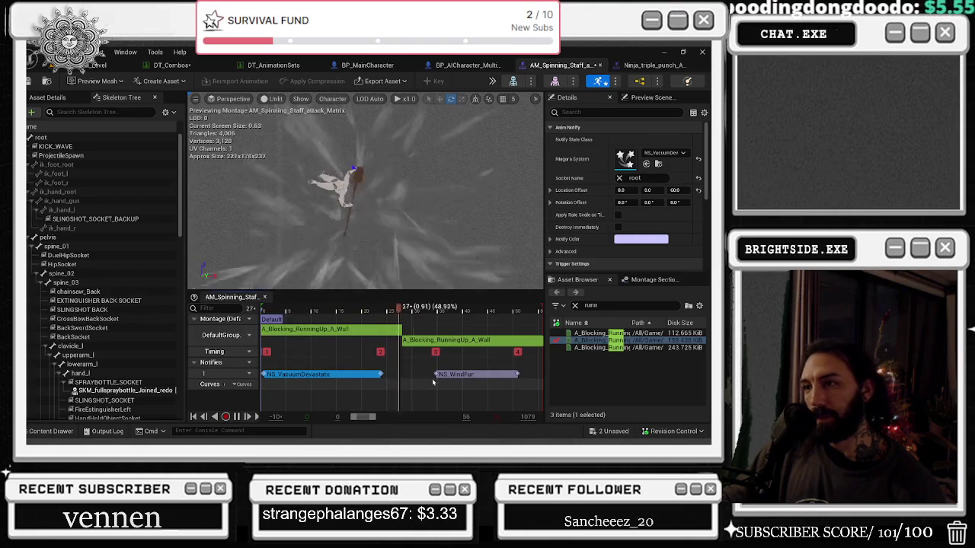
left_click_drag(381, 374, 424, 375)
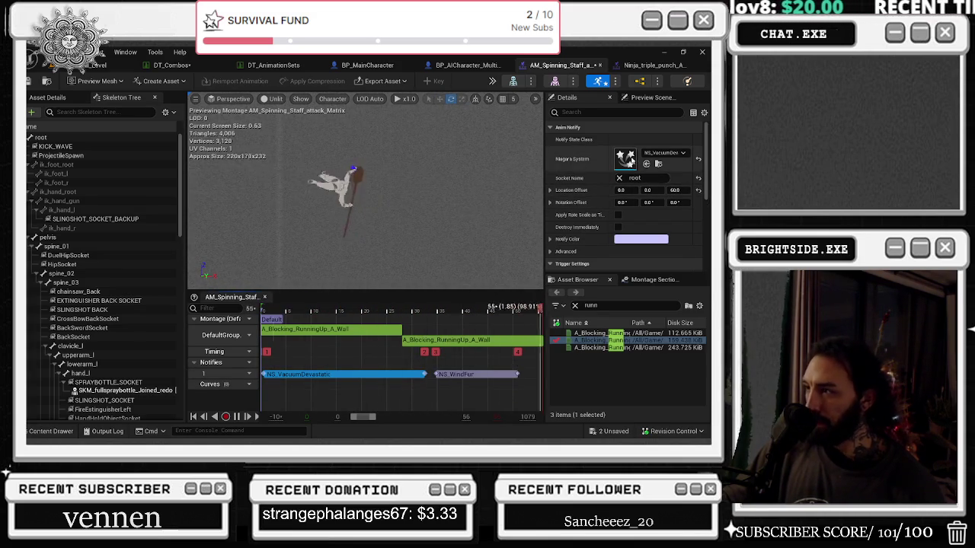
double_click(620, 155)
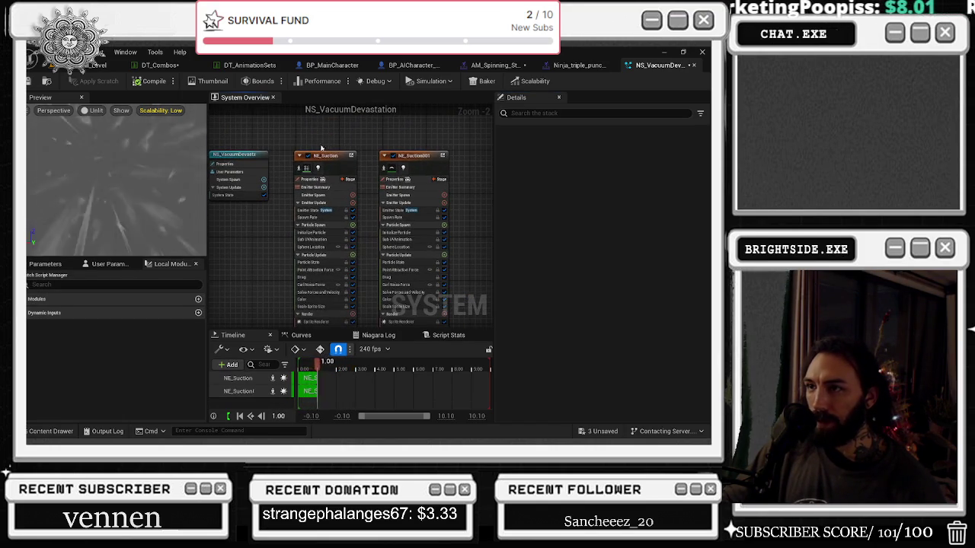
Set the suction emitter's spawn rate to 100 and recompile the effect
scroll(543, 271, "down", 3)
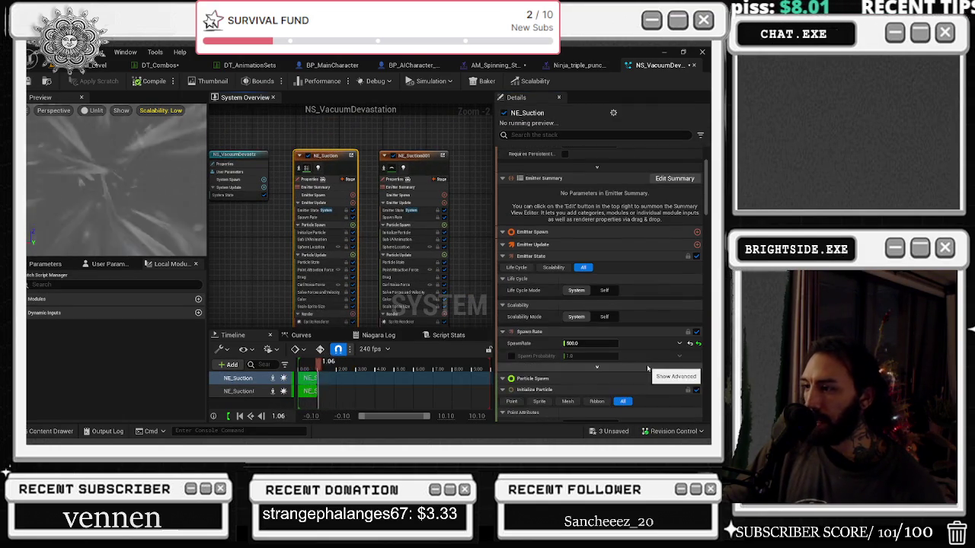
left_click(589, 344)
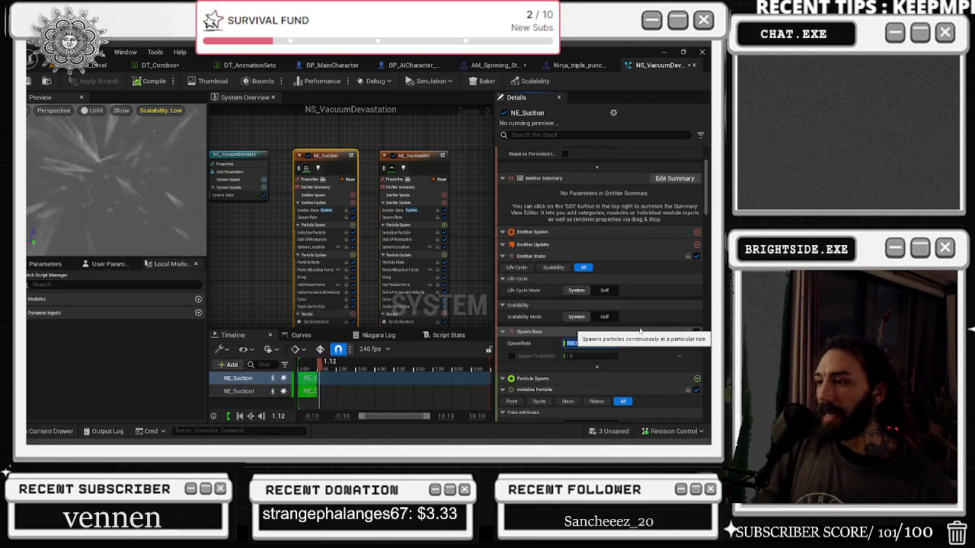
type("150")
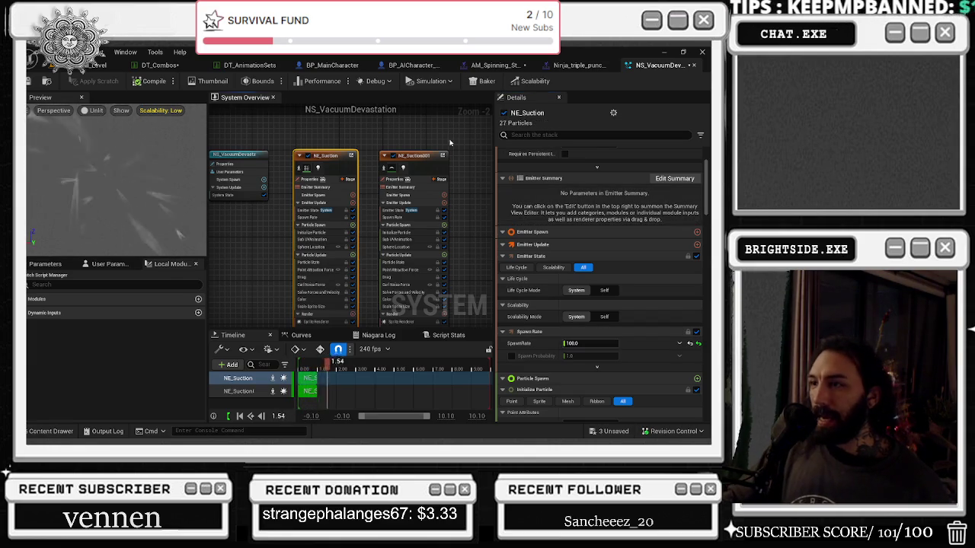
key("Return")
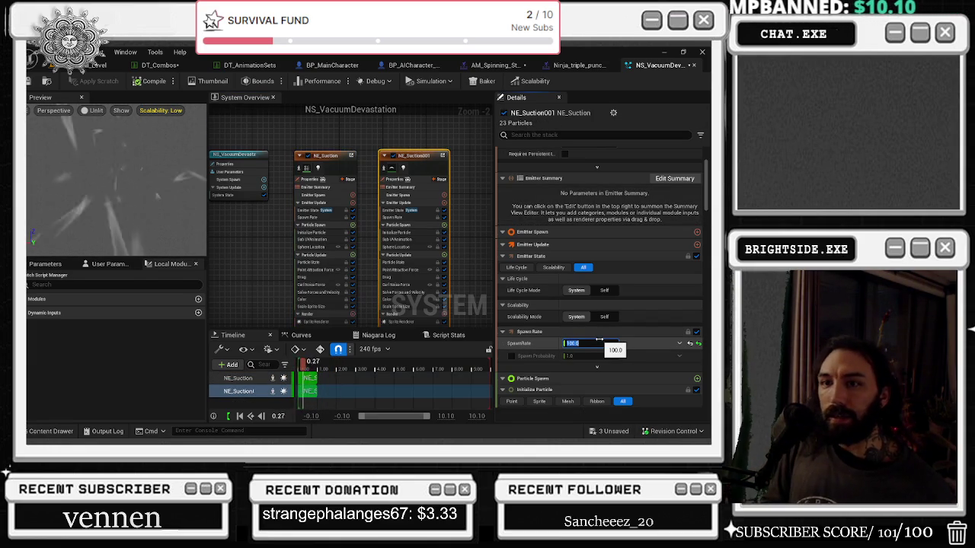
type("100")
key("Return")
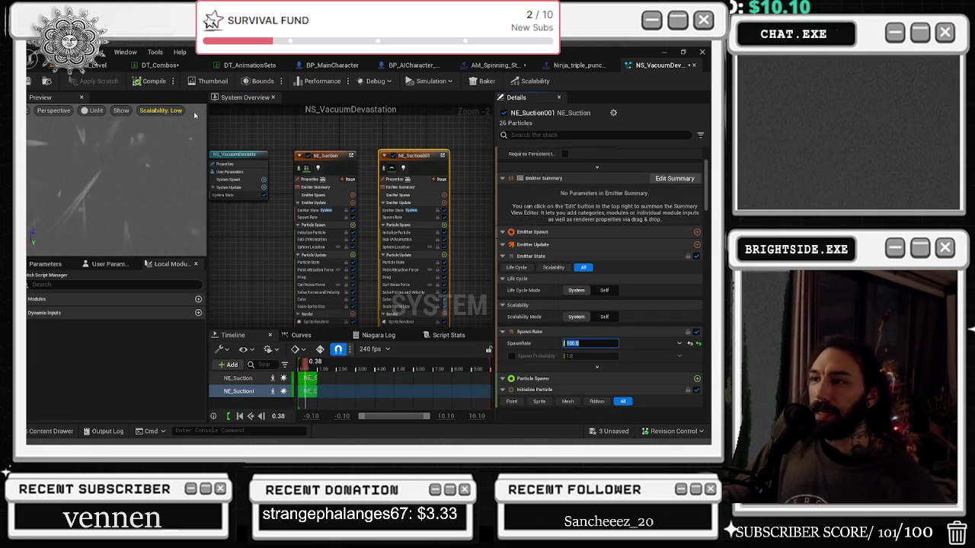
left_click(46, 81)
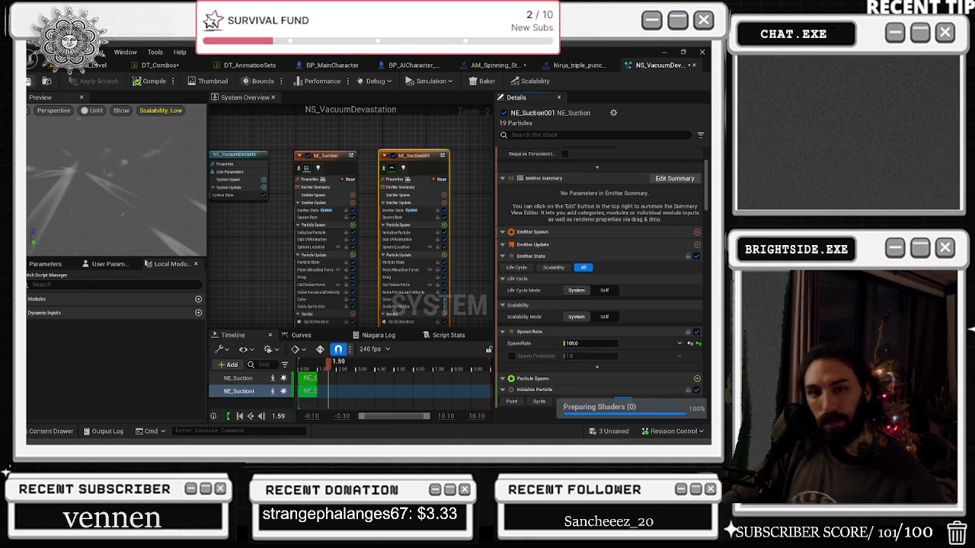
Switch the preview to Medium scalability and Lit shading, save, and go back to the level
left_click(146, 113)
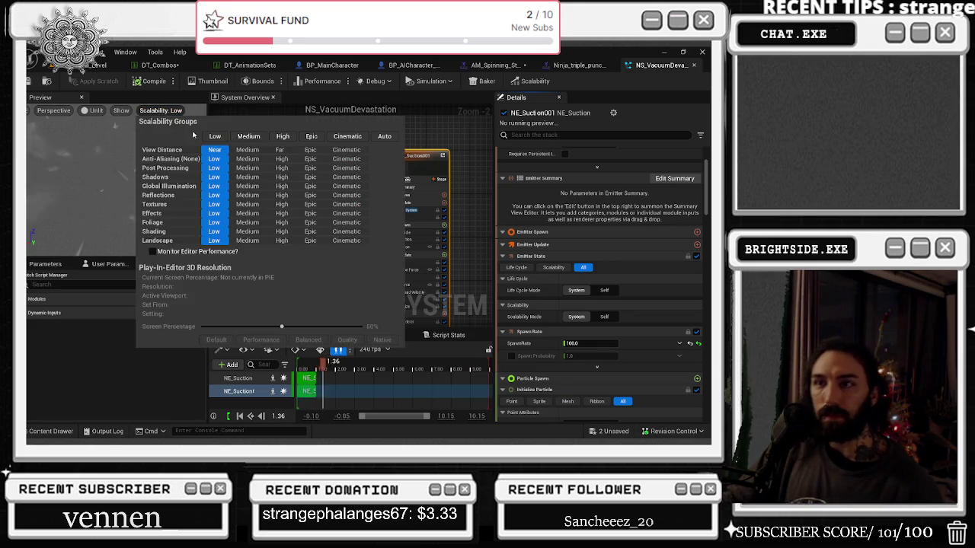
left_click(248, 136)
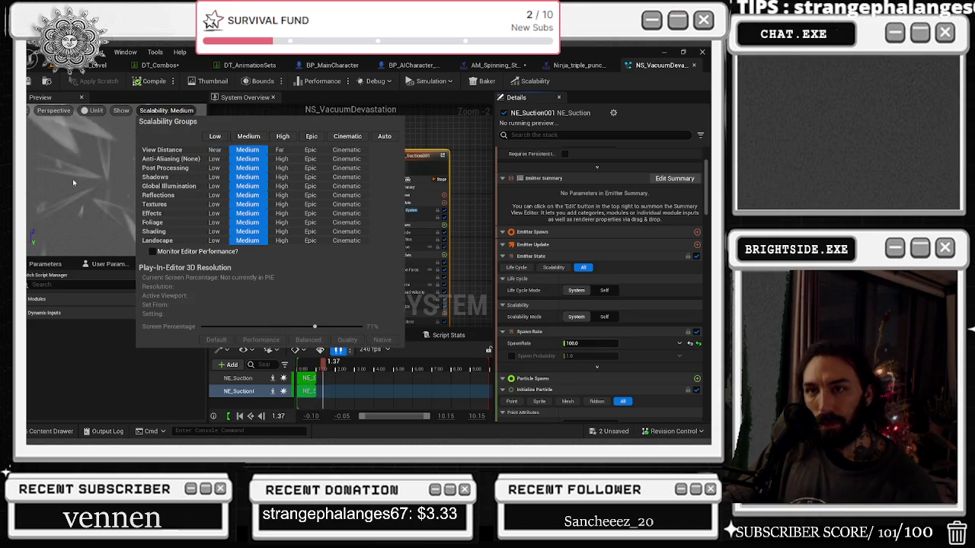
left_click(84, 171)
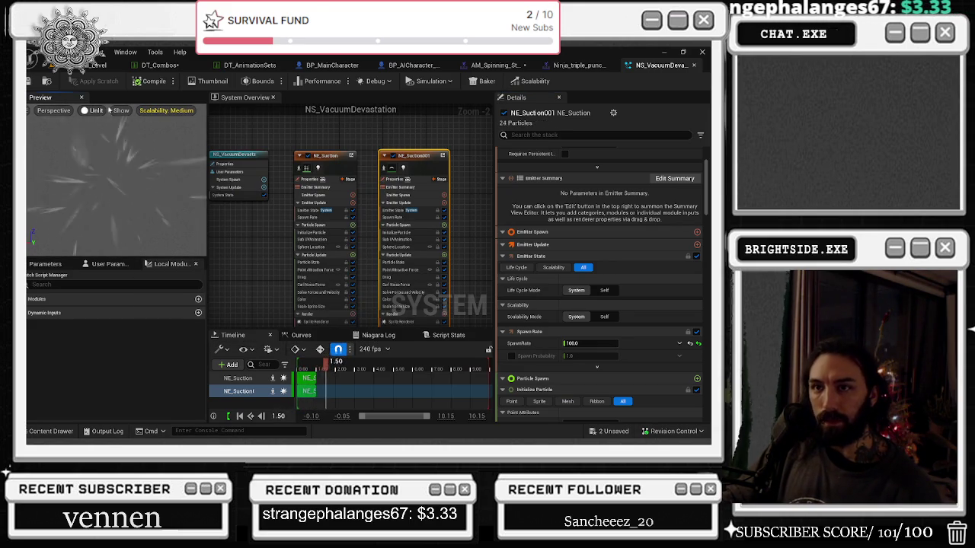
left_click(94, 111)
left_click(109, 153)
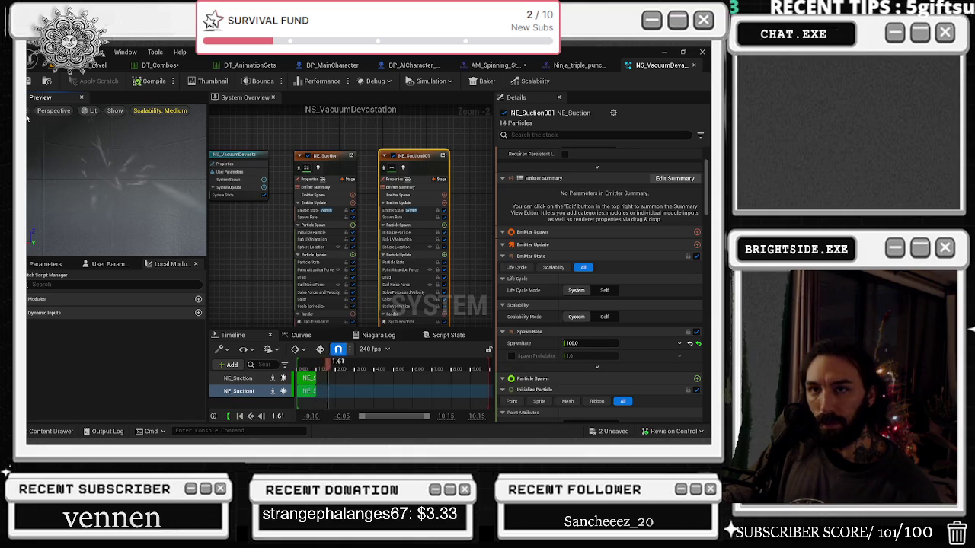
left_click(47, 82)
left_click(95, 65)
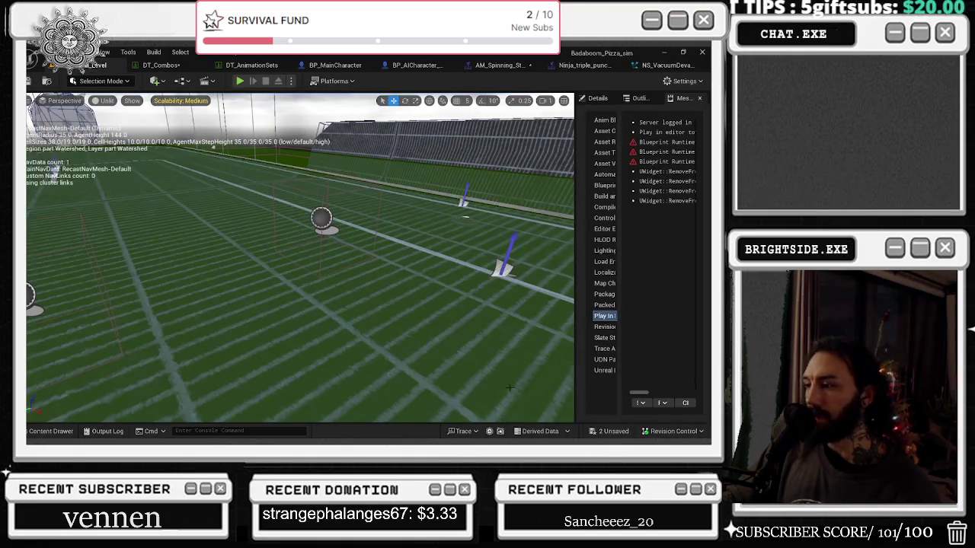
Save the 2 unsaved assets, then open AM_Spinning_Staff_attack_Matrix and select its hit-scan notify
left_click(599, 432)
left_click(441, 350)
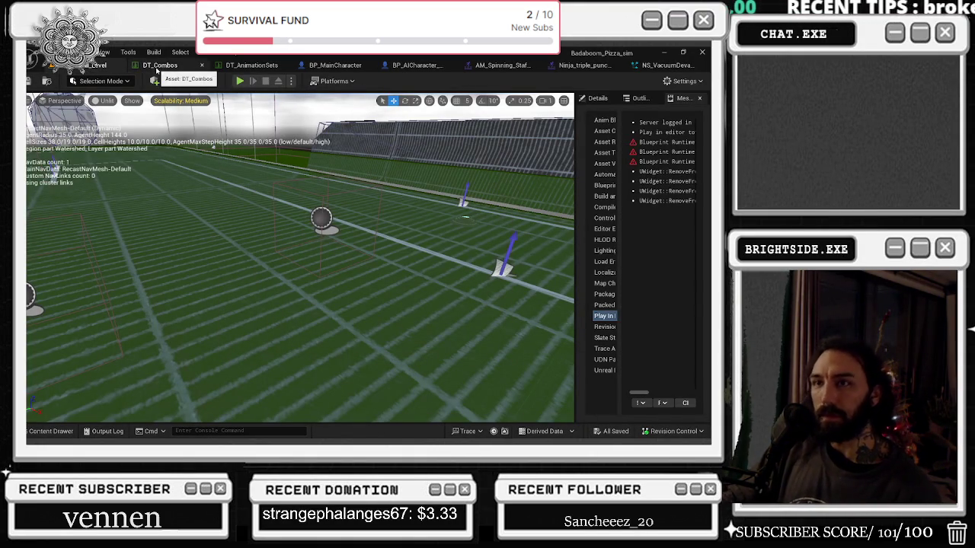
left_click(580, 64)
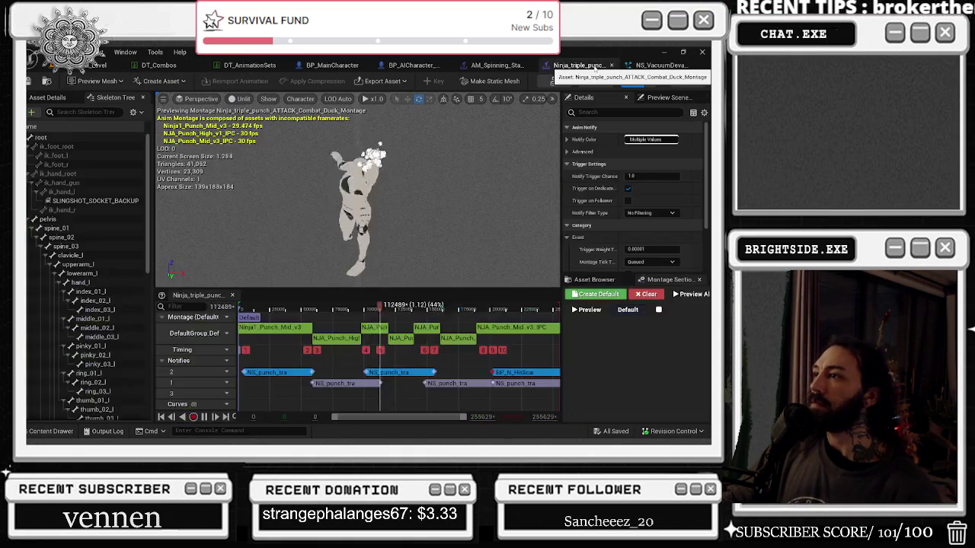
left_click(659, 66)
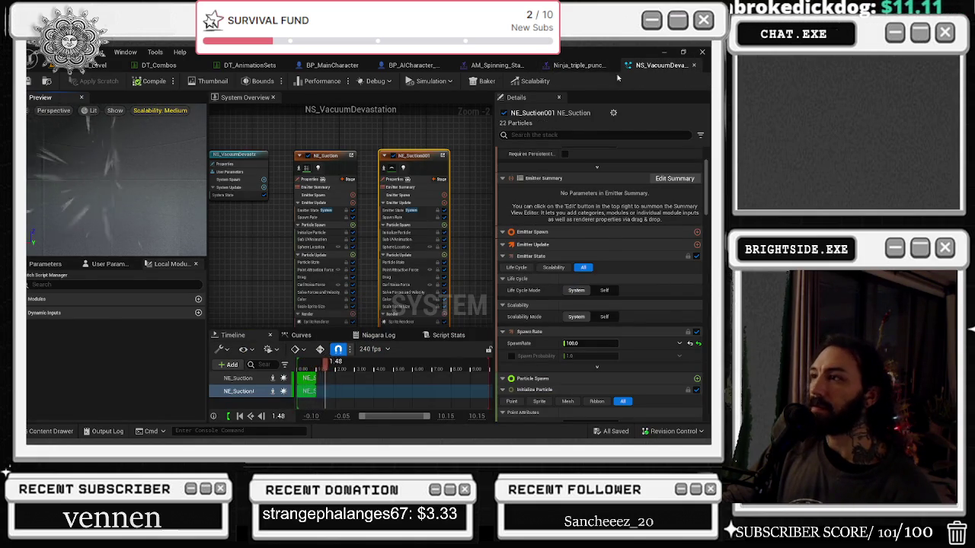
left_click(580, 66)
left_click(497, 65)
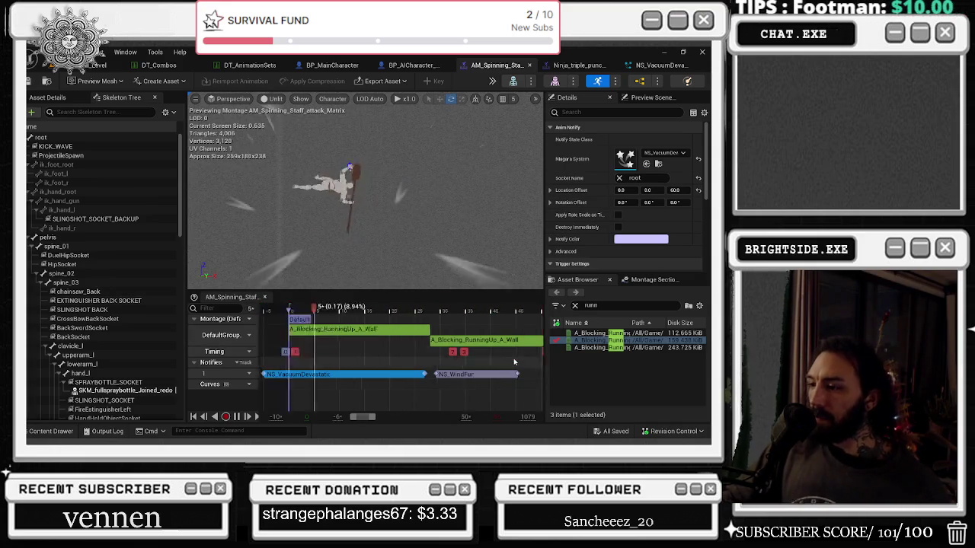
mouse_move(516, 374)
left_mouse_down()
mouse_move(460, 377)
mouse_move(421, 361)
left_mouse_up()
Move the BP_N_HitScan notify to about frame 50 and play the preview
left_click(465, 374)
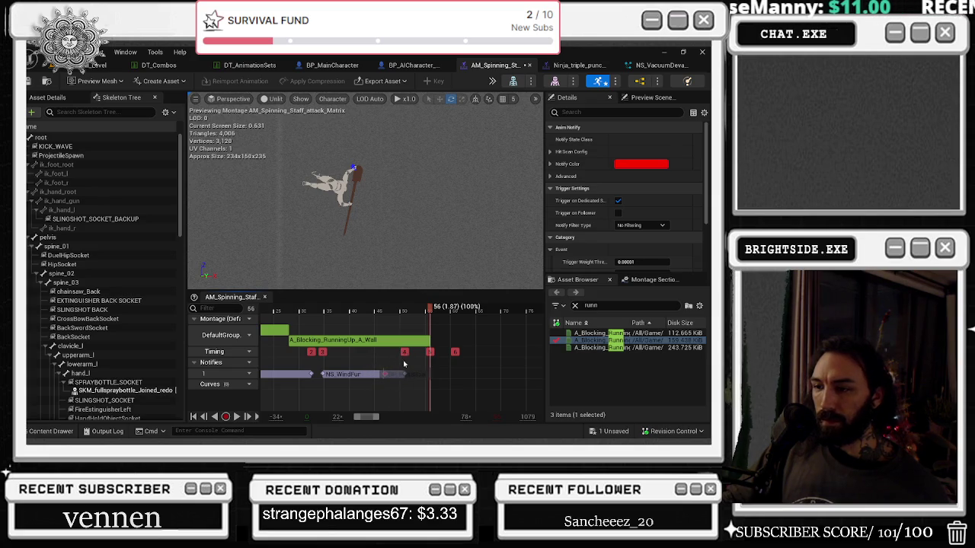
left_click_drag(404, 369, 402, 373)
key("space")
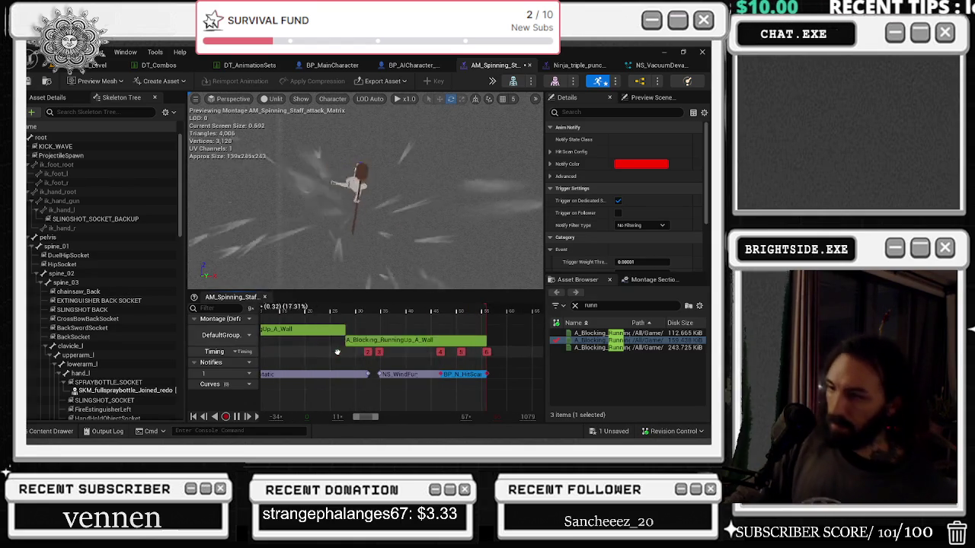
Select the NS_VacuumDevastation notify and open its Niagara system
scroll(333, 354, "right", 2)
scroll(334, 354, "left", 5)
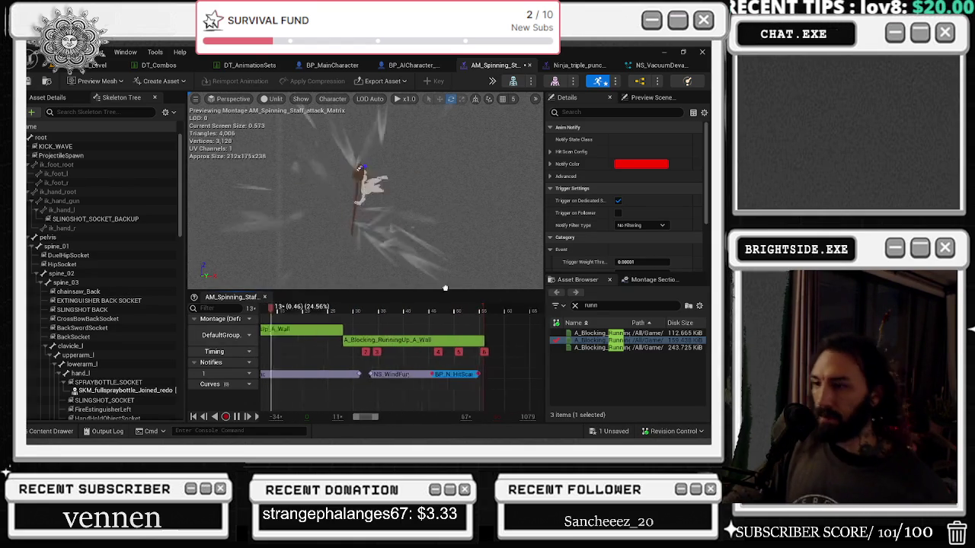
scroll(418, 371, "down", 3)
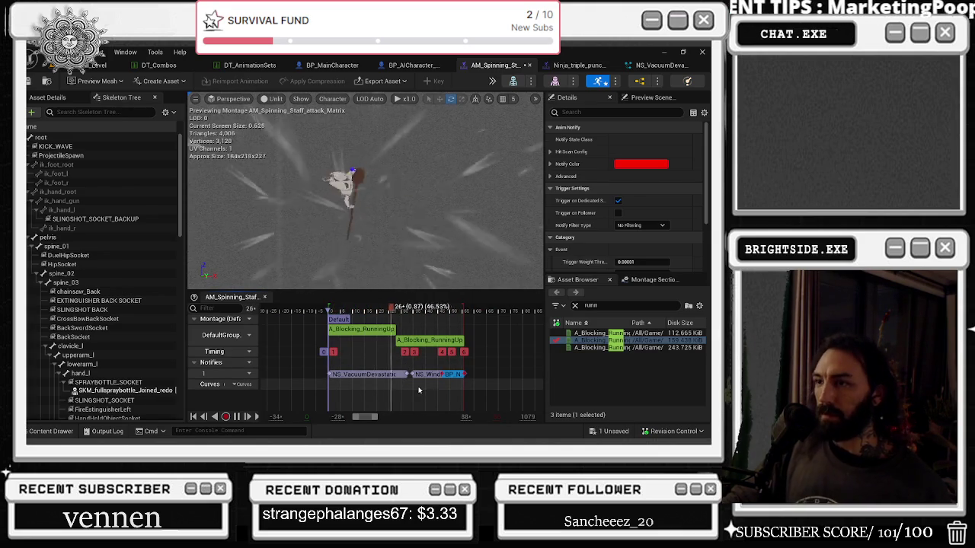
left_click(381, 375)
double_click(625, 157)
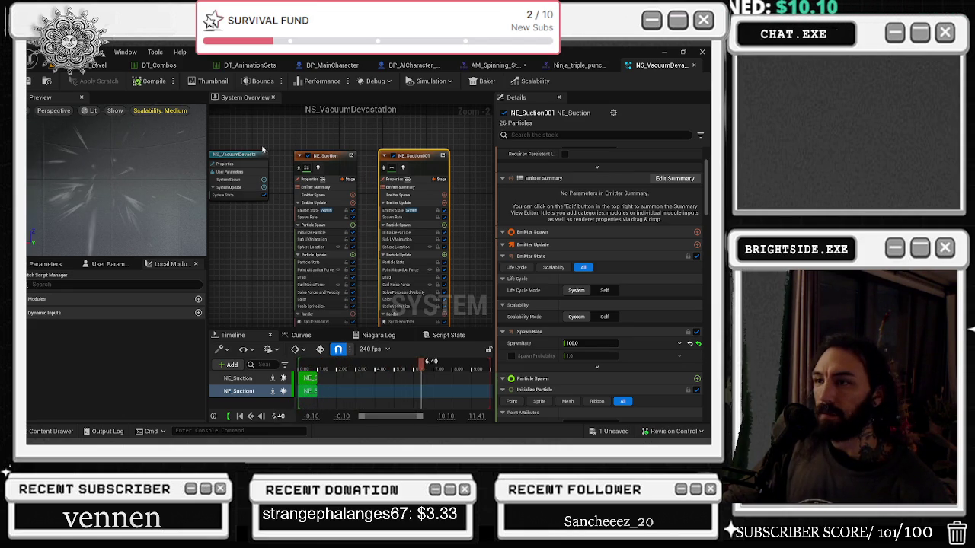
Reduce NE_Suction's Sphere Location radius to about 302.8
left_click(324, 160)
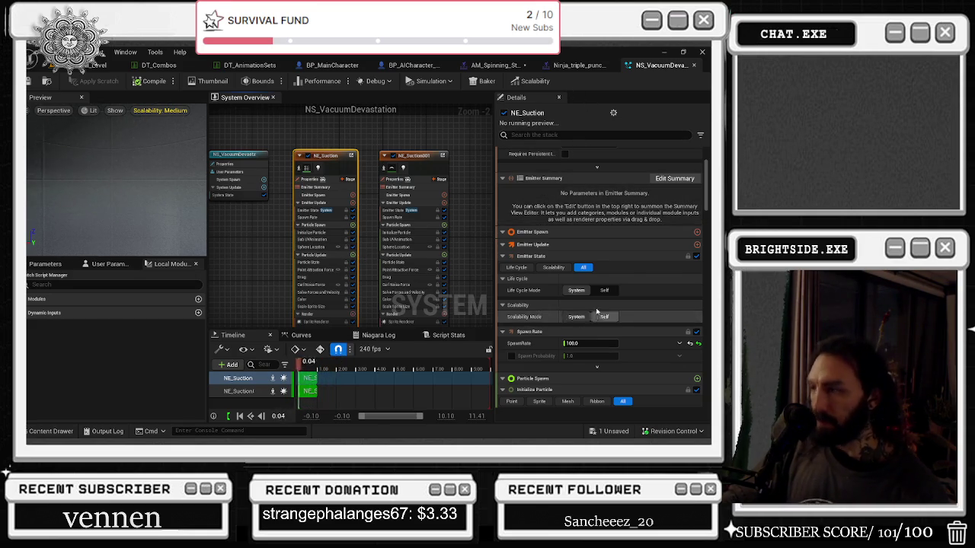
scroll(630, 318, "down", 10)
scroll(630, 318, "down", 4)
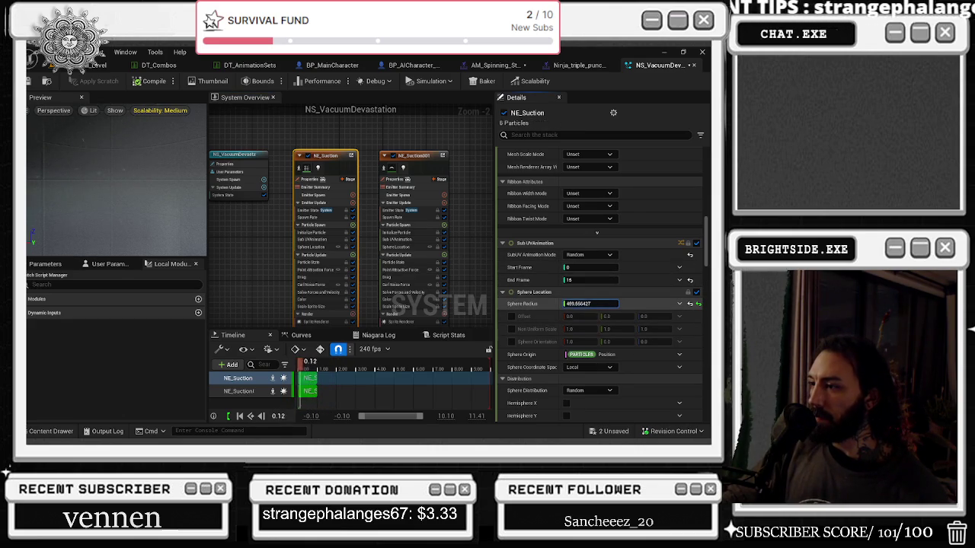
key("Return")
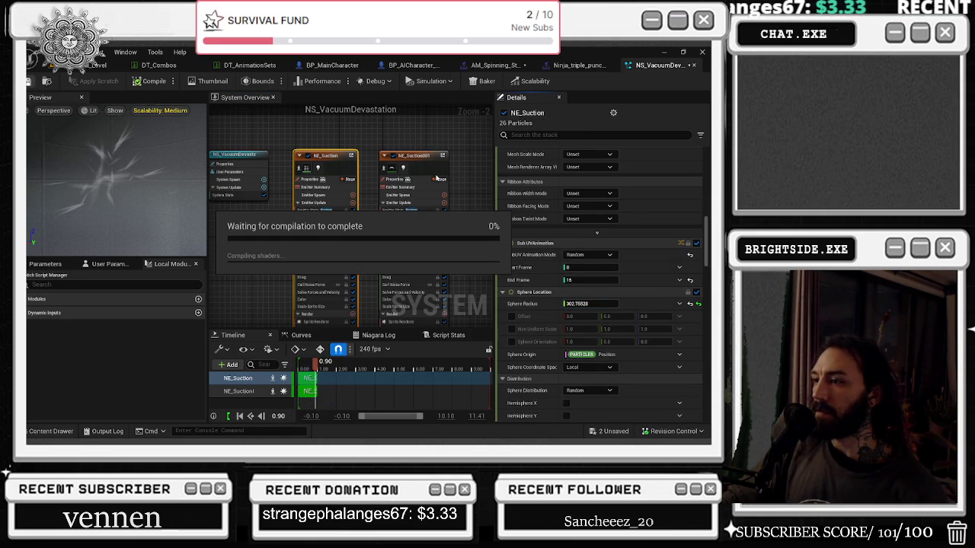
Reduce NE_Suction001's sphere radius to about 376.9 and save the system
left_click(427, 155)
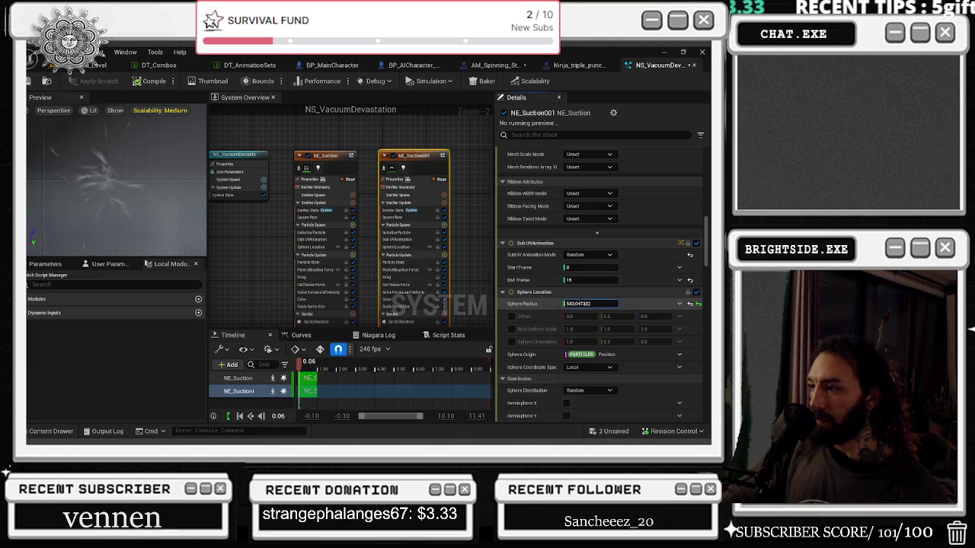
key("Return")
left_click(64, 77)
left_click(499, 66)
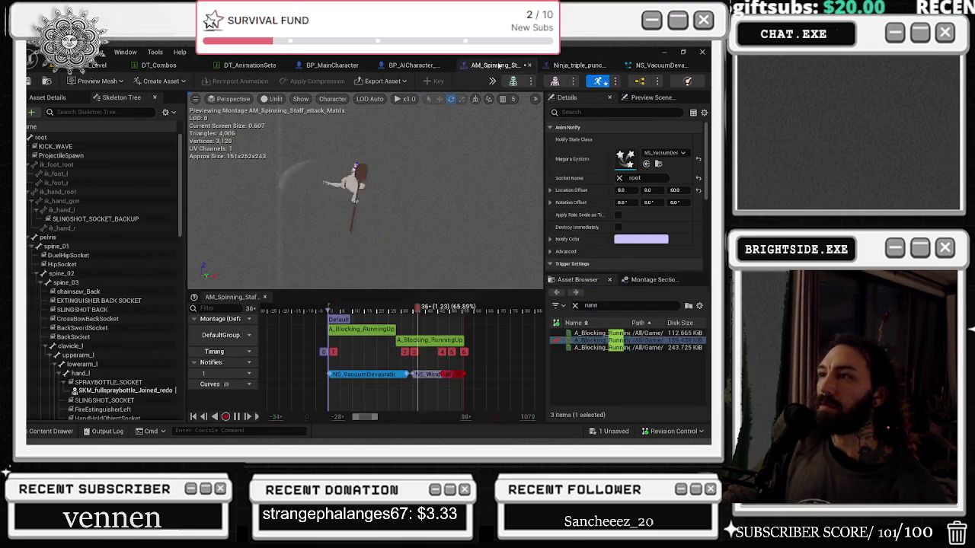
left_click(656, 66)
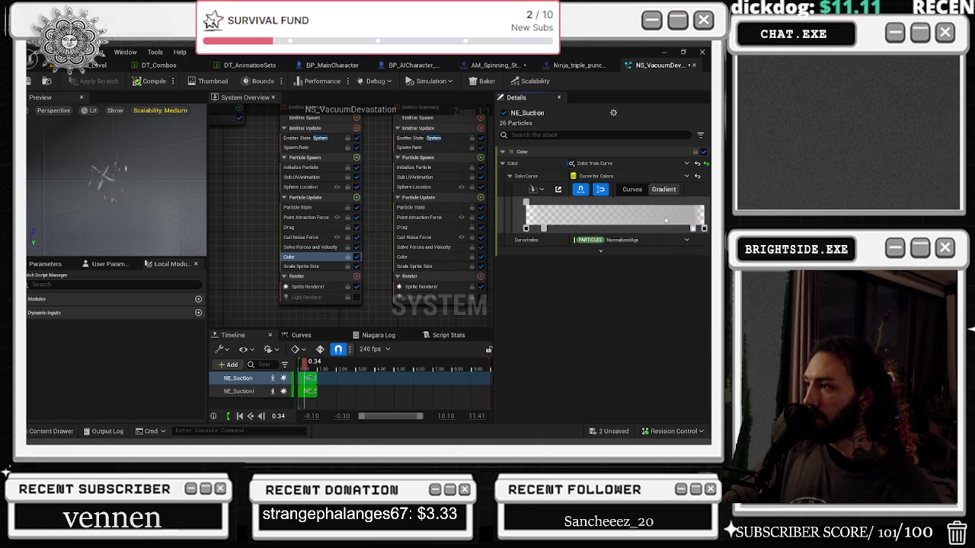
Toggle the Color module between RGBA curves and gradient view, and inspect NE_Suction001's colour
left_click(664, 190)
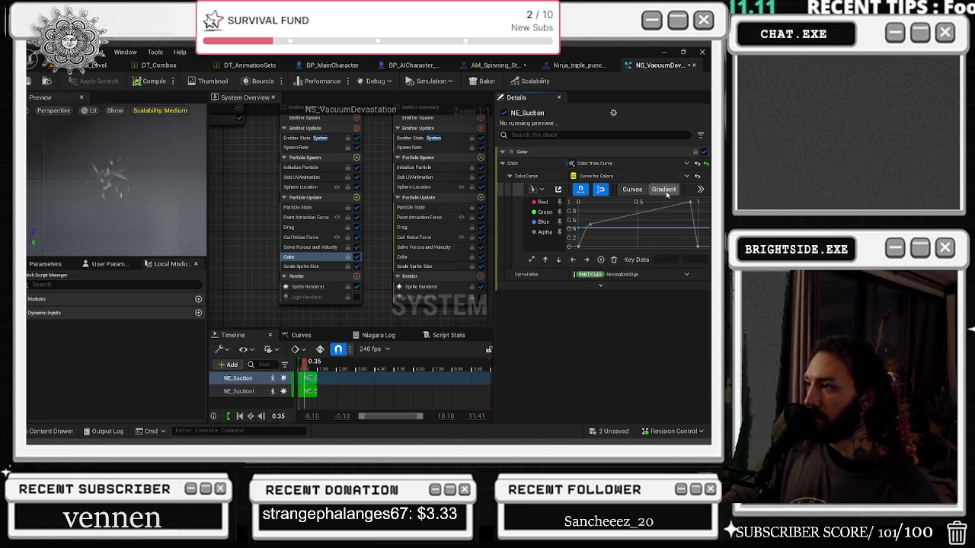
left_click(664, 190)
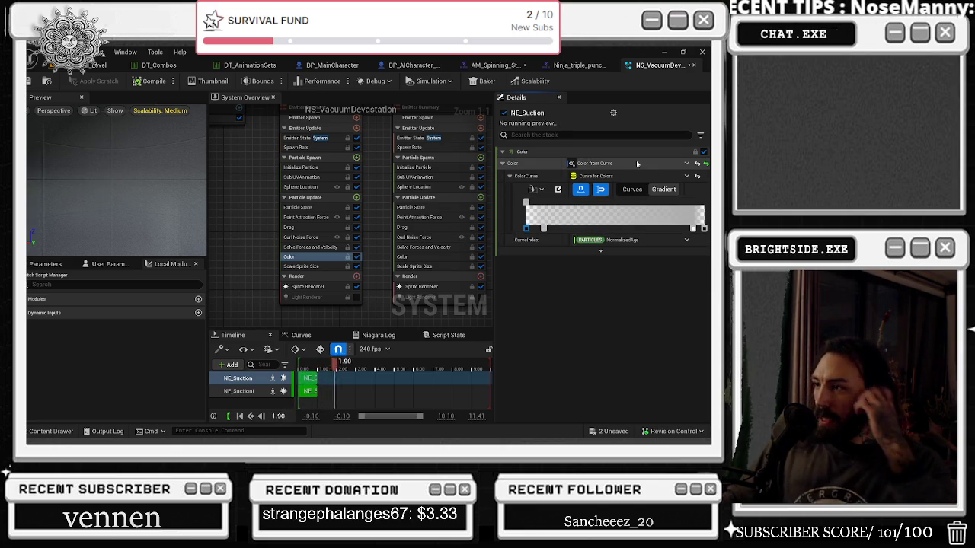
left_click(429, 257)
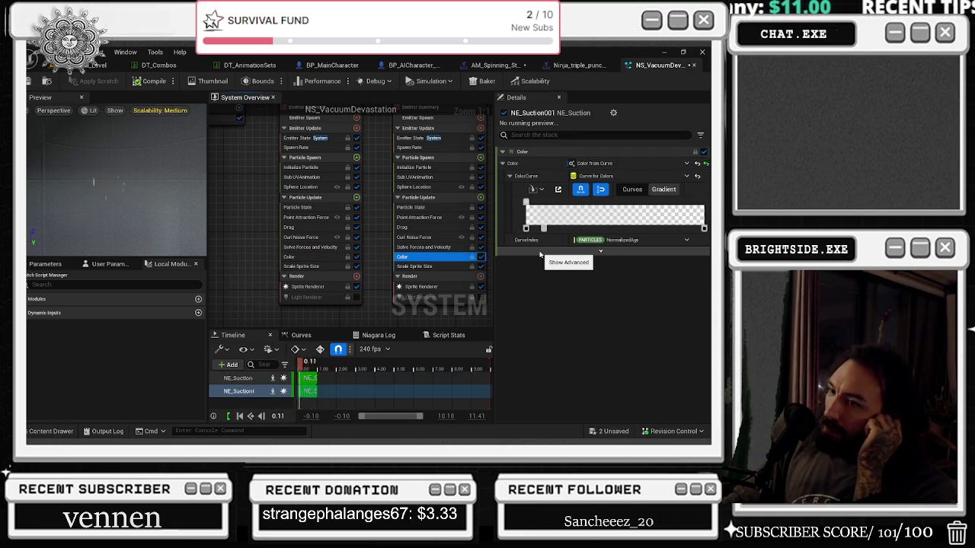
left_click_drag(272, 228, 291, 244)
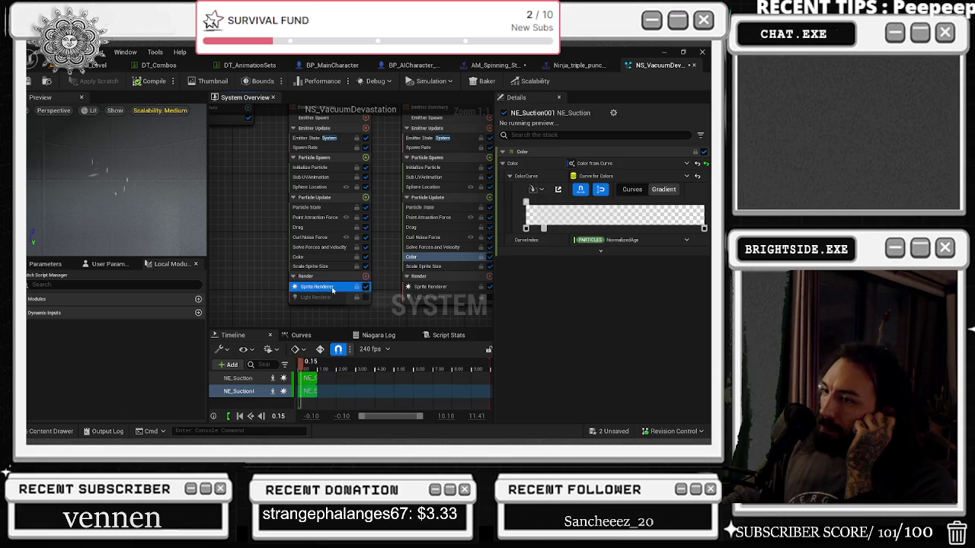
Review NE_Suction's Sprite Renderer, Drag (now 0.0) and Curl Noise, ending on its colour gradient
left_click(332, 288)
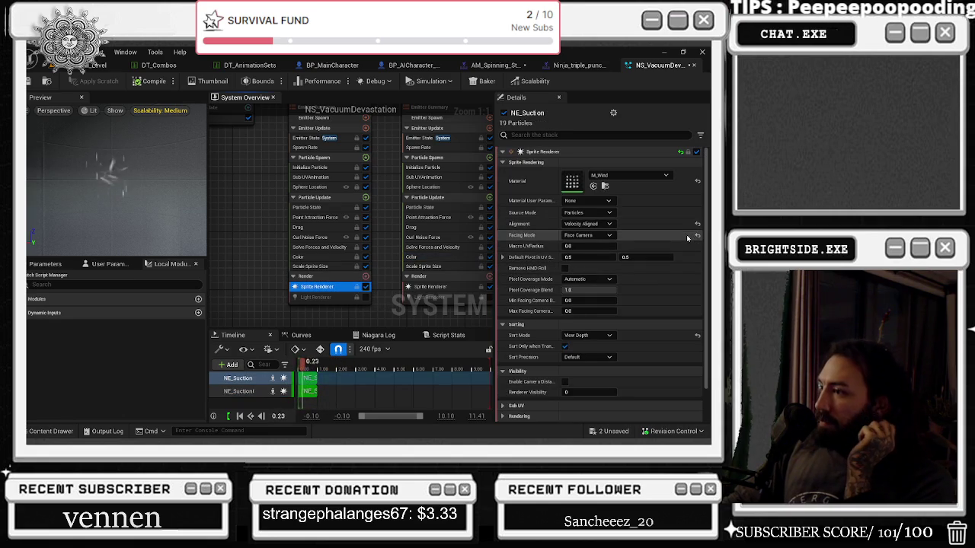
scroll(687, 238, "down", 2)
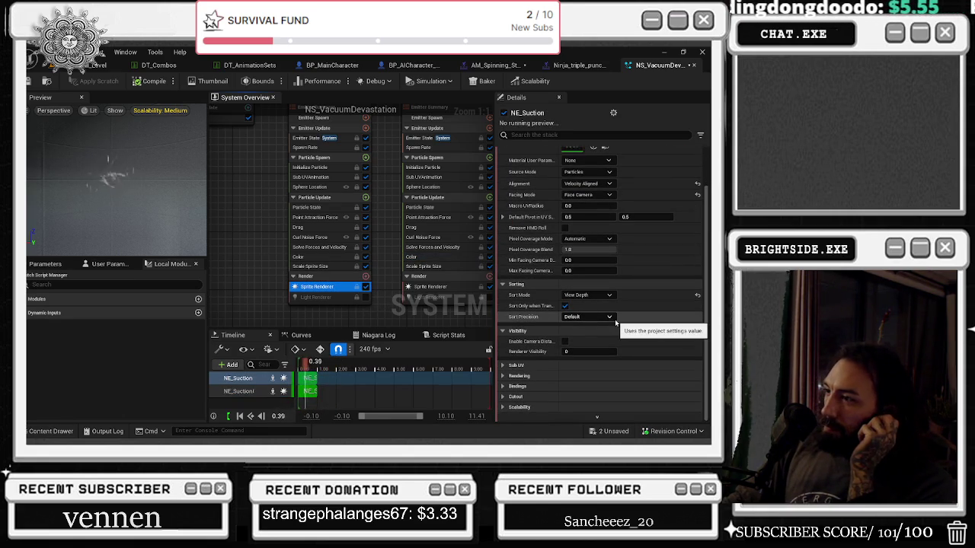
scroll(631, 268, "up", 2)
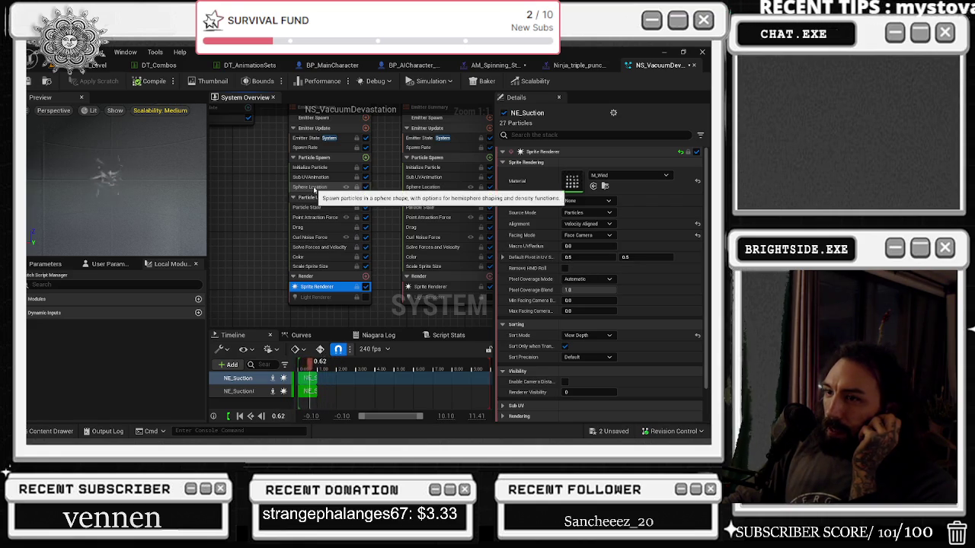
left_click(335, 227)
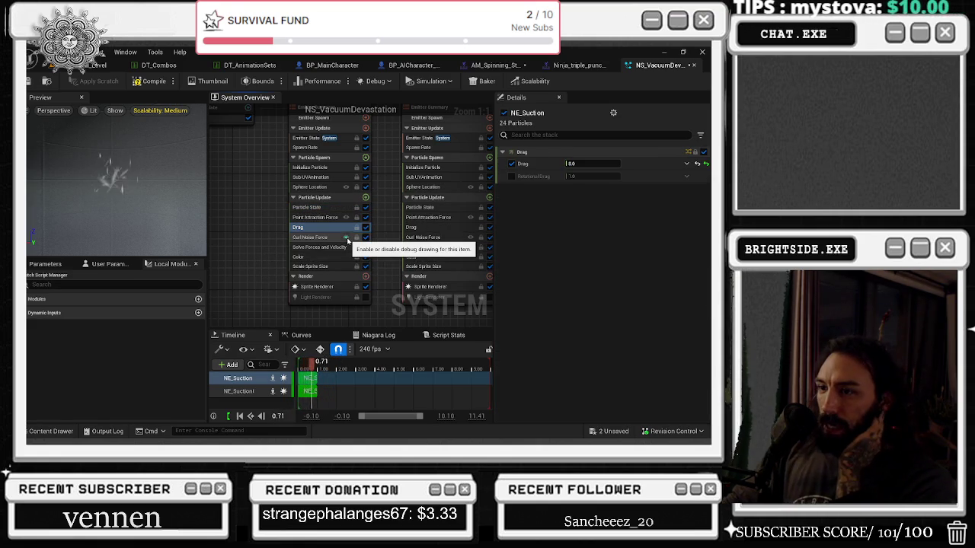
left_click(320, 237)
left_click(316, 257)
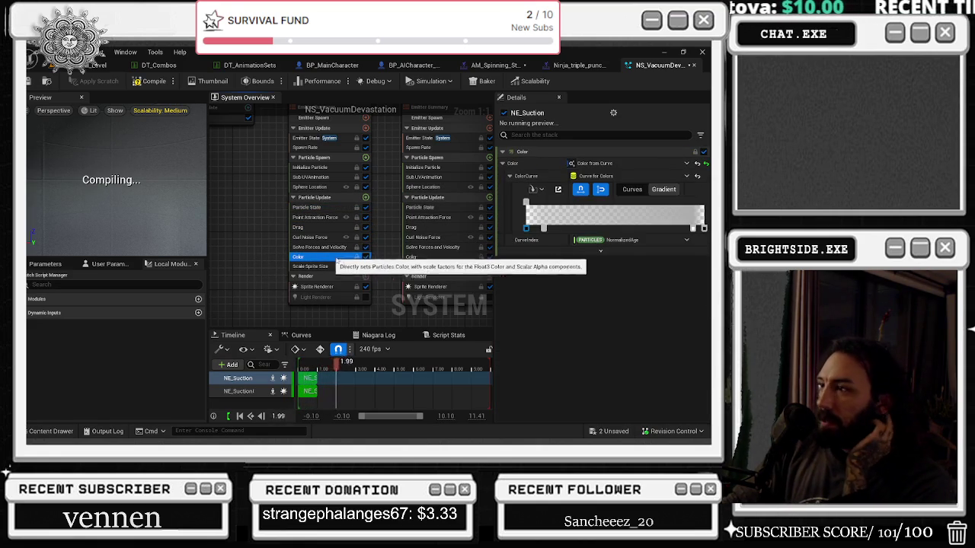
left_click(602, 215)
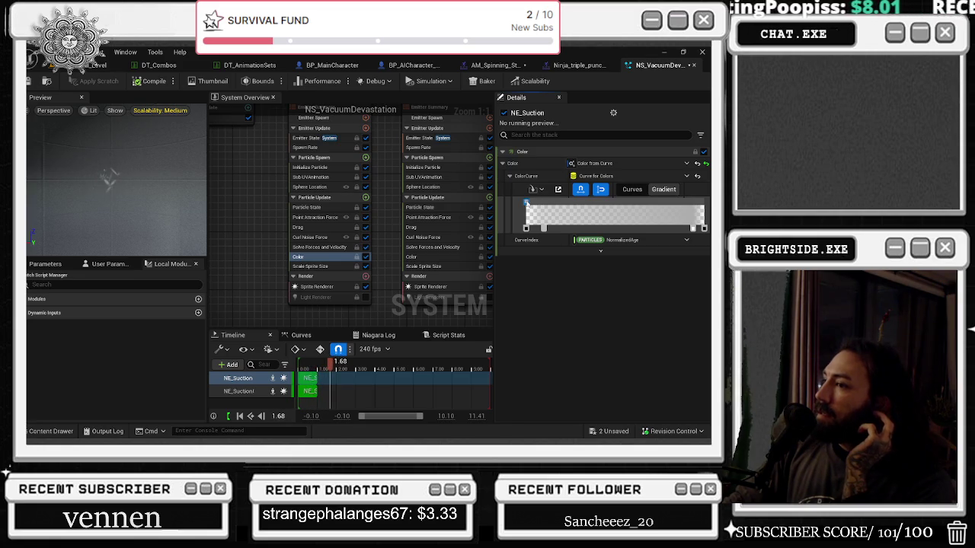
Try red, magenta, violet, blue, teal and green on NE_Suction's first gradient stop, landing on yellow-green ACAD6EFF
double_click(527, 202)
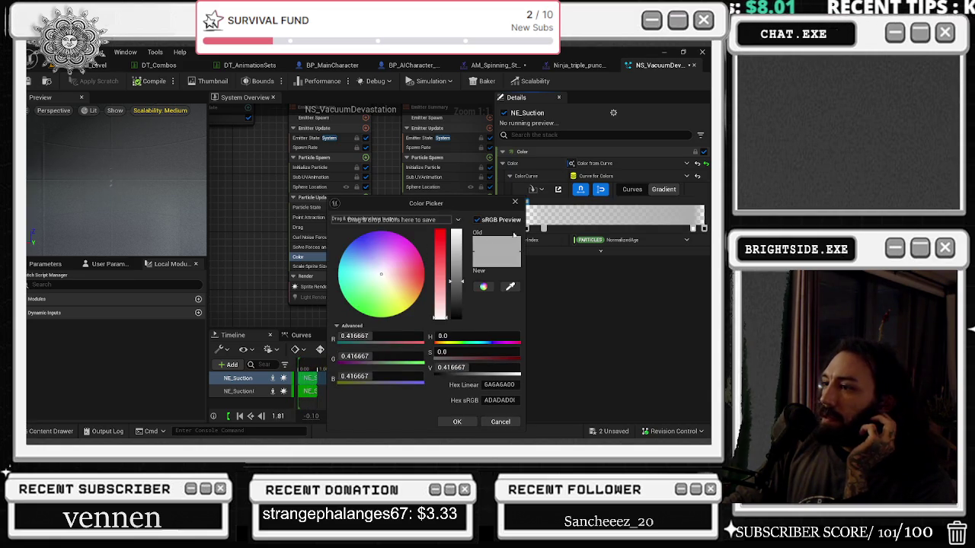
left_click(425, 275)
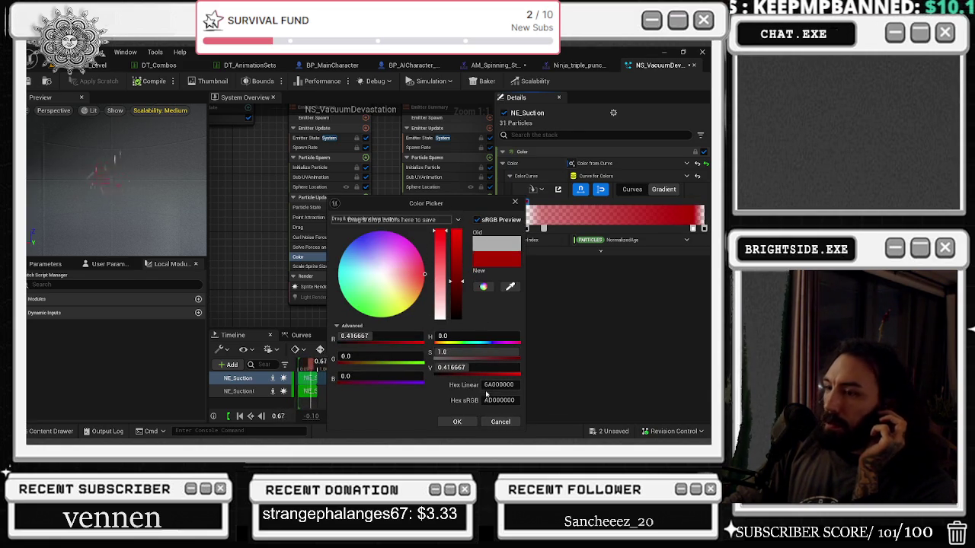
left_click(407, 240)
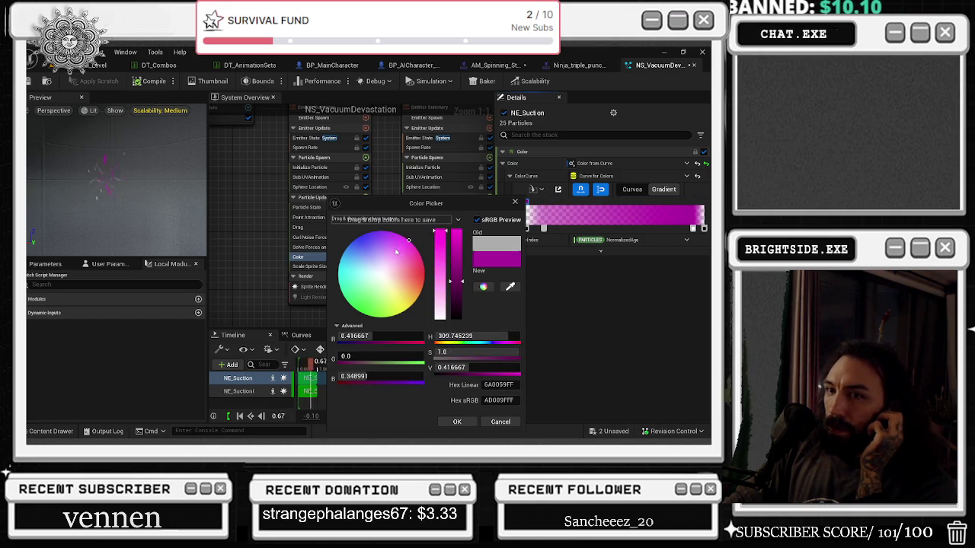
left_click(369, 241)
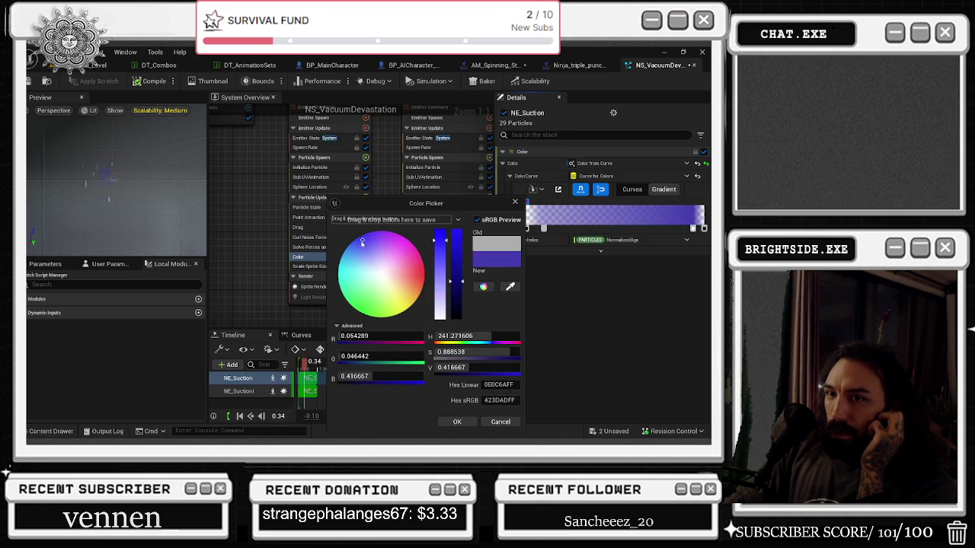
left_click(351, 253)
left_click_drag(351, 254, 352, 261)
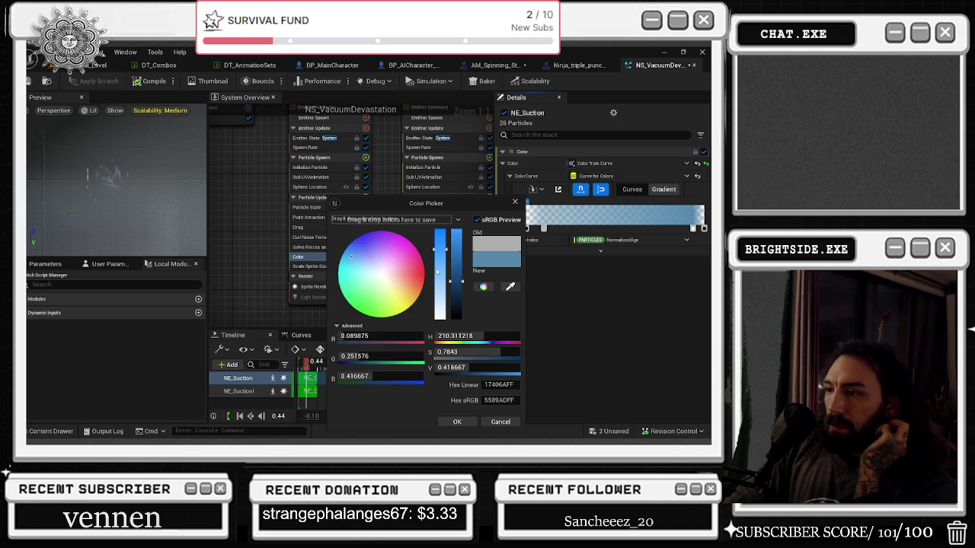
left_click(342, 287)
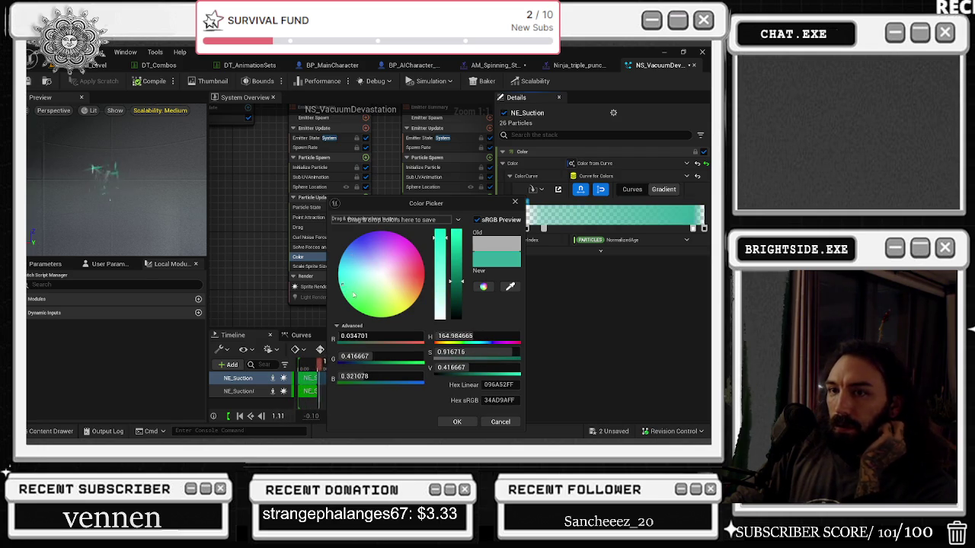
left_click(374, 308)
left_click(394, 298)
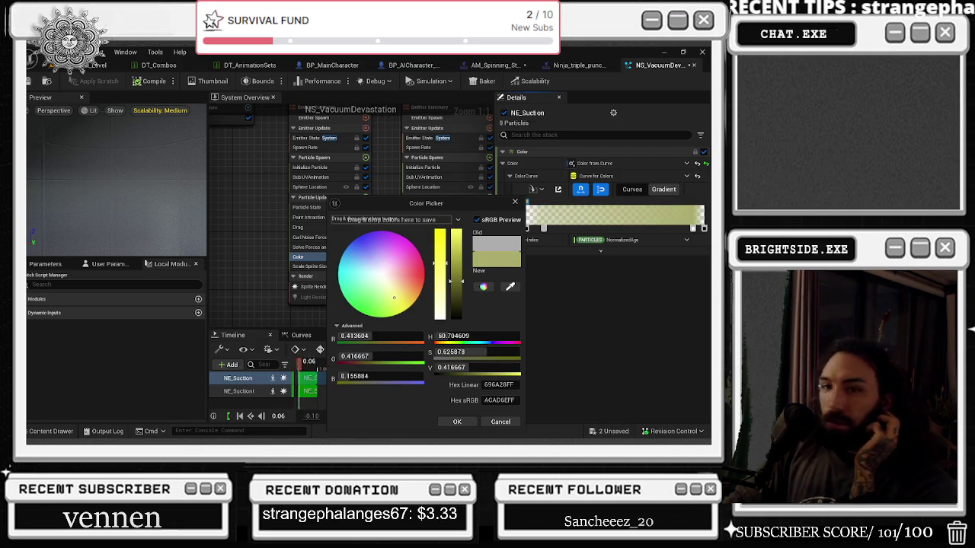
key("alt+Tab")
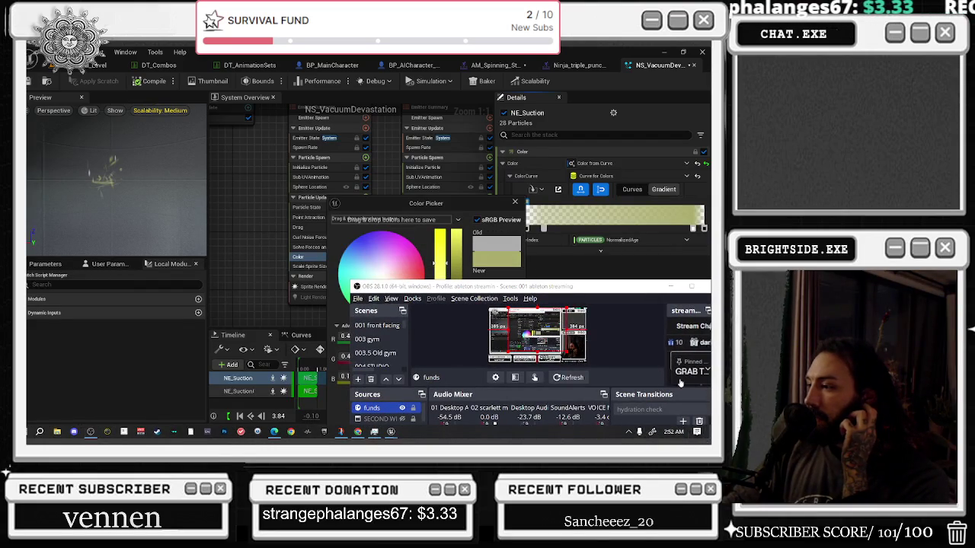
Dismiss the OBS window and notifications, then change the suction colour to muted blue 597DADFF
left_click(695, 432)
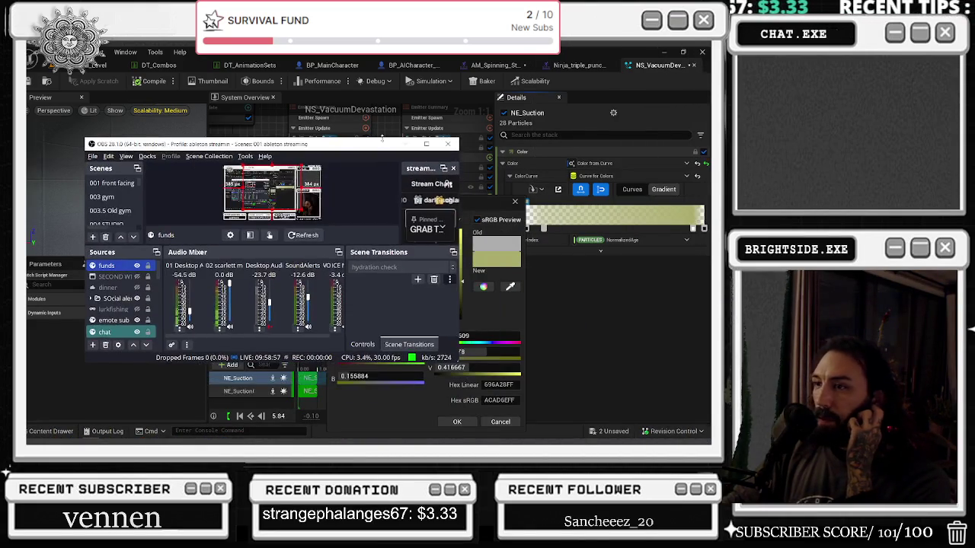
key("alt+Tab")
mouse_move(388, 310)
left_mouse_down()
mouse_move(358, 282)
mouse_move(355, 250)
mouse_move(374, 244)
mouse_move(395, 256)
mouse_move(392, 276)
mouse_move(407, 298)
mouse_move(388, 303)
mouse_move(379, 291)
mouse_move(384, 316)
mouse_move(358, 285)
mouse_move(356, 256)
left_mouse_up()
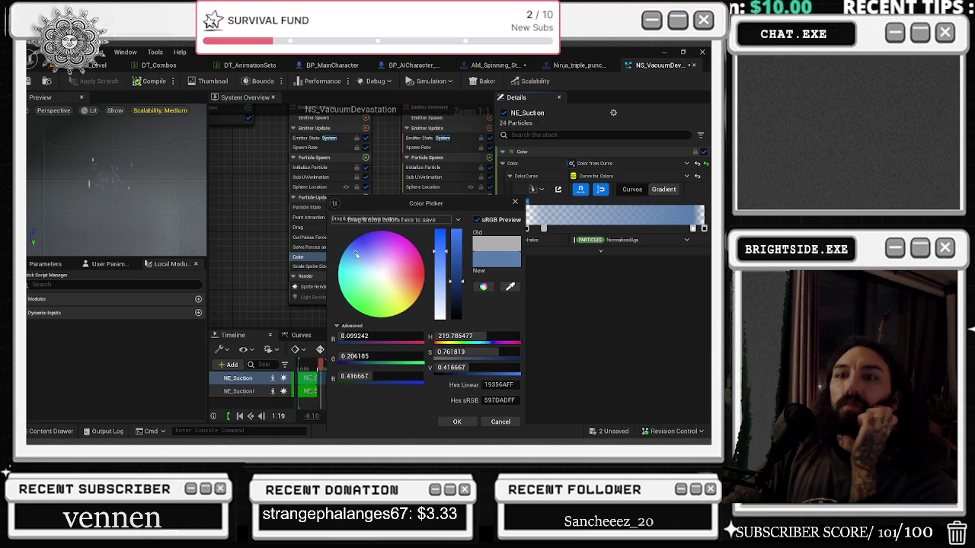
Confirm NE_Suction's blue gradient colour and save the NS_VacuumDevastation system
left_click(457, 421)
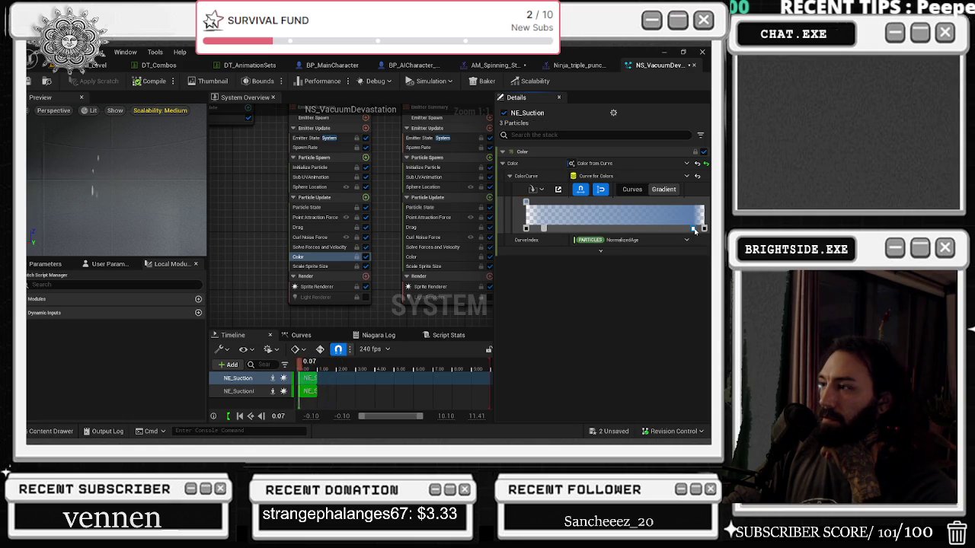
mouse_move(696, 230)
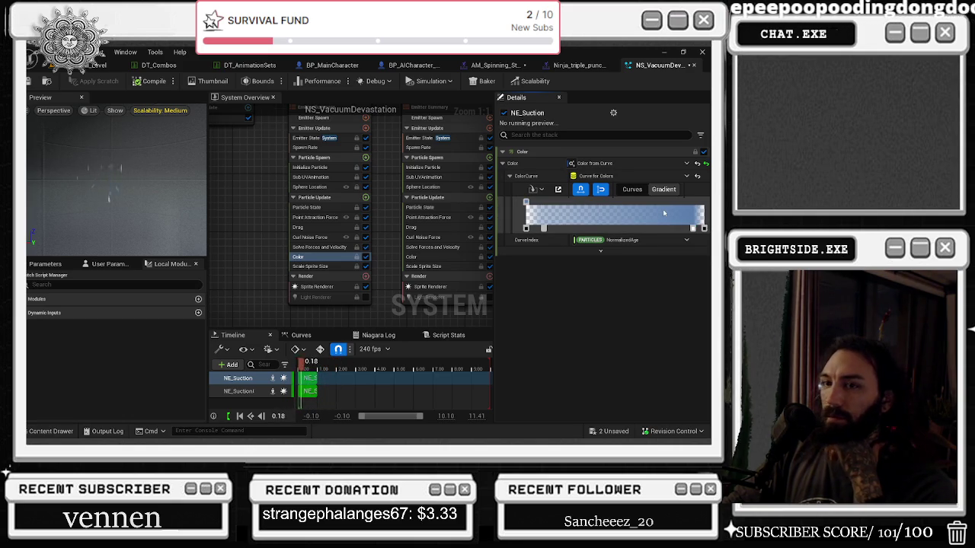
left_click(29, 80)
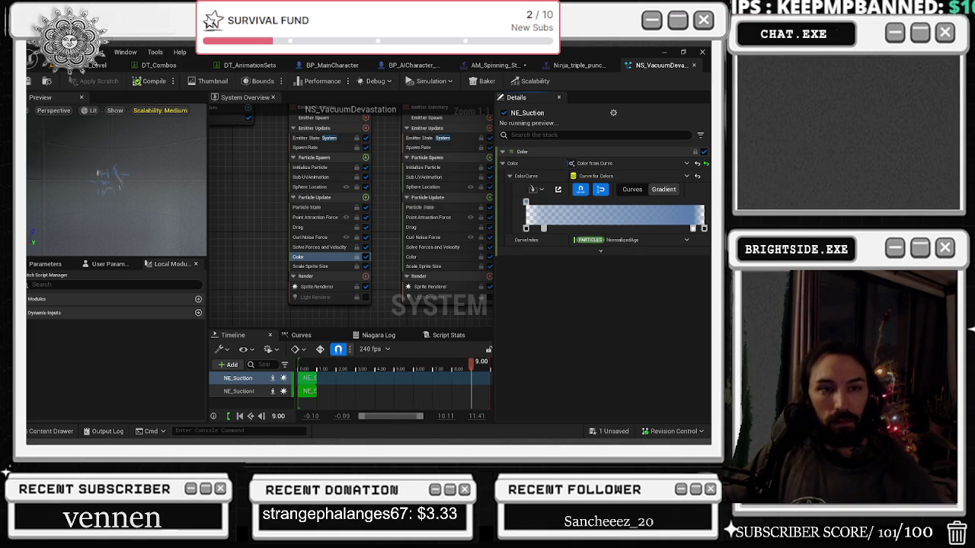
Recolour NE_Suction001's gradient stop purple, then bring up the Ninja triple punch montage
left_click_drag(245, 155, 223, 210)
left_click(426, 221)
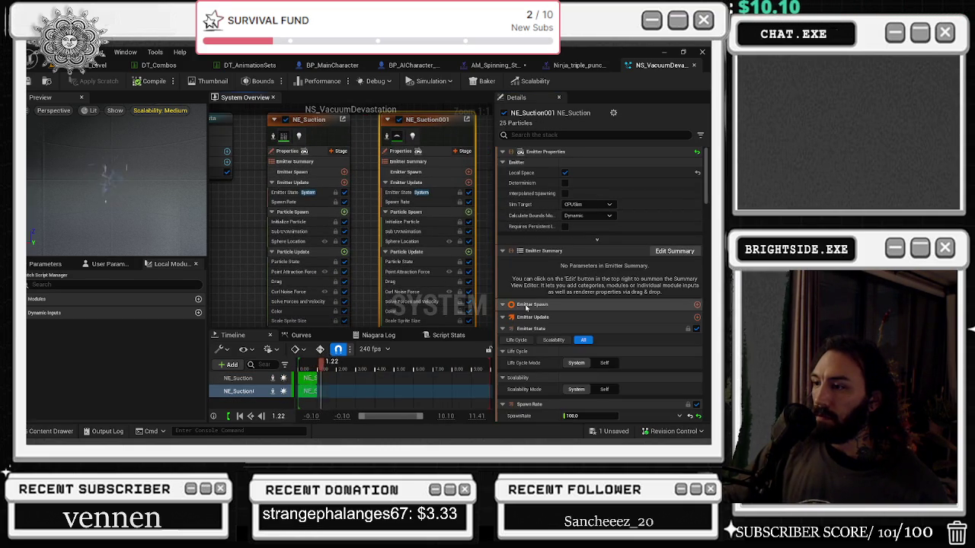
left_click(429, 313)
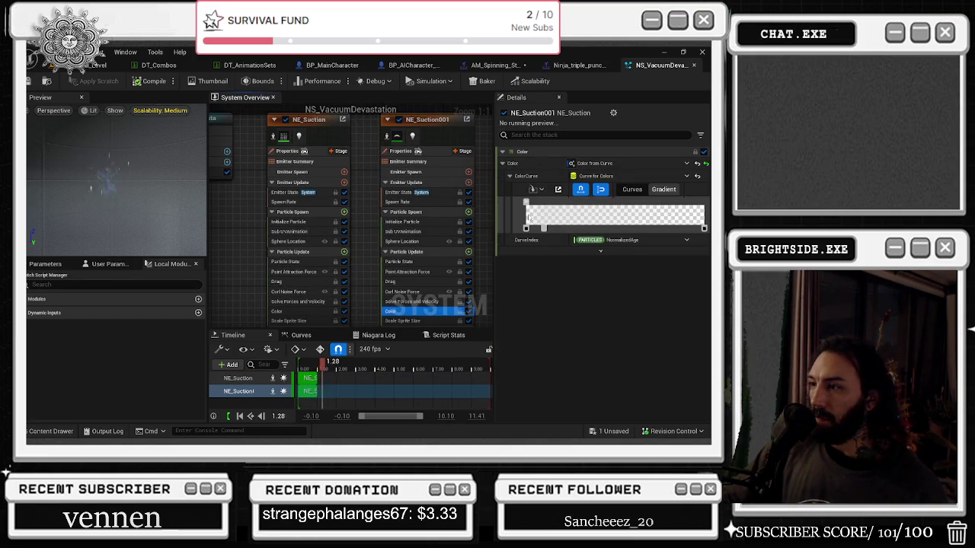
double_click(526, 201)
mouse_move(380, 276)
left_mouse_down()
mouse_move(380, 263)
mouse_move(347, 323)
mouse_move(404, 293)
mouse_move(413, 265)
mouse_move(378, 266)
mouse_move(373, 256)
mouse_move(341, 275)
left_mouse_up()
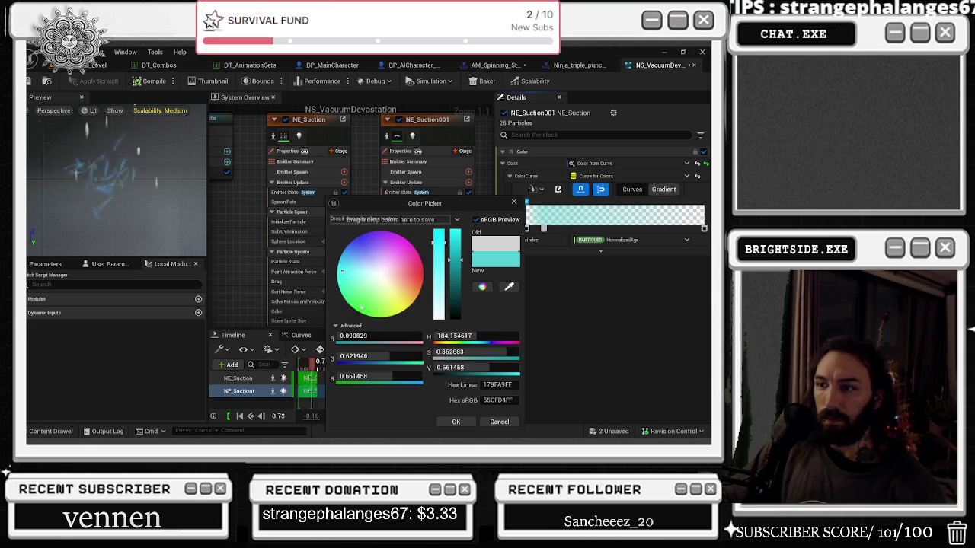
left_click(366, 246)
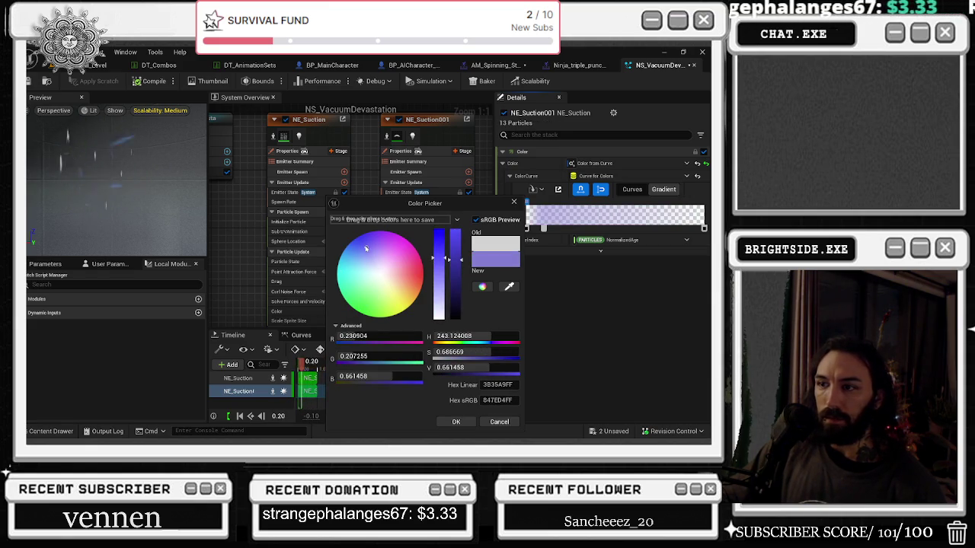
left_click(456, 421)
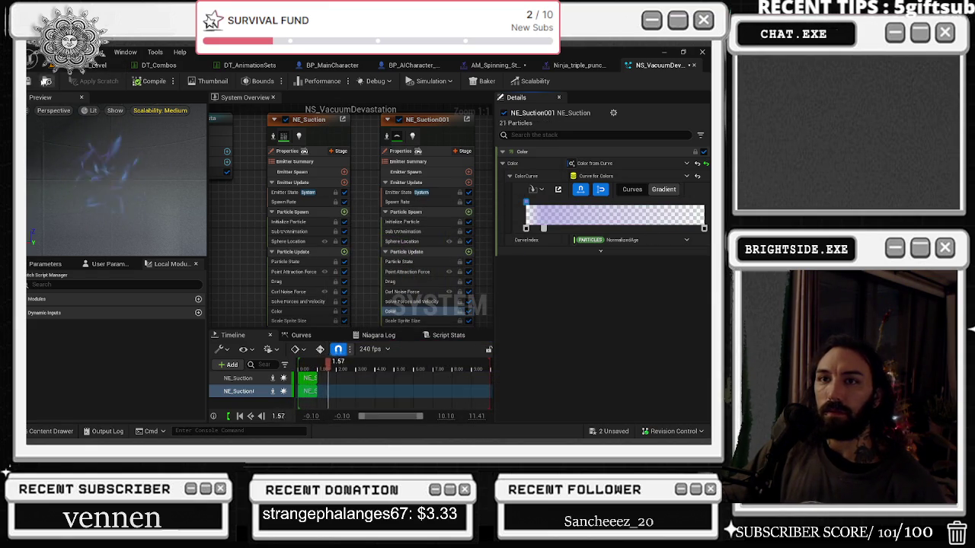
left_click(583, 65)
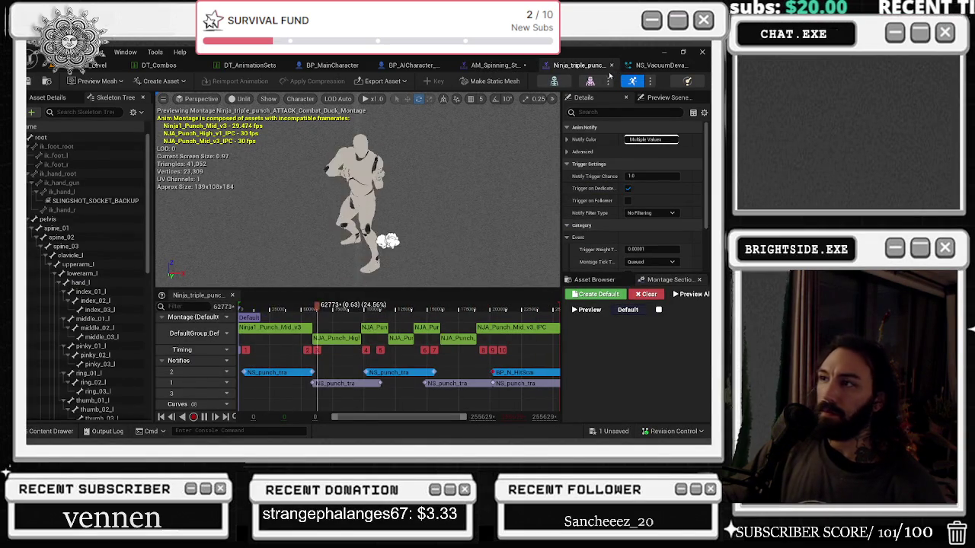
Close the Ninja triple punch montage, save everything, and insert a notify track for the hit-scan notify
left_click(611, 66)
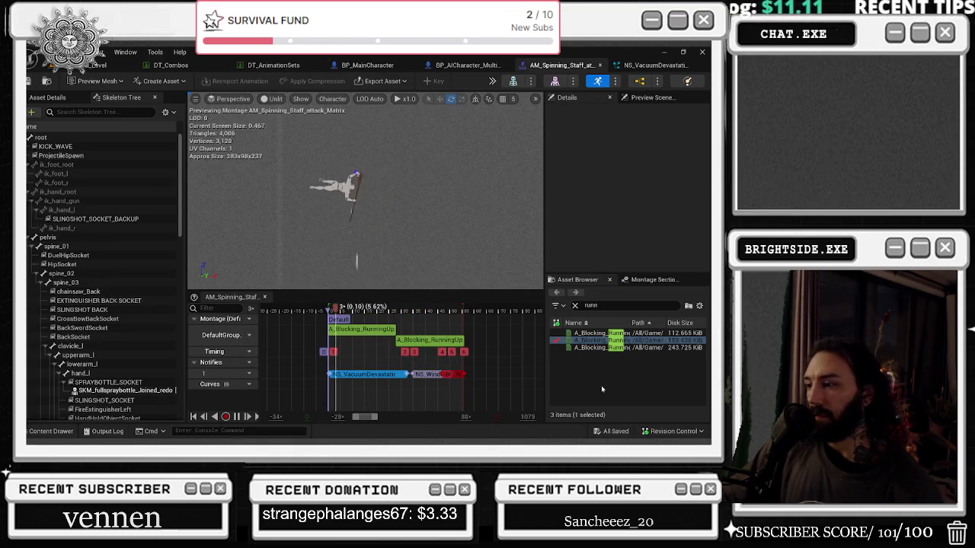
key("ctrl+s")
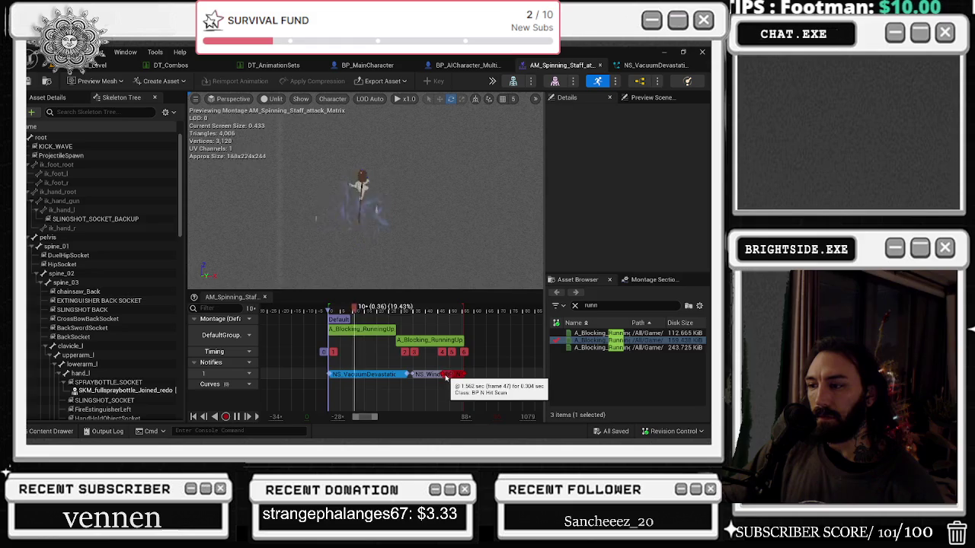
left_click(445, 375)
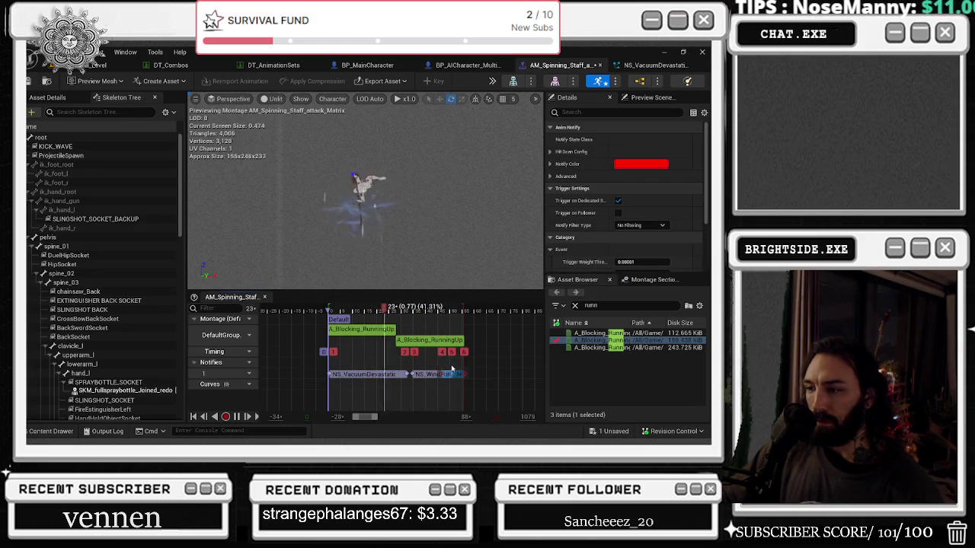
left_click(249, 363)
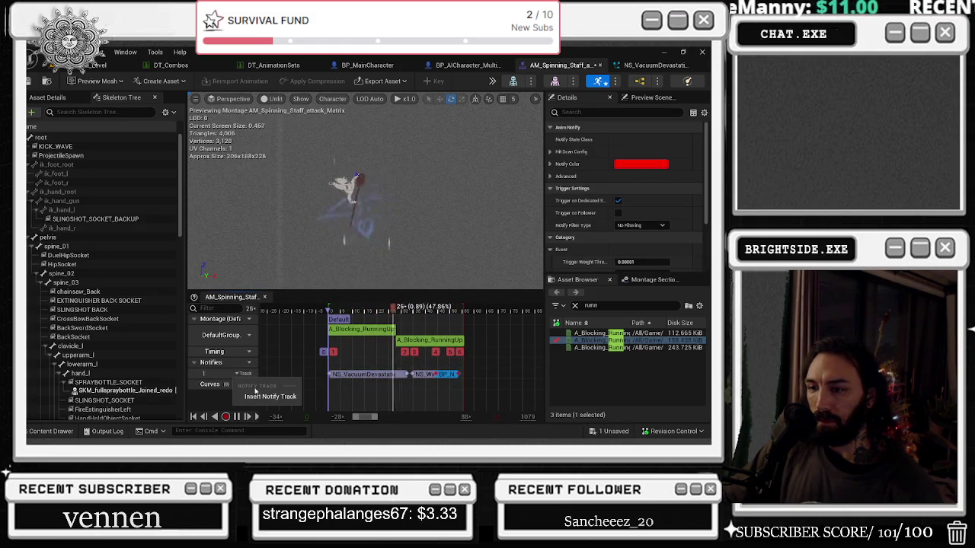
Add a second notify track and move the hit-scan notify onto it, slightly earlier
left_click(266, 373)
left_click_drag(440, 385, 381, 374)
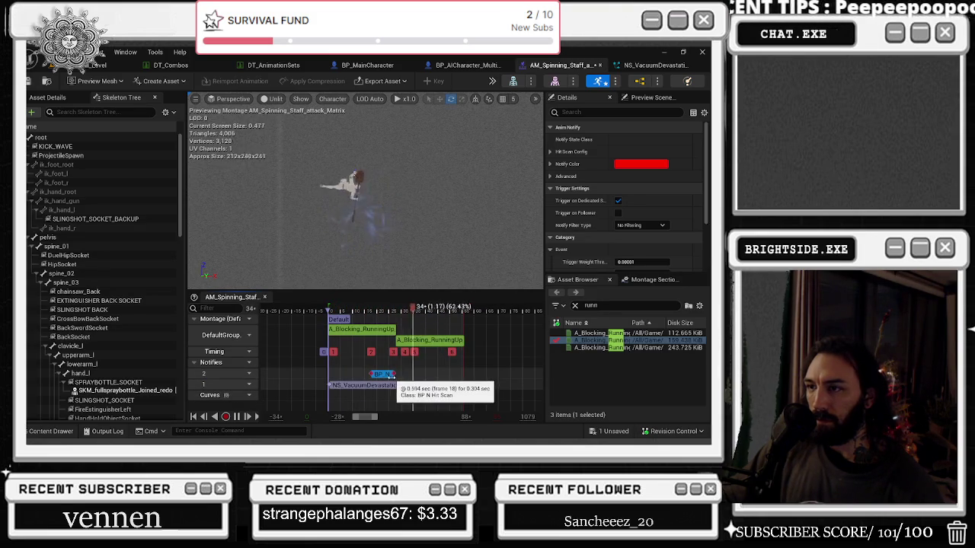
left_click(383, 374)
left_click_drag(383, 374, 373, 374)
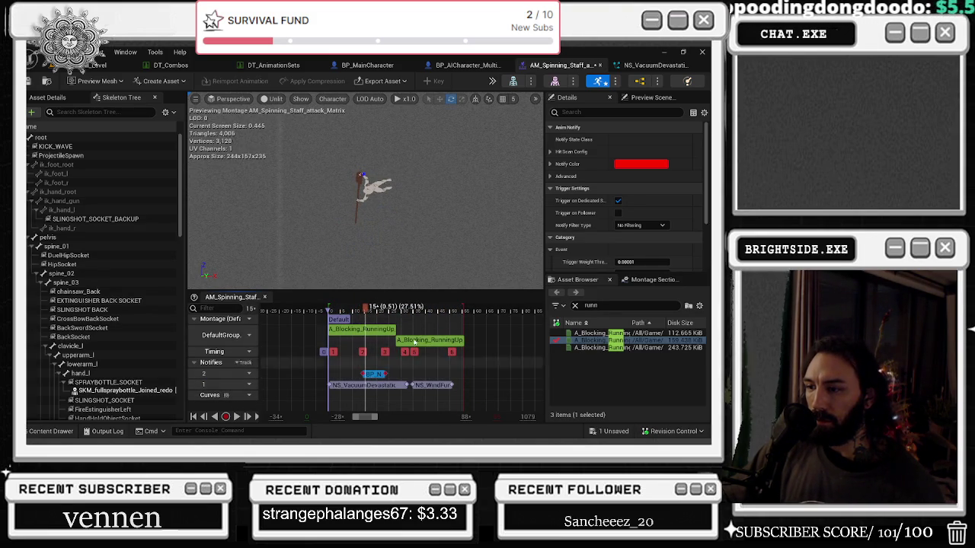
Paste a second hit-scan notify at frame 40, play the montage to check, and save
left_click_drag(409, 311, 425, 312)
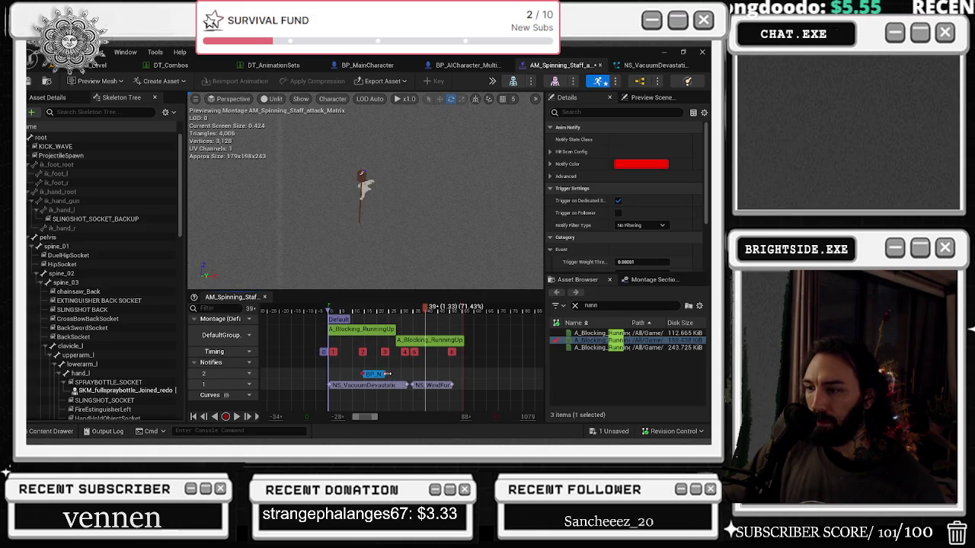
left_click_drag(389, 311, 418, 312)
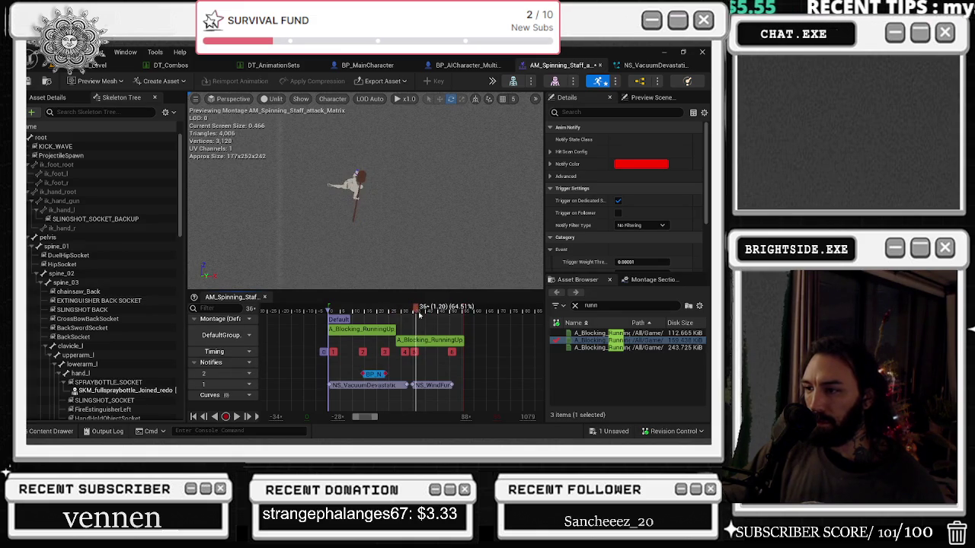
left_click(427, 373)
key("ctrl+v")
left_click_drag(430, 373, 442, 378)
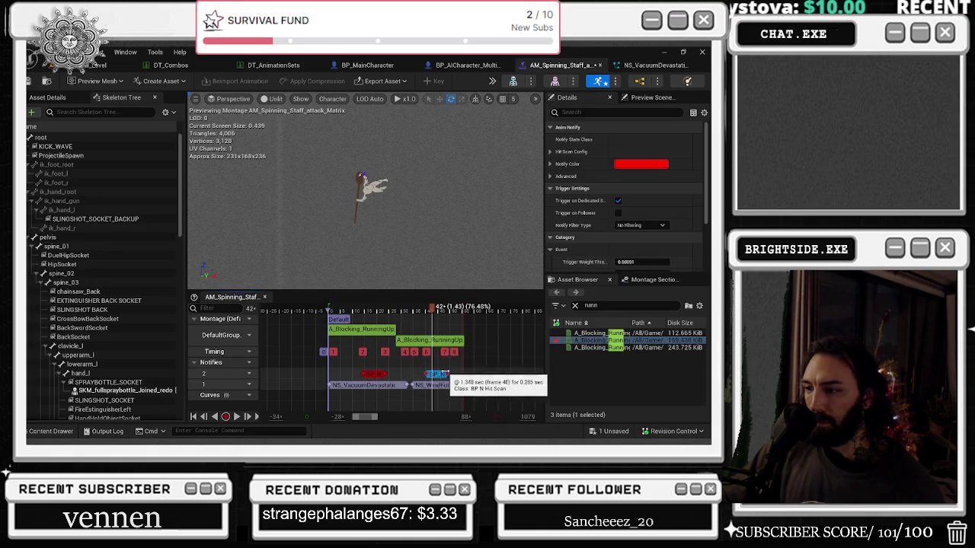
left_click(394, 323)
key("space")
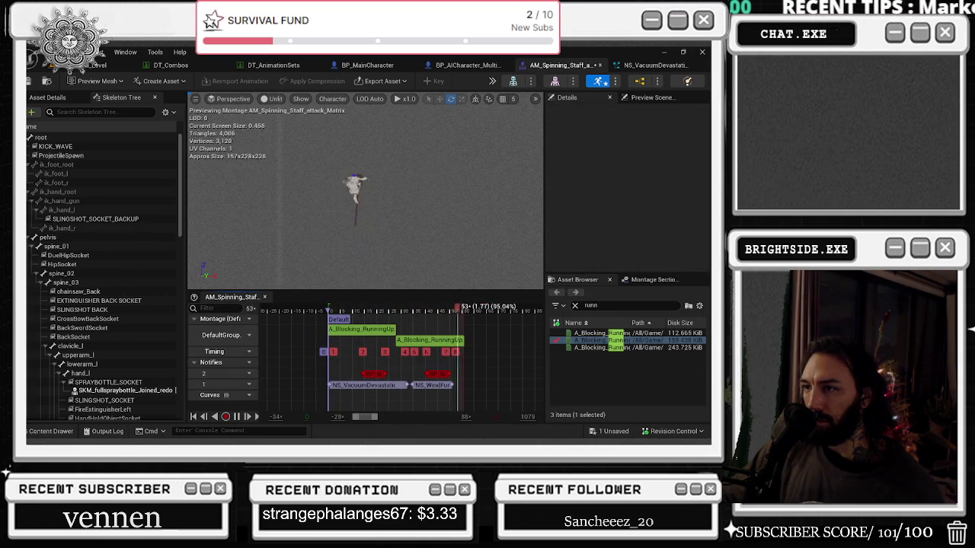
key("ctrl+shift+s")
left_click(441, 351)
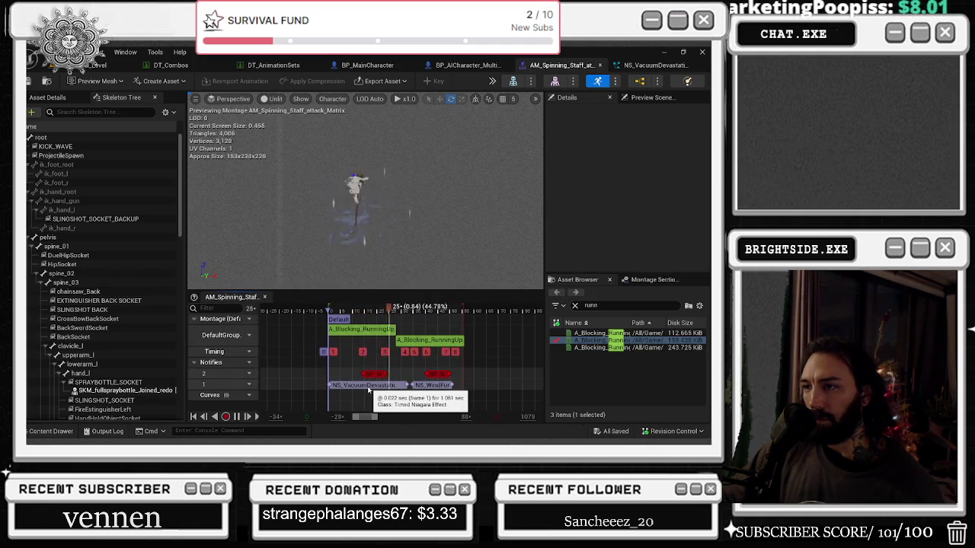
Switch the first Niagara notify's system from NS_VacuumDevastation to NS_Tornado and open NS_Tornado
left_click(370, 386)
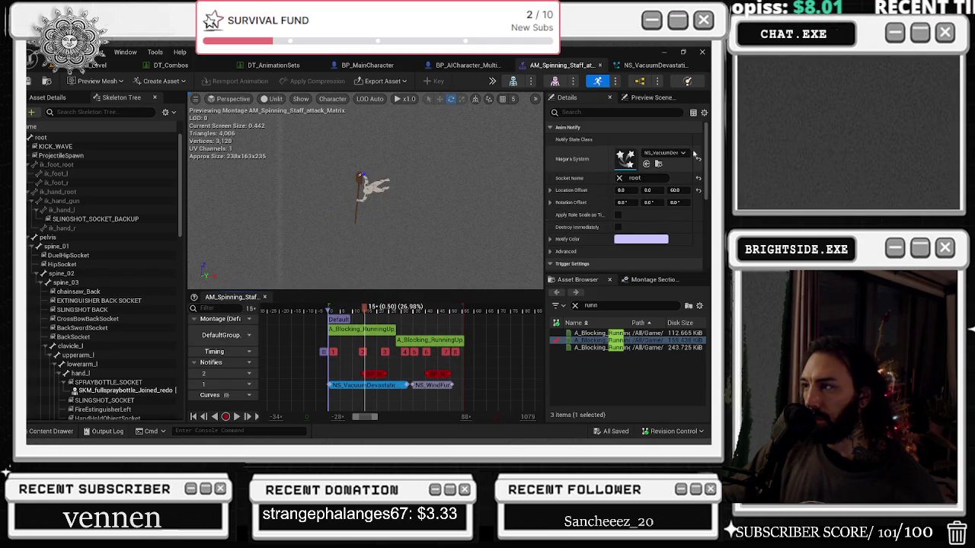
left_click(663, 153)
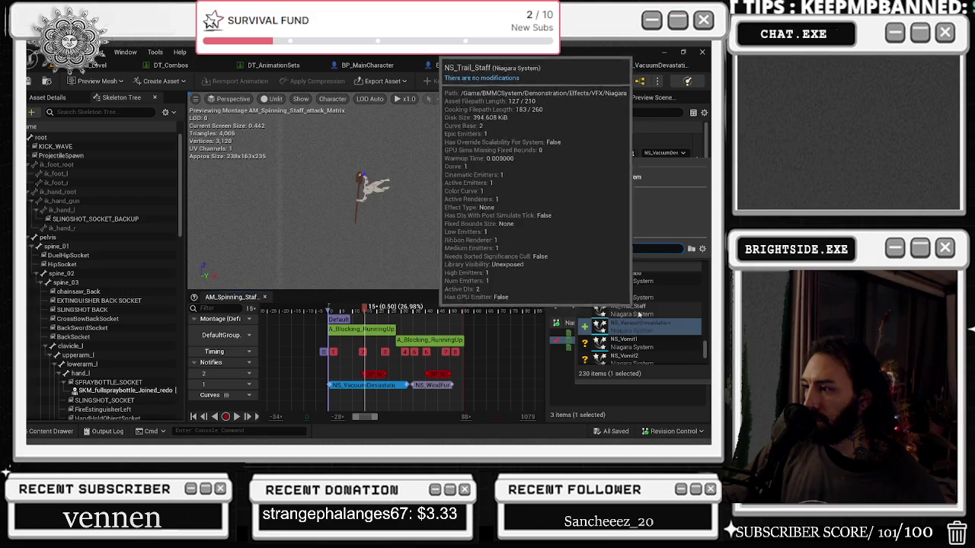
left_click(623, 278)
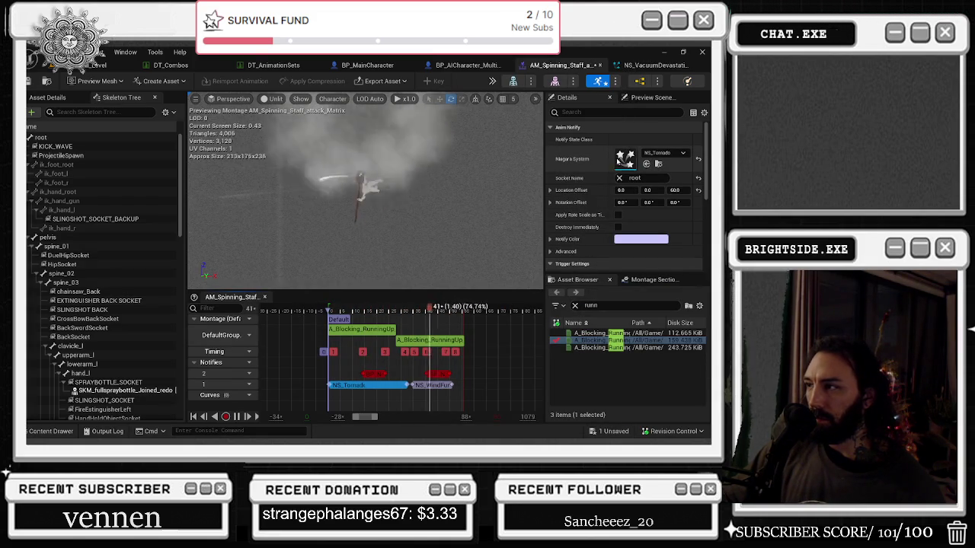
double_click(625, 157)
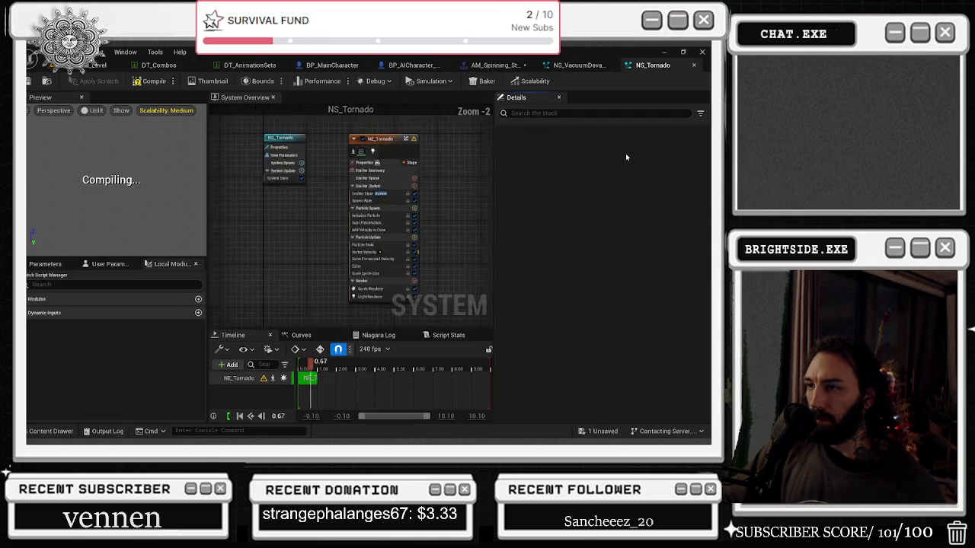
Disable NS_Tornado's light renderer, set its spawn rate to 20.0, and recompile and save
left_click(424, 290)
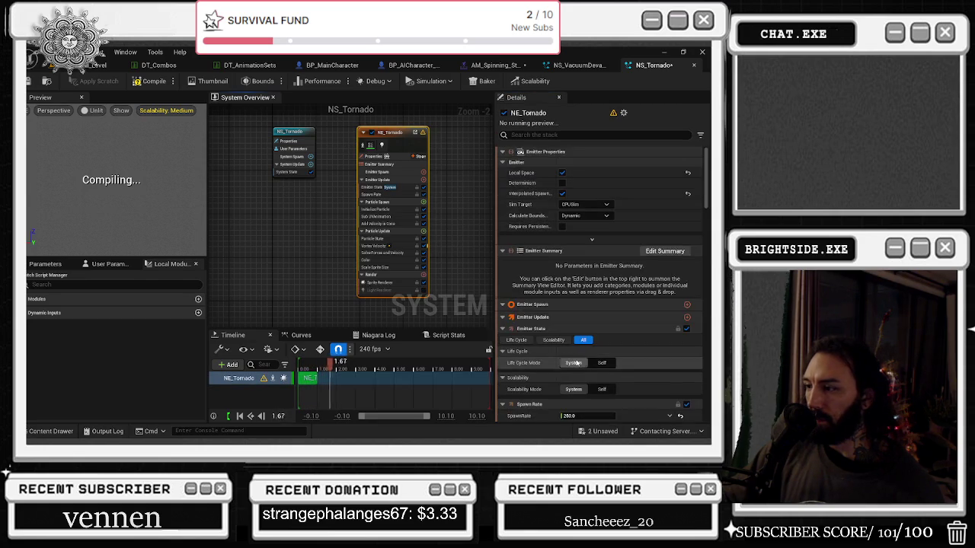
scroll(579, 358, "down", 2)
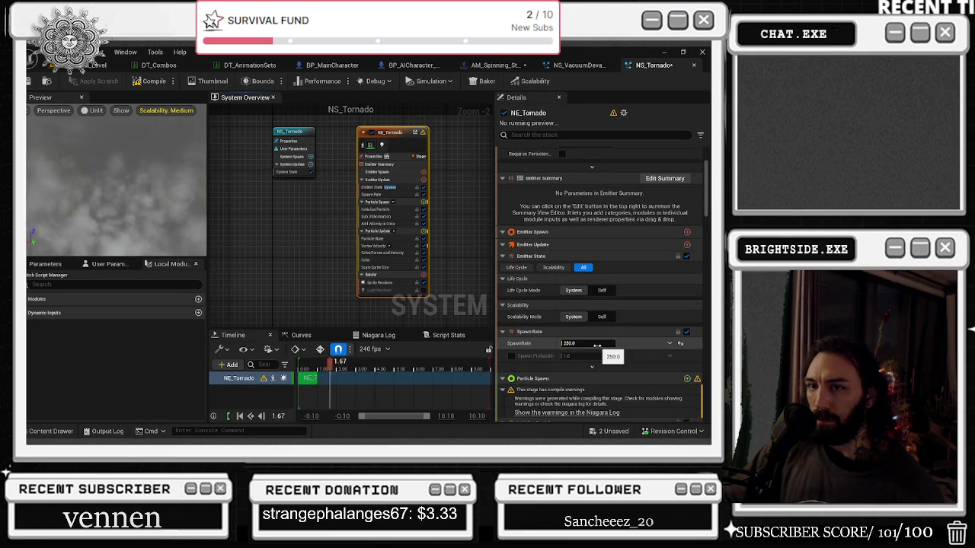
left_click(598, 346)
type("100")
key("Return")
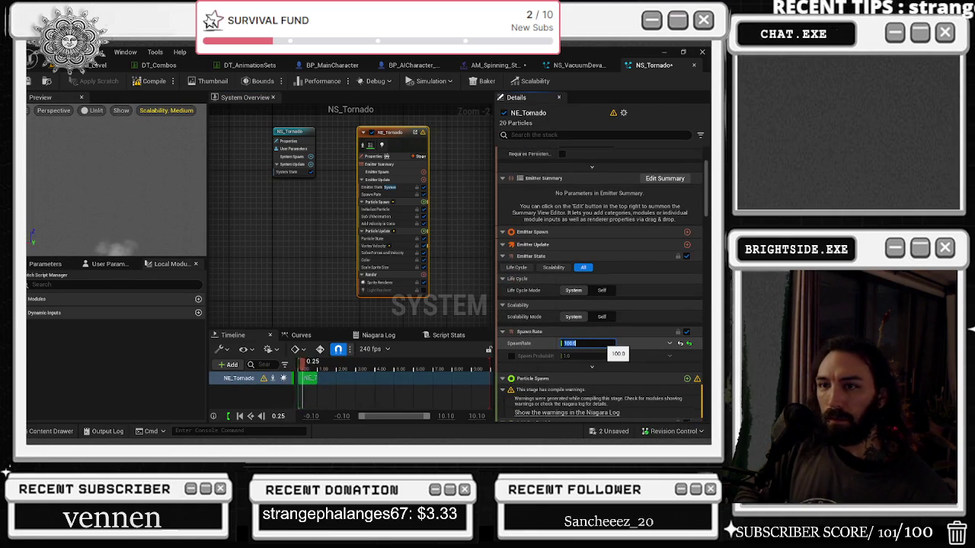
type("20")
key("Return")
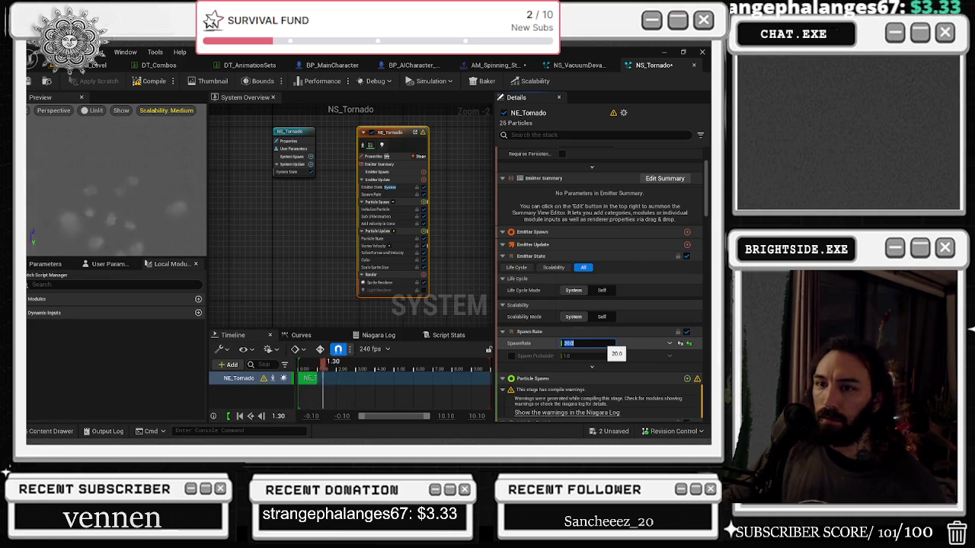
key("Return")
key("ctrl+s")
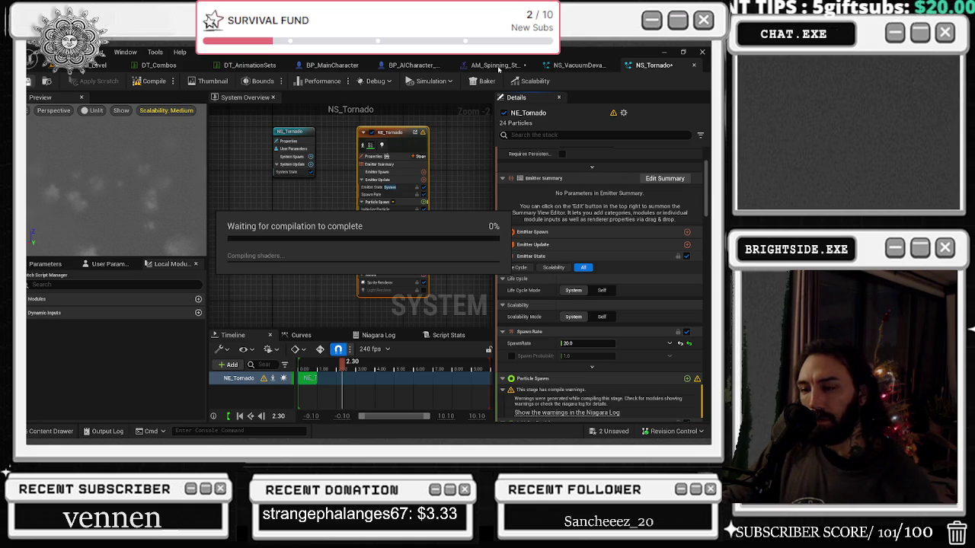
left_click(495, 66)
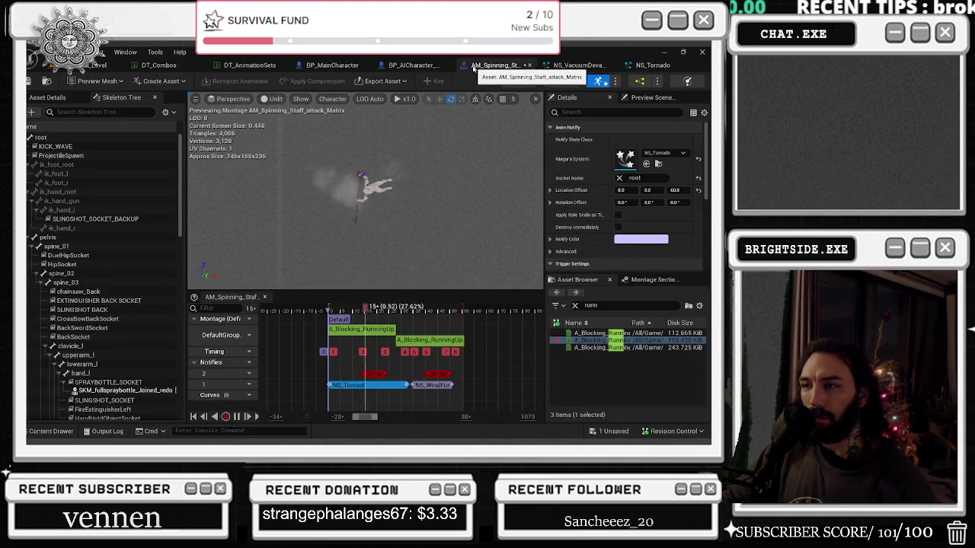
left_click(653, 66)
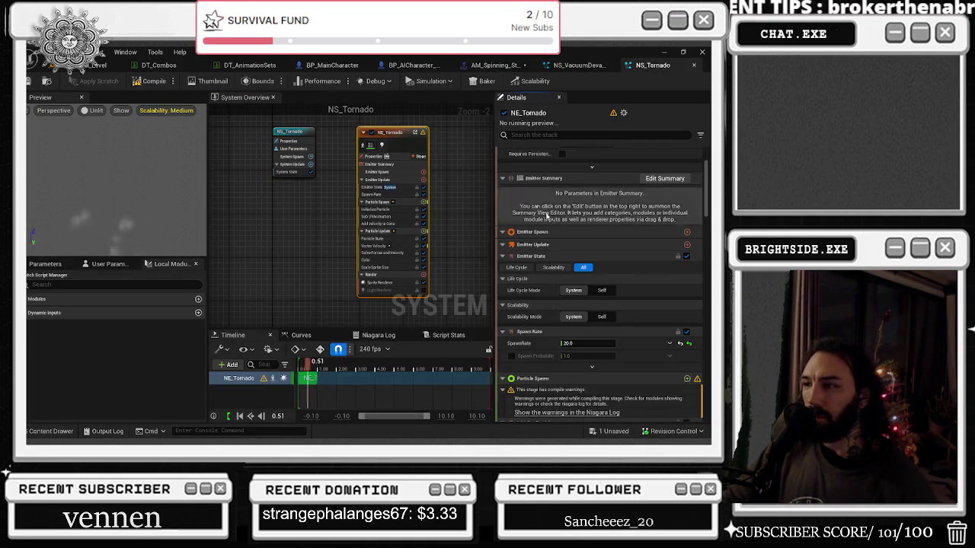
Review NS_Tornado's light renderer and system properties, then save and close its editor
scroll(598, 222, "up", 1)
scroll(598, 222, "down", 6)
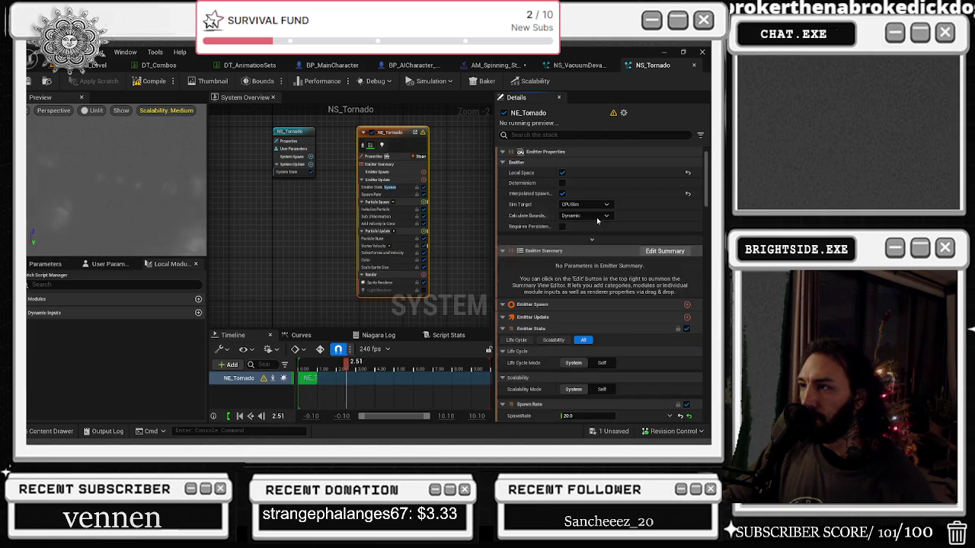
scroll(598, 259, "down", 5)
scroll(598, 259, "down", 8)
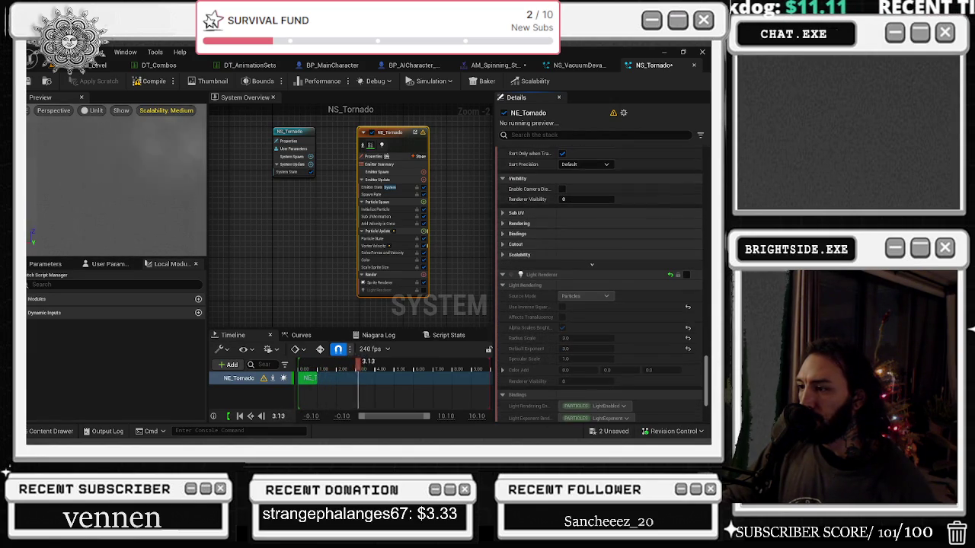
scroll(598, 275, "up", 15)
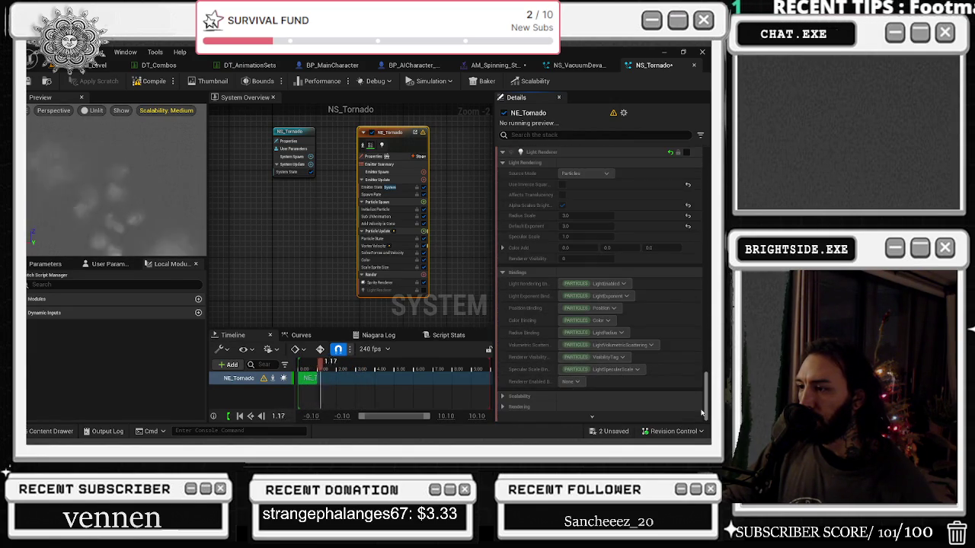
scroll(530, 408, "down", 15)
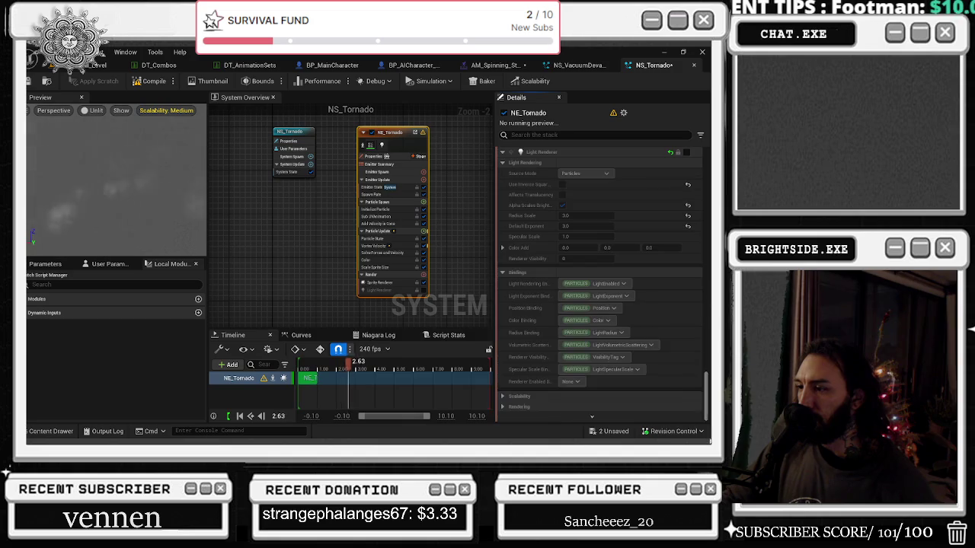
left_click(503, 397)
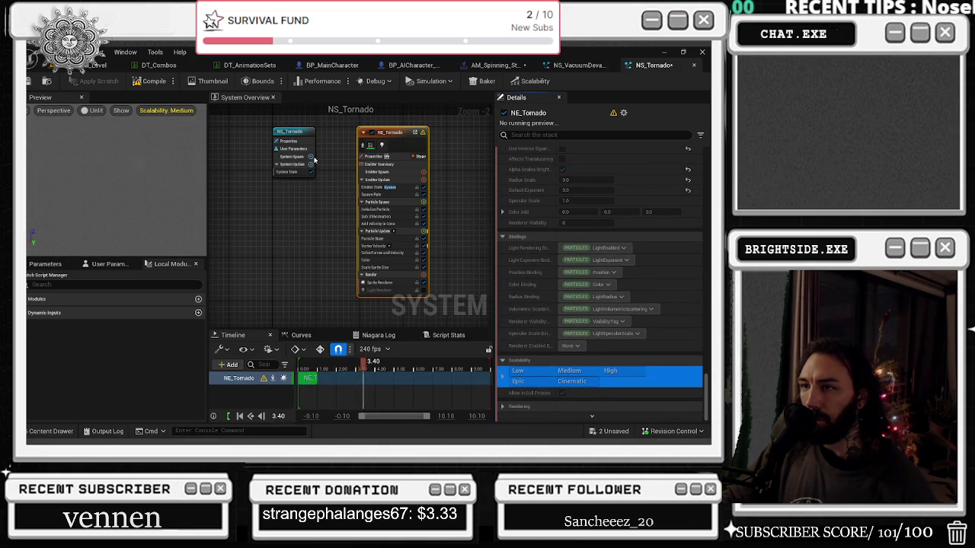
left_click(292, 132)
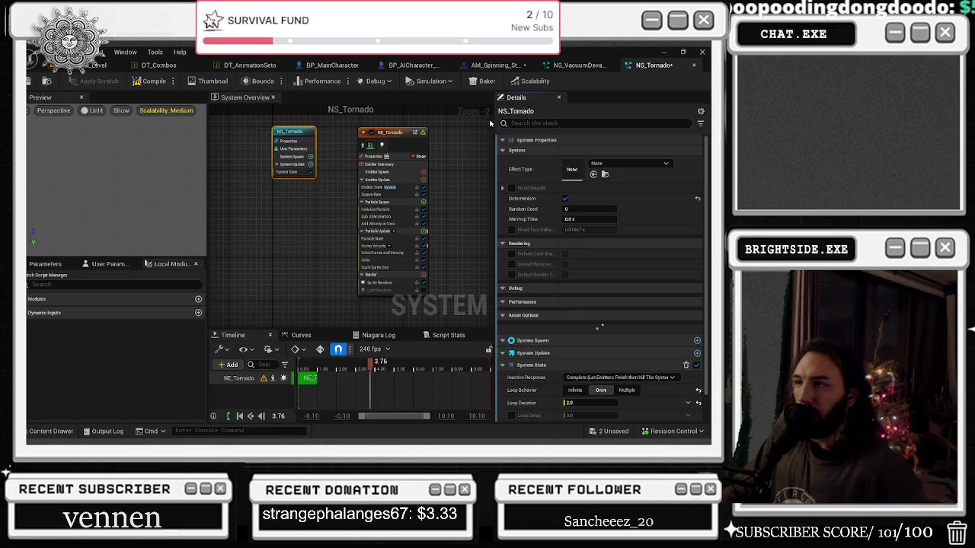
left_click(33, 81)
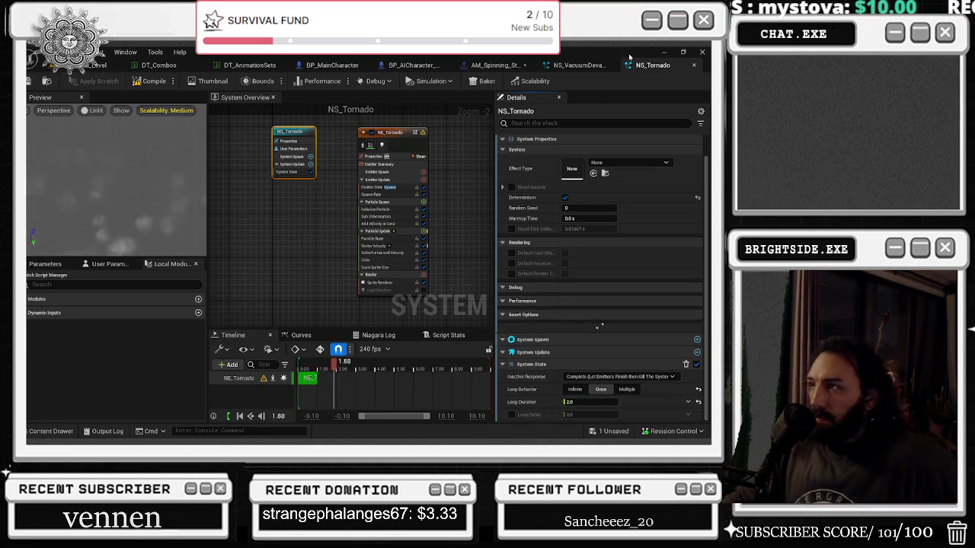
left_click(693, 65)
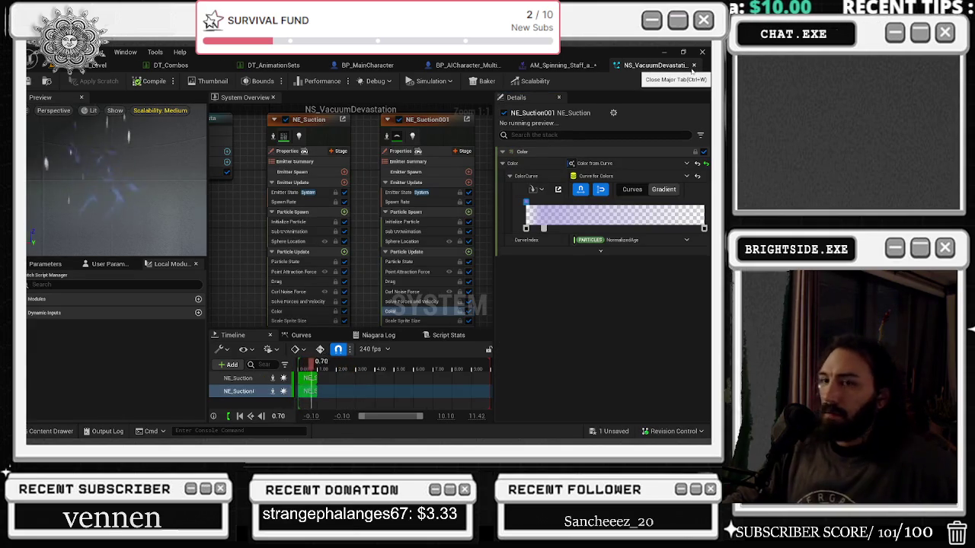
Close NS_VacuumDevastation and start Play In Editor on the Badaboom_Pizza_sim level
left_click(693, 66)
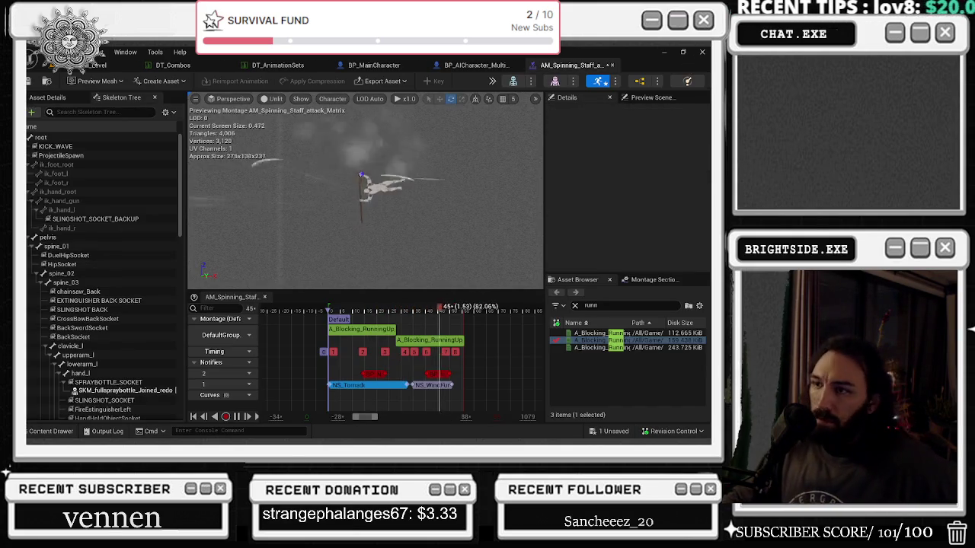
left_click(88, 65)
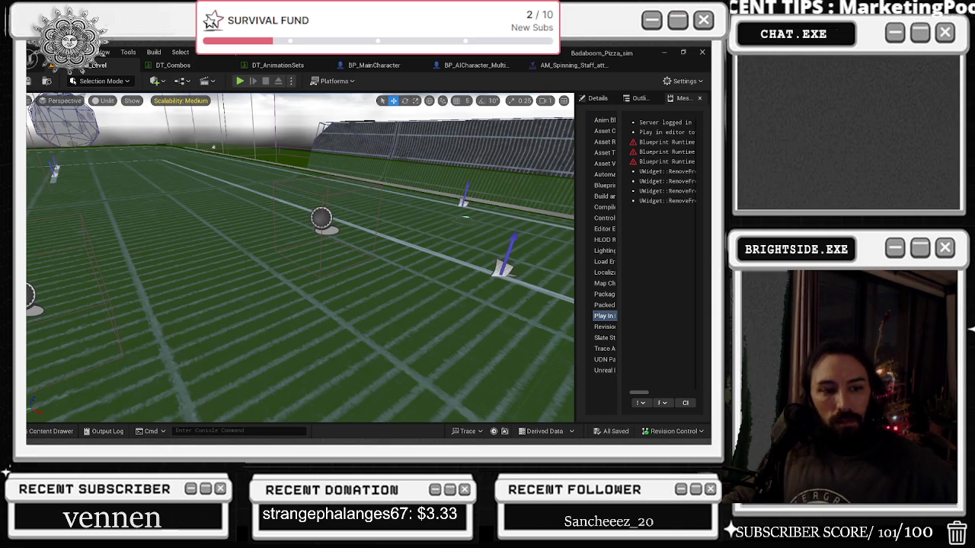
left_click(240, 81)
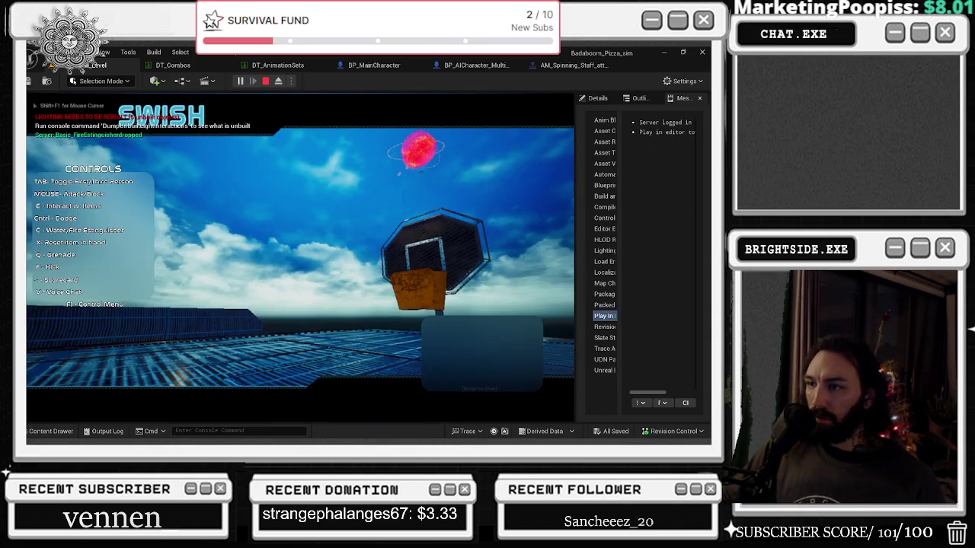